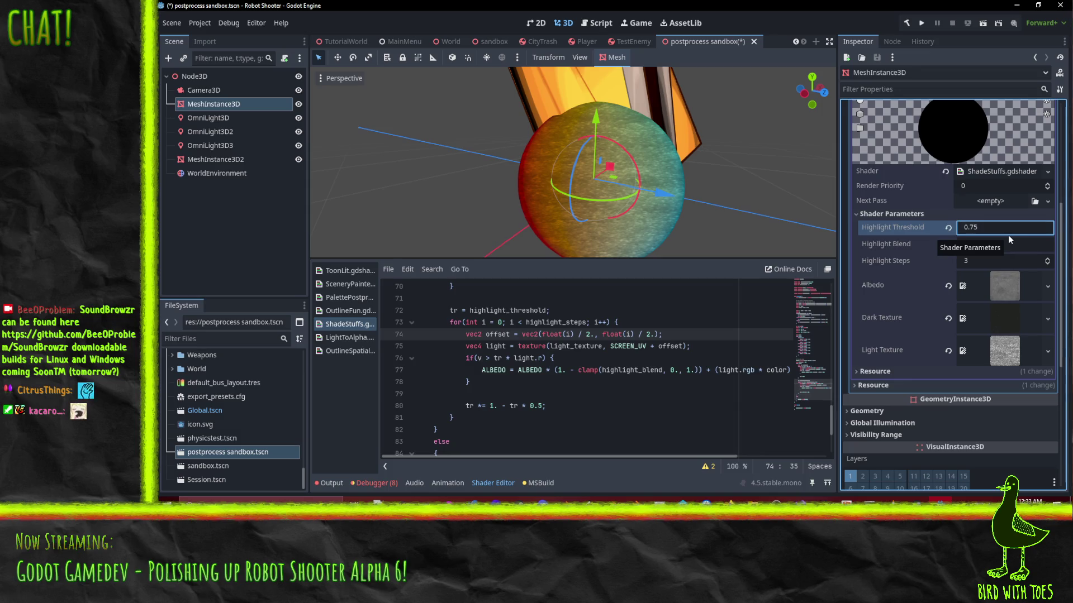
Step: Commit Highlight Threshold at 0.75 and select highlight_threshold in the line 72 assignment
{"action": "left_click", "coordinate": [602, 202]}
{"action": "scroll", "coordinate": [671, 211], "scroll_direction": "down", "scroll_amount": 3}
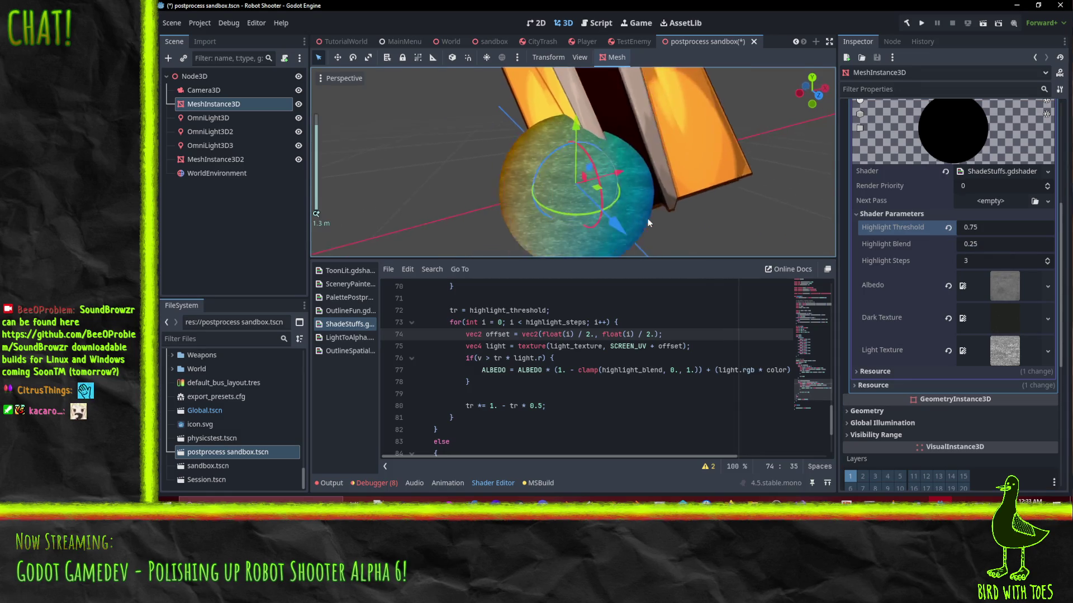
{"action": "scroll", "coordinate": [652, 220], "scroll_direction": "up", "scroll_amount": 2}
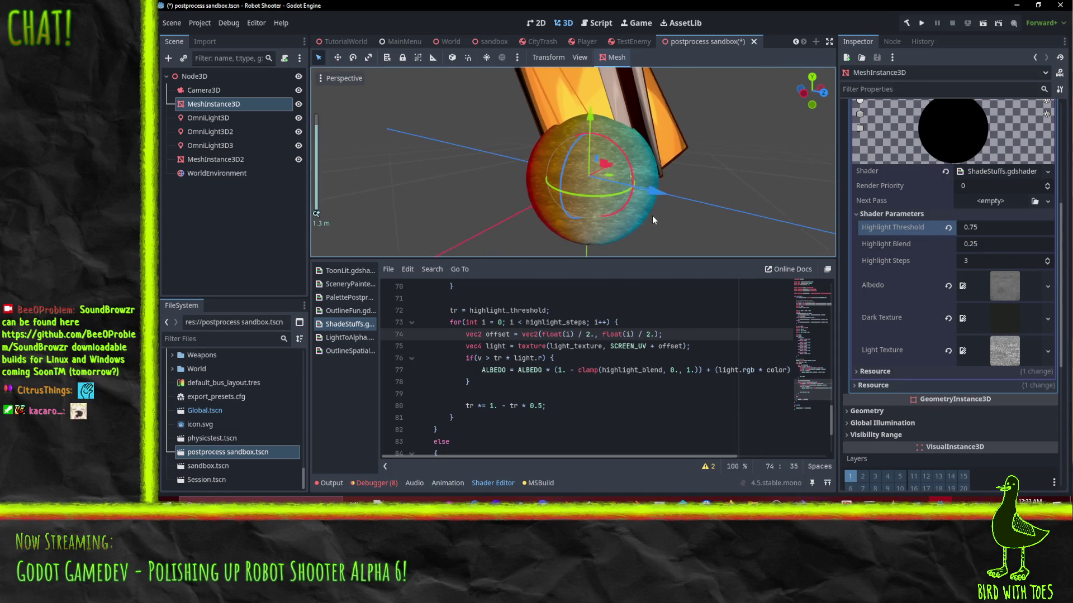
{"action": "left_click", "coordinate": [523, 311]}
{"action": "double_click", "coordinate": [524, 310]}
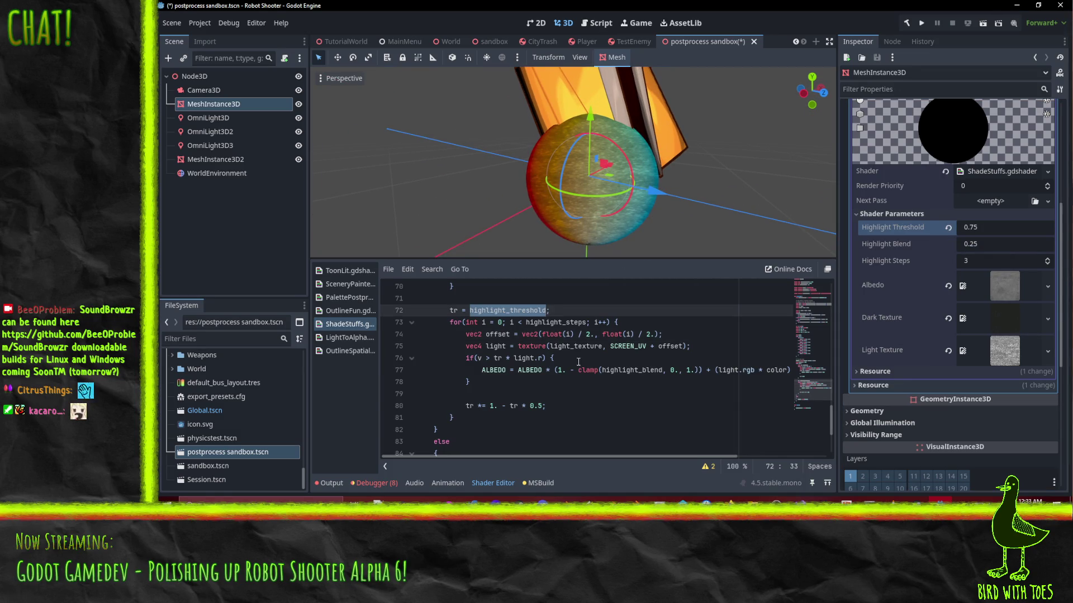
Step: Change line 80 from 'tr *= 1. - tr * 0.5;' to 'tr = 1. - tr * 0.5;'
{"action": "left_click", "coordinate": [519, 410]}
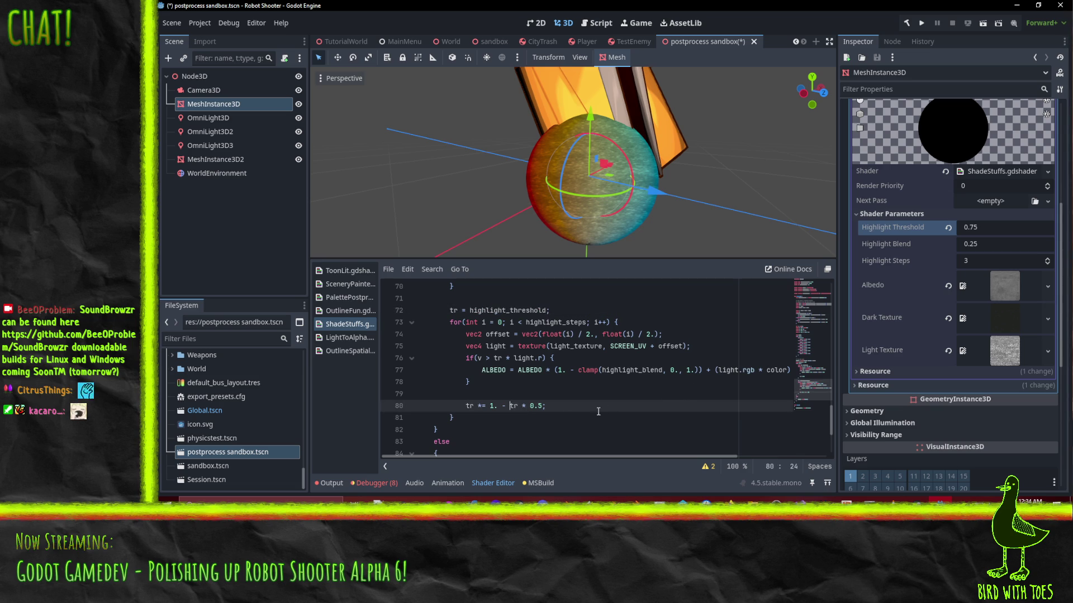
{"action": "left_click", "coordinate": [491, 406]}
{"action": "key", "text": "Left"}
{"action": "key", "text": "Left"}
{"action": "key", "text": "BackSpace"}
{"action": "key", "text": "Up"}
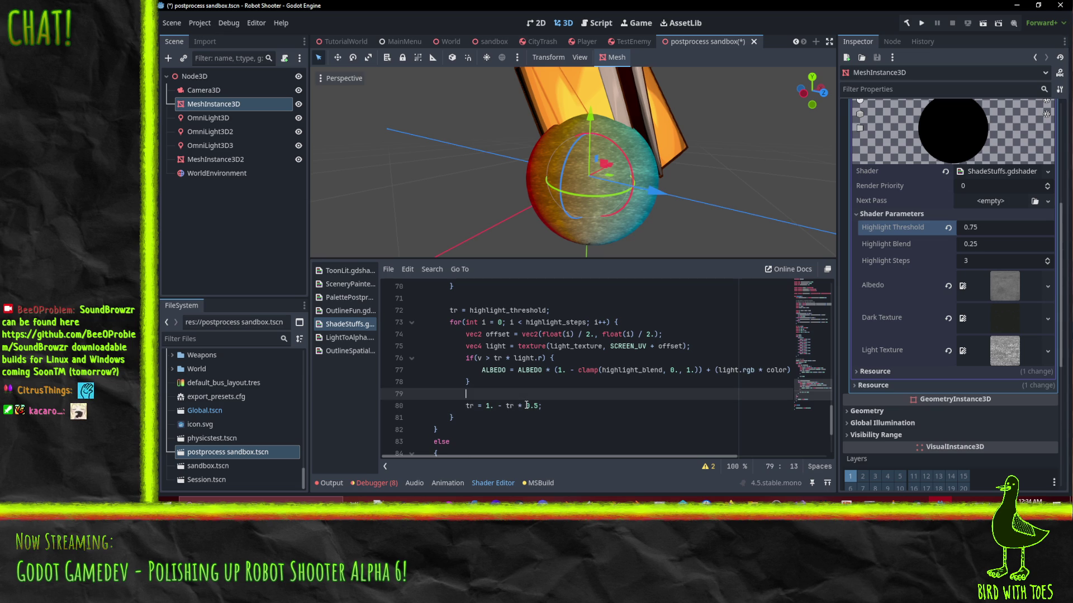
{"action": "mouse_move", "coordinate": [620, 184]}
{"action": "left_mouse_down"}
{"action": "mouse_move", "coordinate": [607, 85]}
{"action": "mouse_move", "coordinate": [535, 129]}
{"action": "mouse_move", "coordinate": [614, 166]}
{"action": "mouse_move", "coordinate": [636, 201]}
{"action": "left_mouse_up"}
{"action": "scroll", "coordinate": [636, 201], "scroll_direction": "up", "scroll_amount": 2}
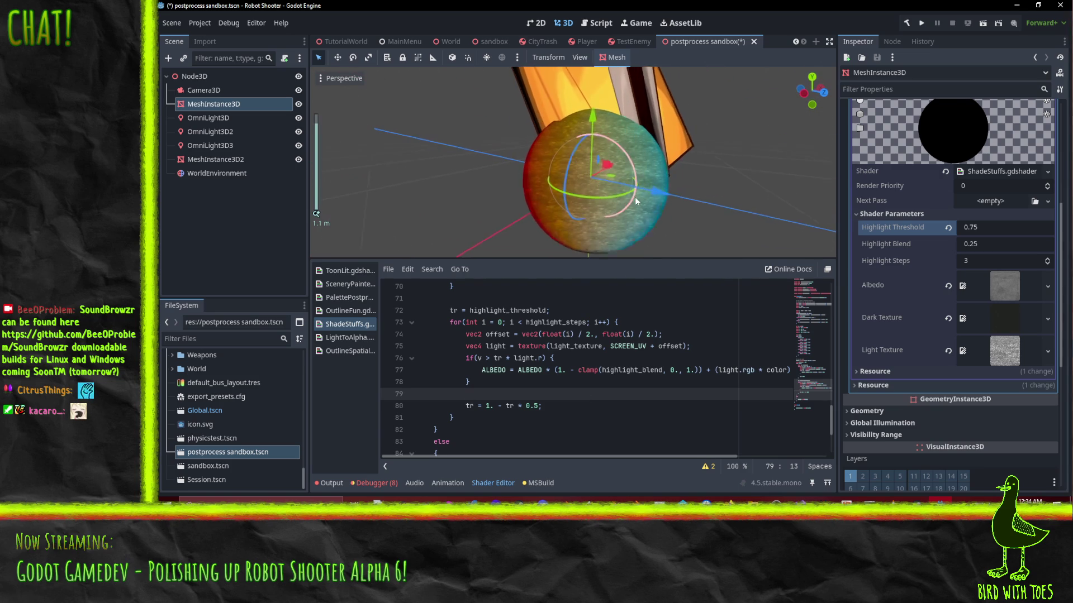
Step: Try Highlight Threshold values 0.81, 7.57, -2.48, 10.135 and 26.565 on the sphere
{"action": "left_click", "coordinate": [973, 227]}
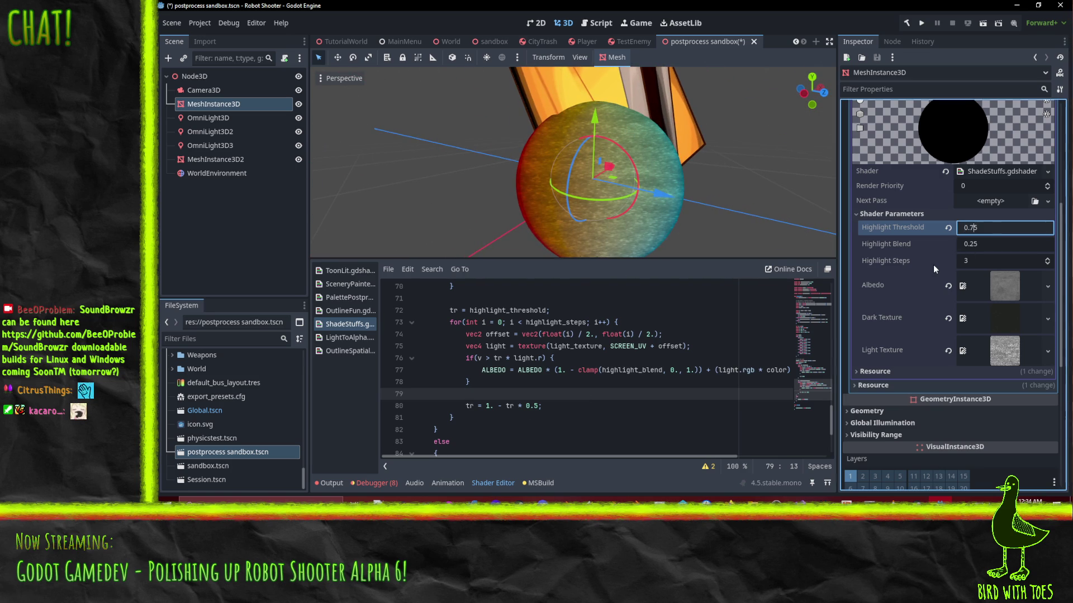
{"action": "key", "text": "BackSpace"}
{"action": "key", "text": "BackSpace"}
{"action": "type", "text": "81"}
{"action": "key", "text": "BackSpace"}
{"action": "key", "text": "BackSpace"}
{"action": "key", "text": "BackSpace"}
{"action": "type", "text": "7.57"}
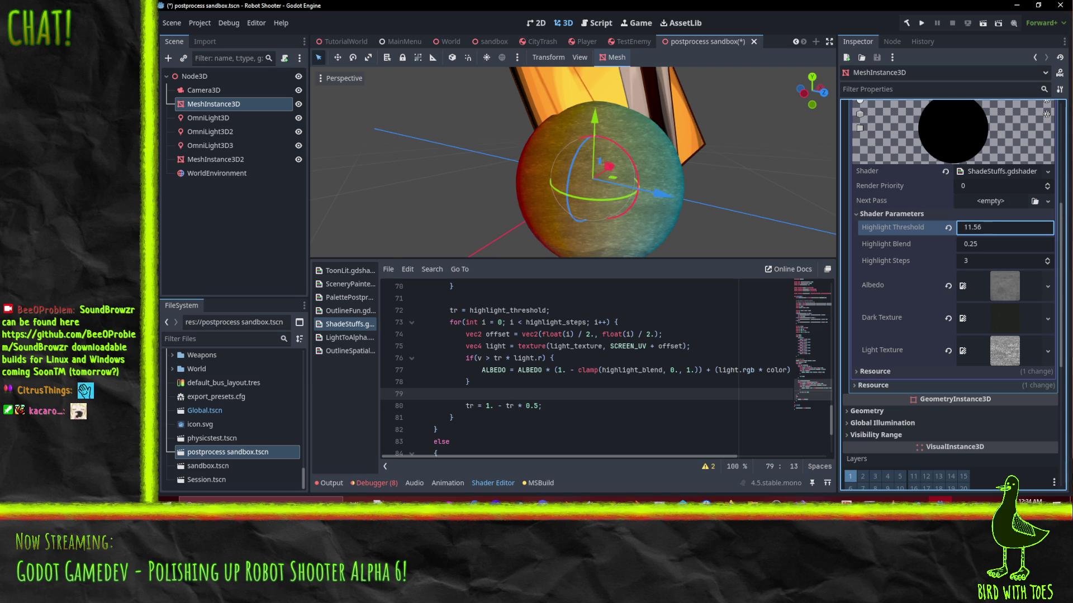
{"action": "key", "text": "BackSpace"}
{"action": "key", "text": "BackSpace"}
{"action": "key", "text": "BackSpace"}
{"action": "type", "text": "-2.48"}
{"action": "key", "text": "BackSpace"}
{"action": "key", "text": "BackSpace"}
{"action": "key", "text": "BackSpace"}
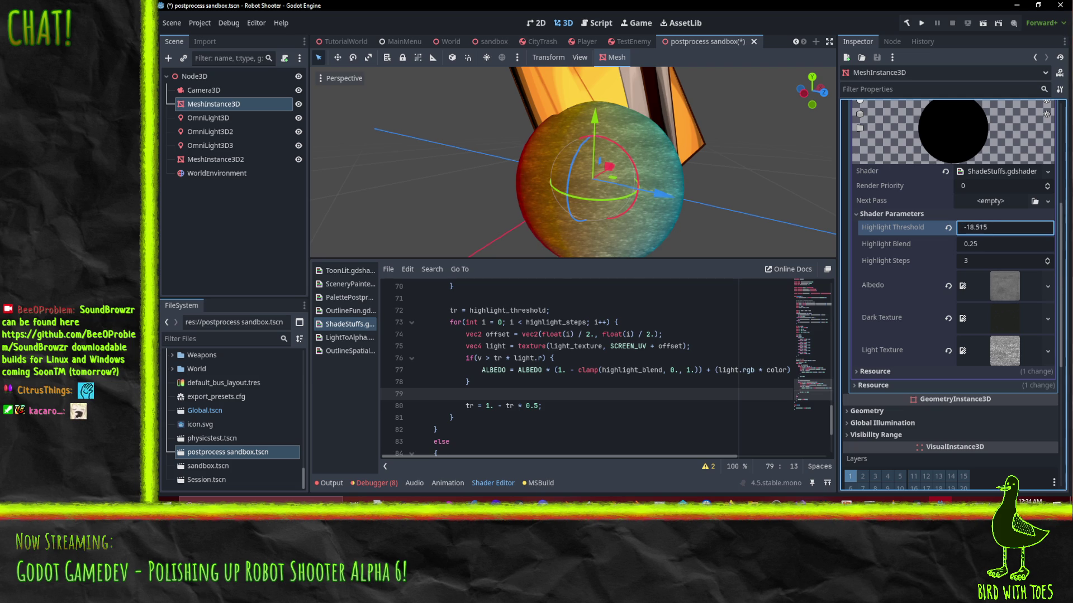
{"action": "type", "text": "10.135"}
{"action": "key", "text": "BackSpace"}
{"action": "key", "text": "BackSpace"}
{"action": "key", "text": "BackSpace"}
{"action": "type", "text": "26.565"}
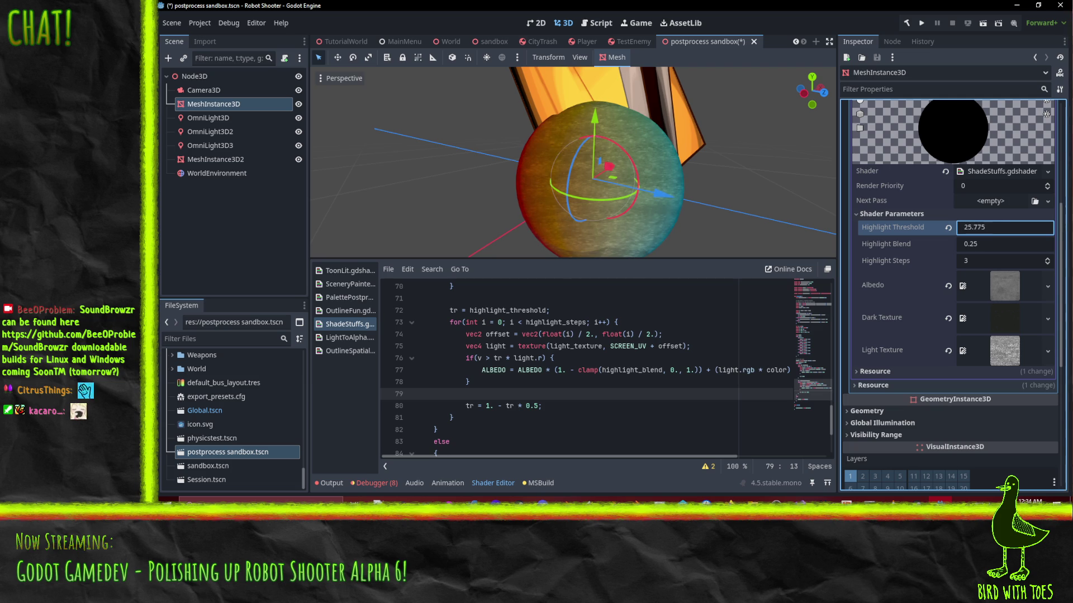
{"action": "left_click", "coordinate": [740, 202]}
Step: Revert Highlight Threshold to its default 0.5 and select tr to show where it's used
{"action": "left_click", "coordinate": [948, 228]}
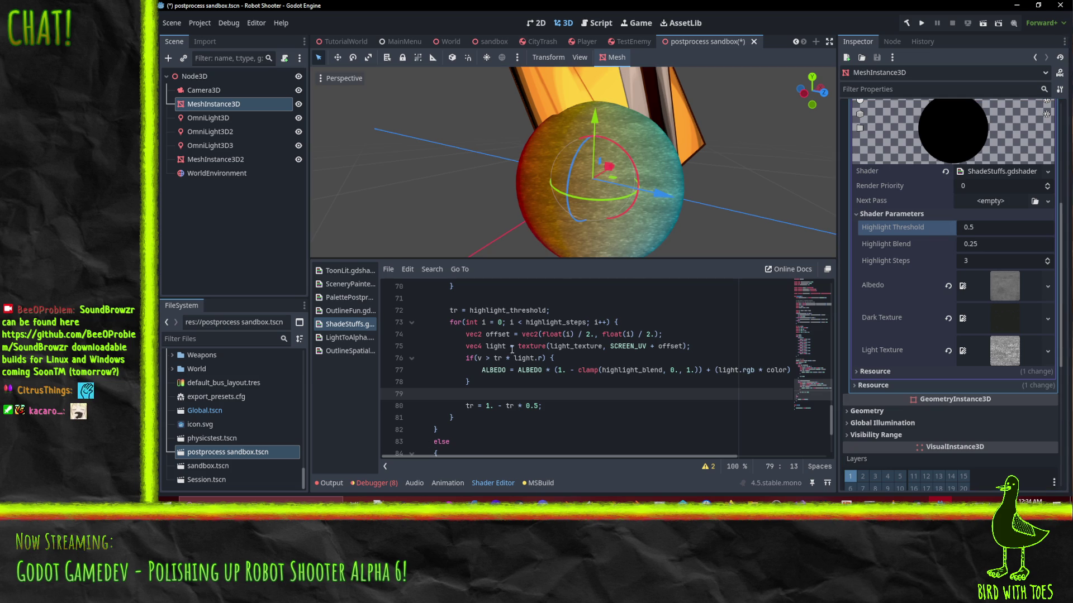
{"action": "key", "text": "Up"}
{"action": "key", "text": "Up"}
{"action": "key", "text": "Up"}
{"action": "key", "text": "ctrl+shift+Right"}
{"action": "key", "text": "Home"}
{"action": "key", "text": "ctrl+shift+Right"}
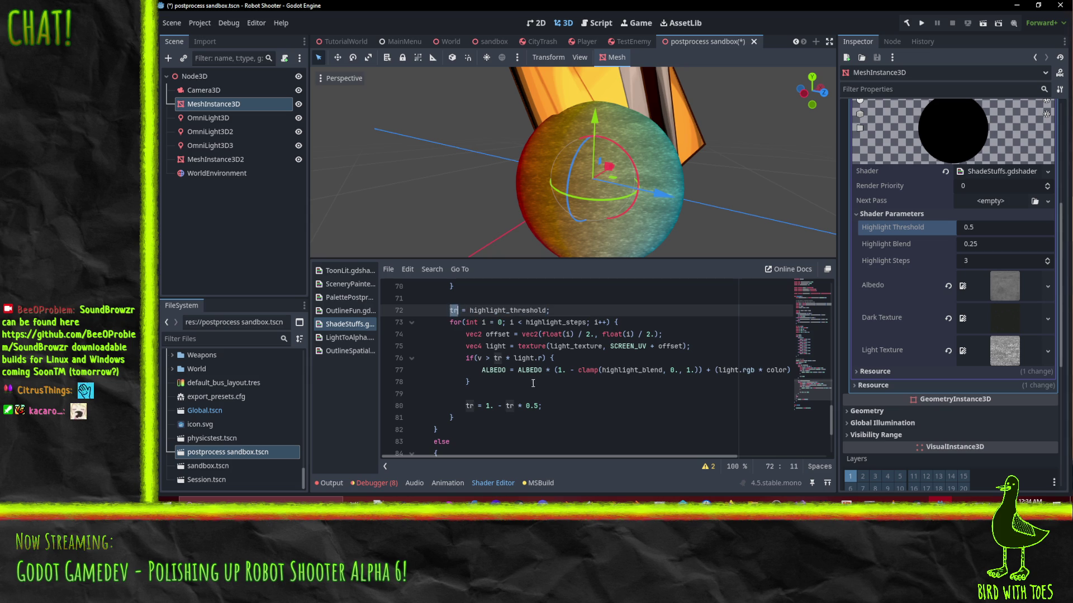
Step: Delete ' * light.r' from line 76 so it reads 'if(v > tr) {'
{"action": "left_click", "coordinate": [501, 358]}
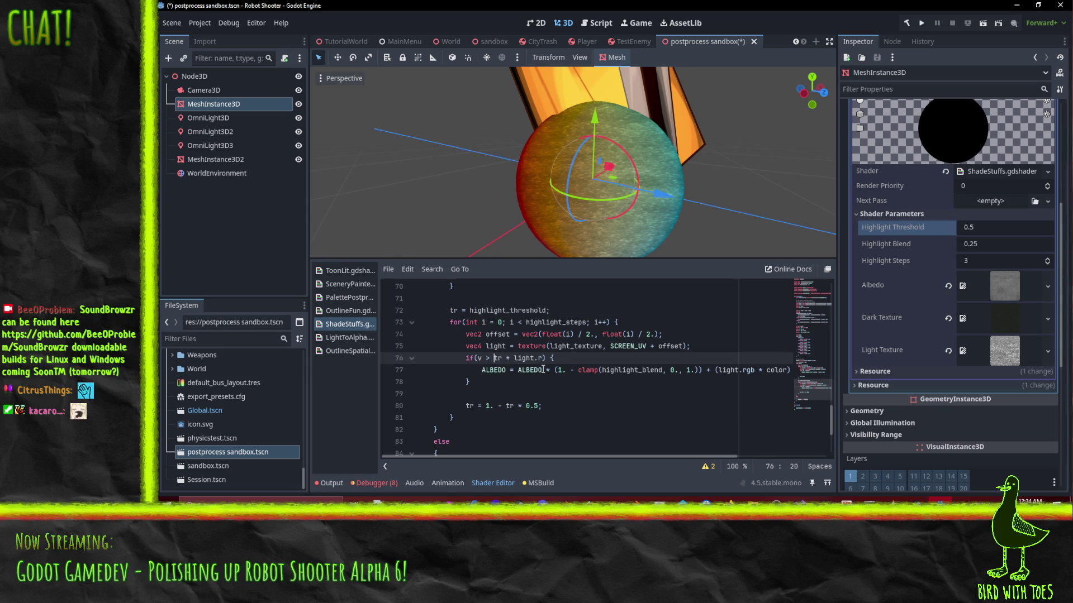
{"action": "left_click", "coordinate": [517, 358]}
{"action": "key", "text": "Delete"}
{"action": "key", "text": "Delete"}
{"action": "key", "text": "Delete"}
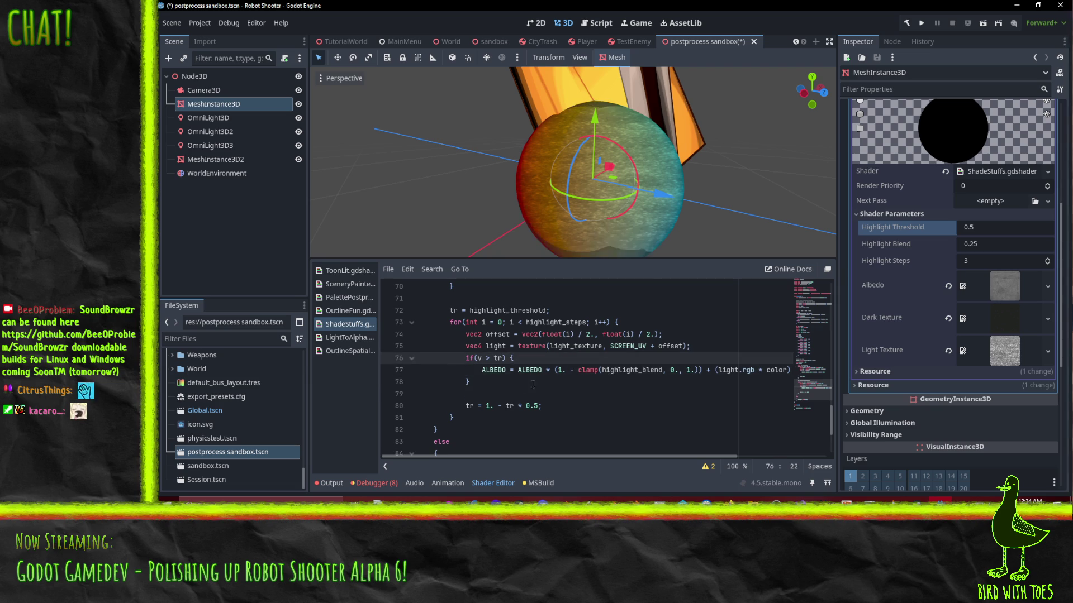
Step: Drag Highlight Threshold up to 0.91 and watch the sphere's bands change
{"action": "mouse_move", "coordinate": [612, 195]}
{"action": "left_mouse_down"}
{"action": "mouse_move", "coordinate": [603, 176]}
{"action": "mouse_move", "coordinate": [629, 151]}
{"action": "mouse_move", "coordinate": [455, 210]}
{"action": "left_mouse_up"}
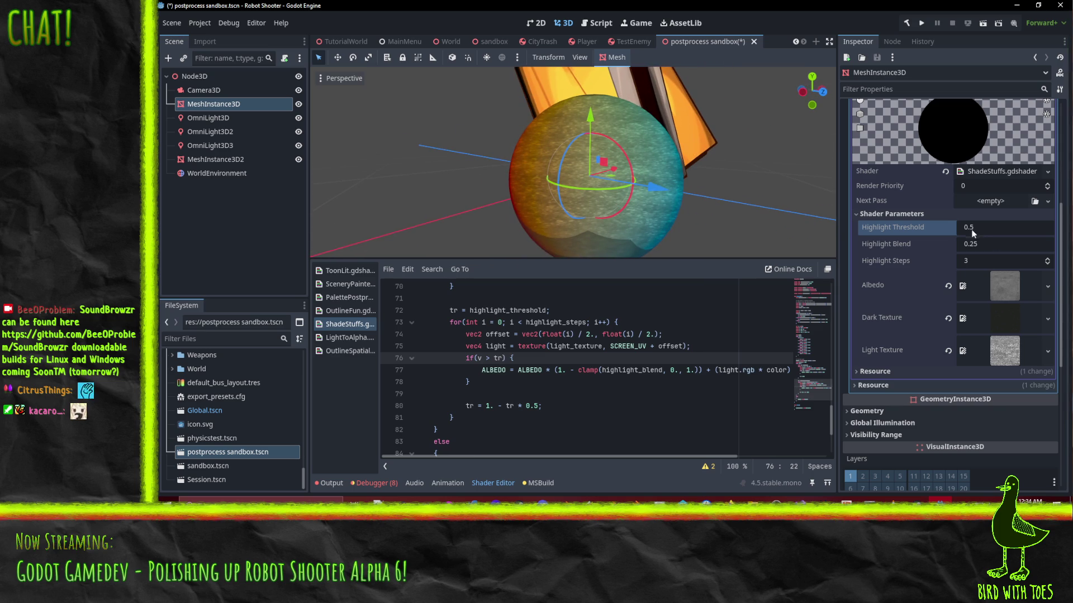
{"action": "mouse_move", "coordinate": [973, 233]}
{"action": "left_mouse_down"}
{"action": "mouse_move", "coordinate": [1017, 234]}
{"action": "mouse_move", "coordinate": [981, 227]}
{"action": "mouse_move", "coordinate": [990, 228]}
{"action": "left_mouse_up"}
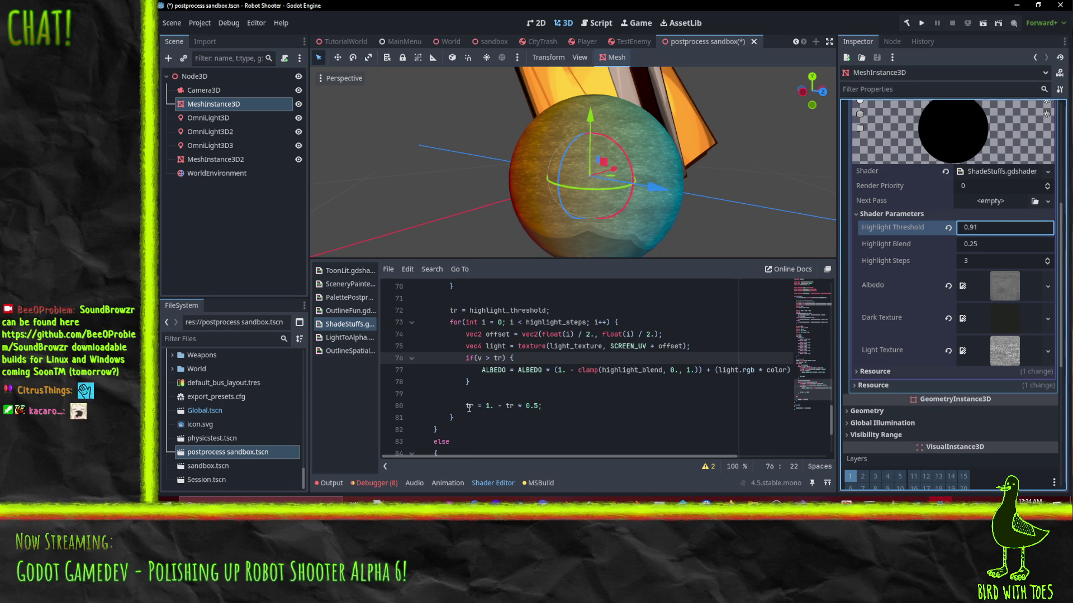
{"action": "left_click", "coordinate": [498, 358]}
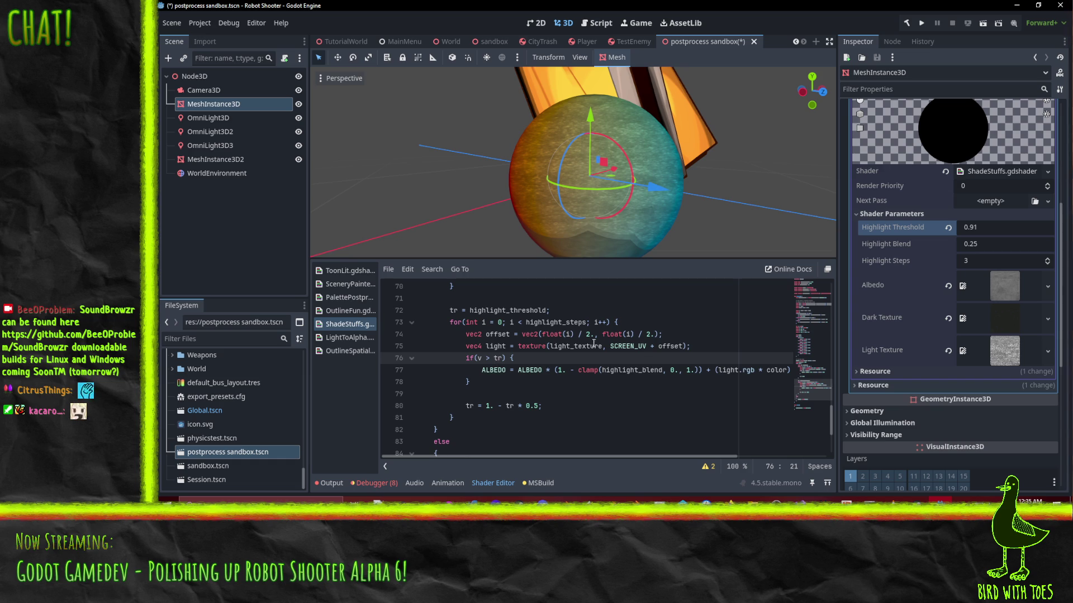
Step: Make line 76 compare v against (tr * color.r), test a lower threshold, then revert to 0.5
{"action": "key", "text": "Left"}
{"action": "key", "text": "Left"}
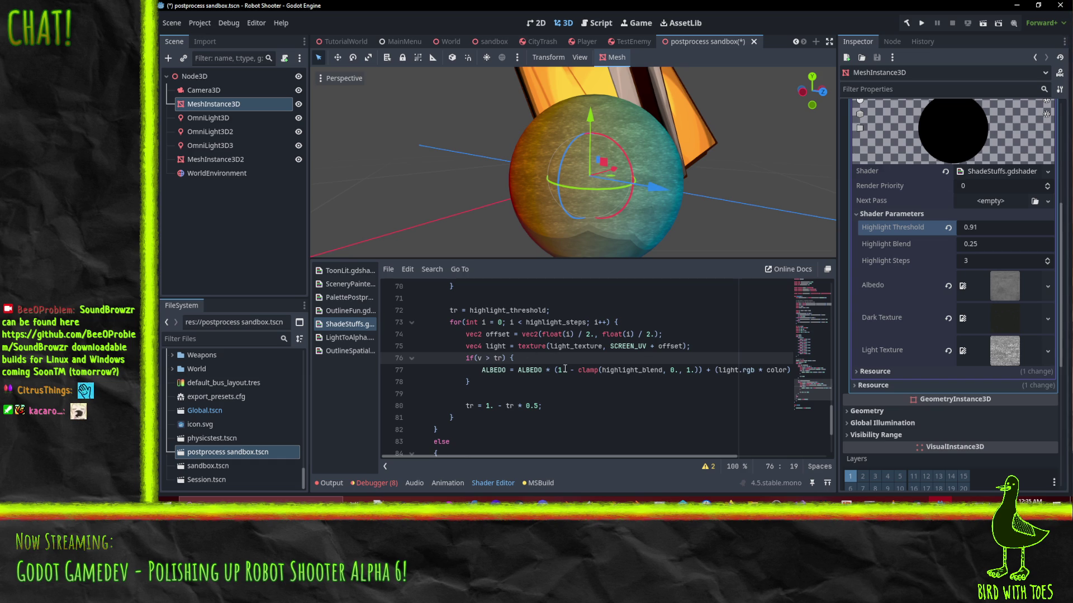
{"action": "type", "text": "(tr"}
{"action": "type", "text": " * tr"}
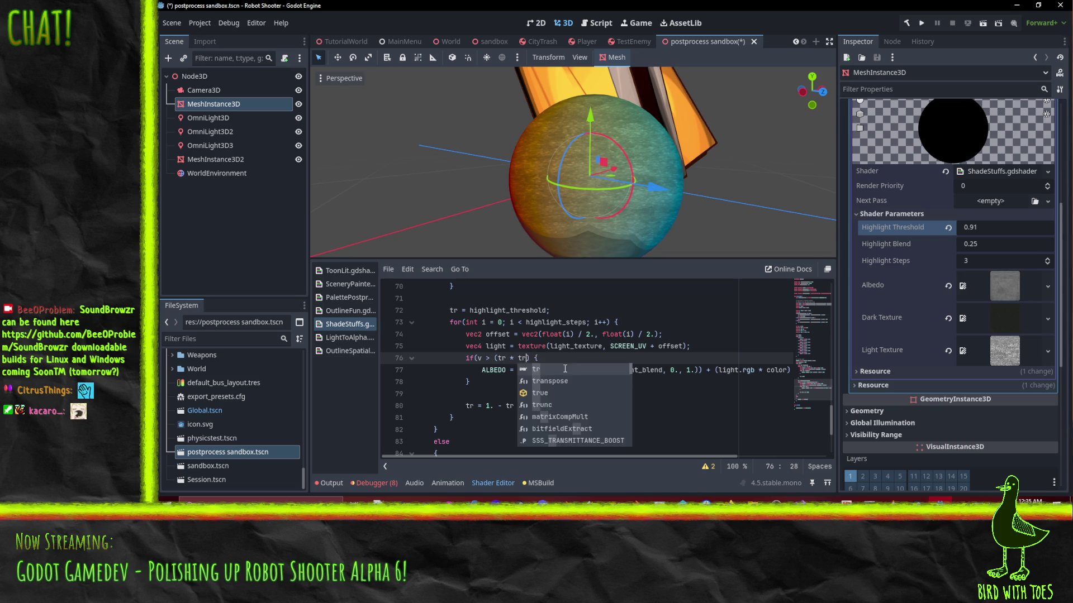
{"action": "key", "text": "BackSpace"}
{"action": "key", "text": "BackSpace"}
{"action": "type", "text": "color.r"}
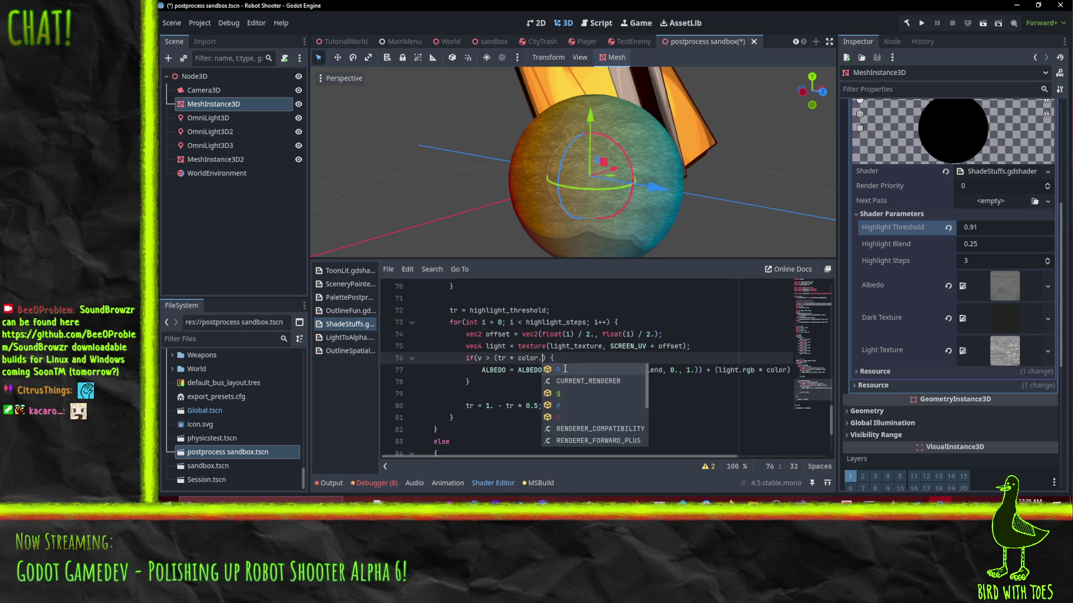
{"action": "type", "text": ")"}
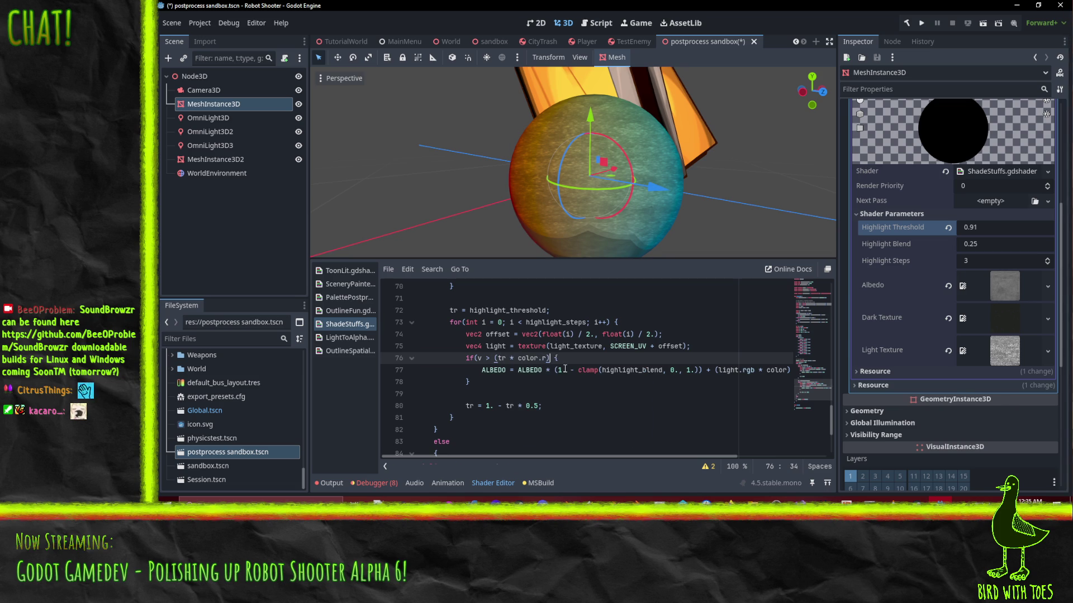
{"action": "type", "text": ")"}
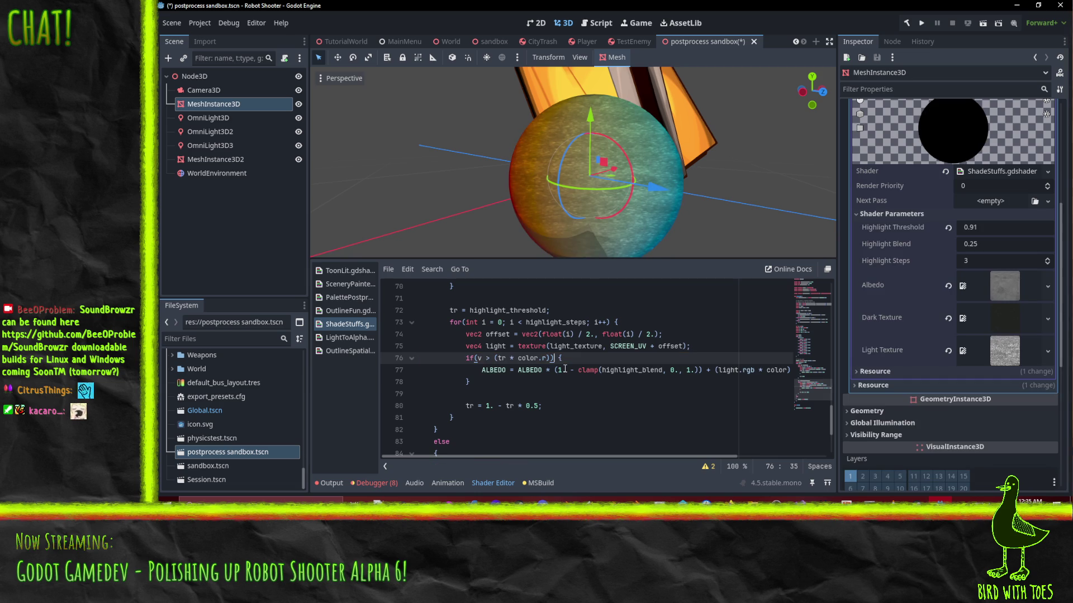
{"action": "mouse_move", "coordinate": [987, 234]}
{"action": "left_mouse_down"}
{"action": "mouse_move", "coordinate": [931, 233]}
{"action": "mouse_move", "coordinate": [980, 234]}
{"action": "left_mouse_up"}
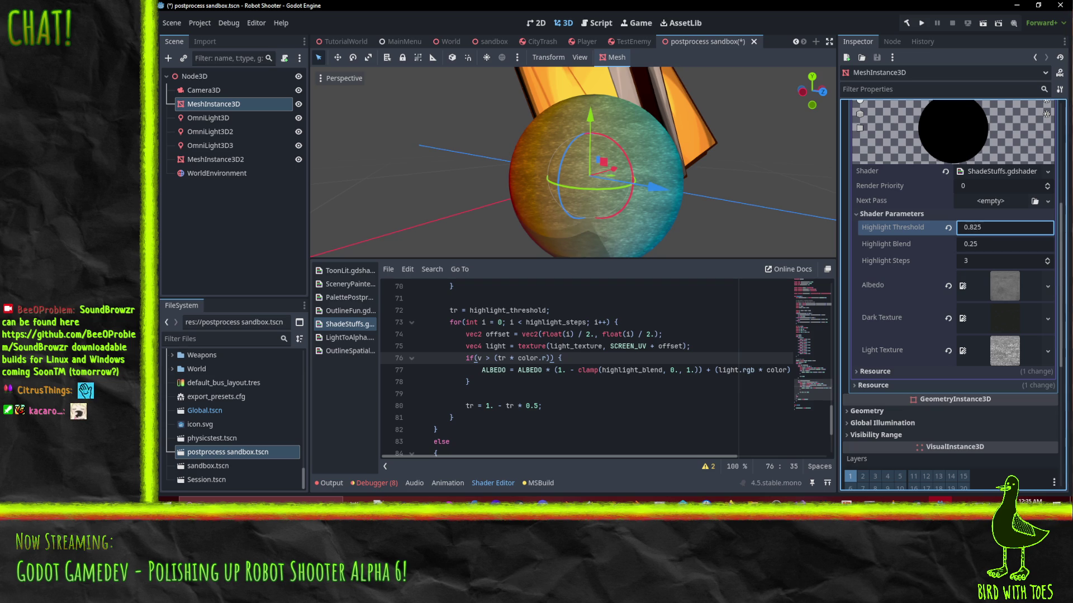
{"action": "left_click", "coordinate": [948, 227]}
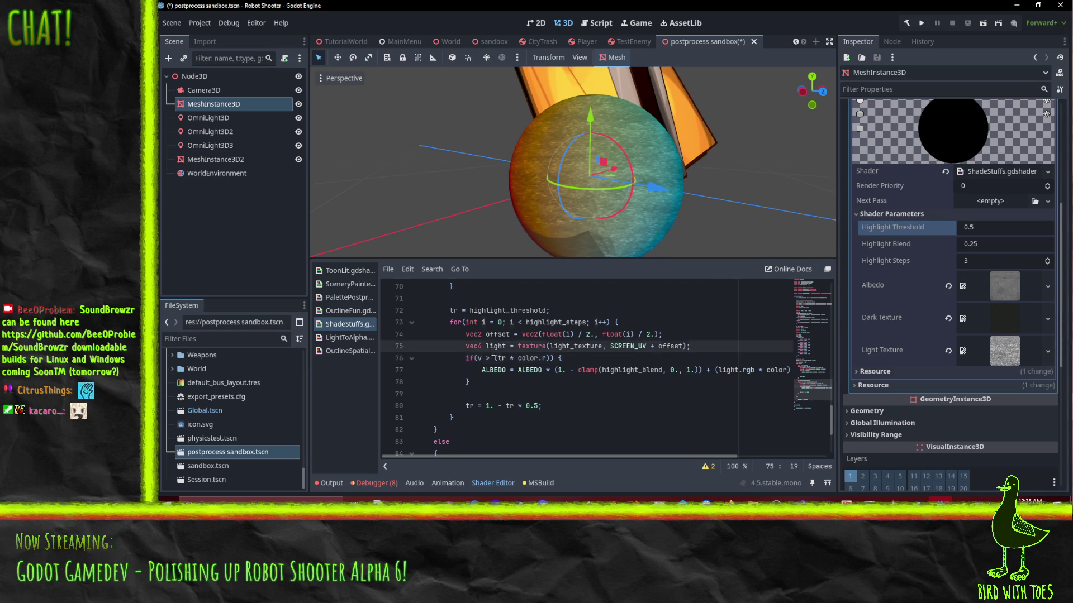
Step: Restore line 76 to 'if(v > tr) {', then set Highlight Threshold 0.845 and Highlight Blend 0.25
{"action": "left_click", "coordinate": [497, 369]}
{"action": "key", "text": "Up"}
{"action": "key", "text": "BackSpace"}
{"action": "key", "text": "Right"}
{"action": "key", "text": "Right"}
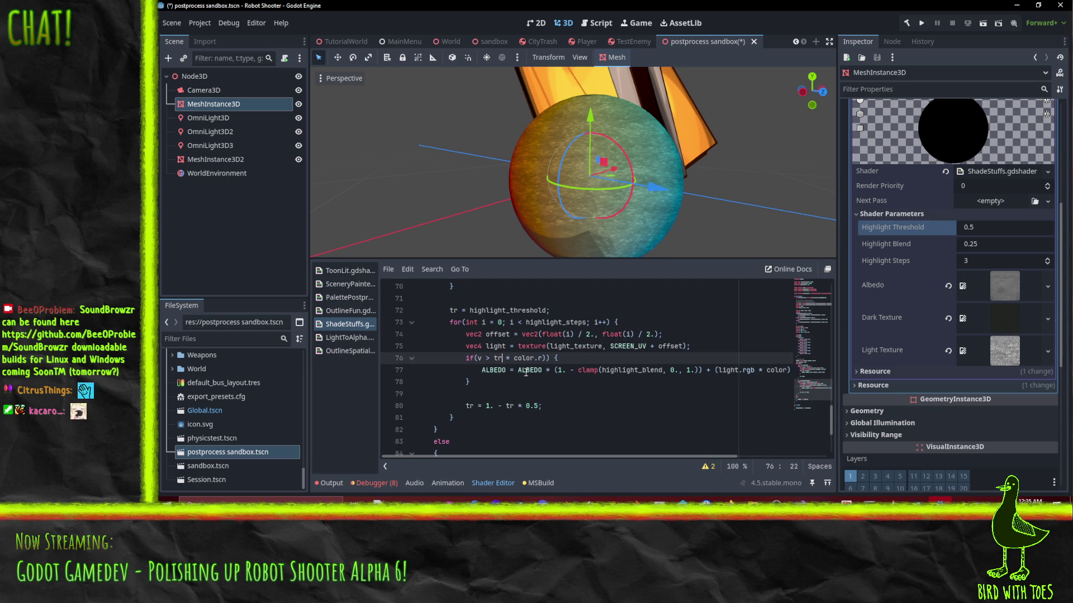
{"action": "key", "text": "Delete"}
{"action": "key", "text": "Delete"}
{"action": "key", "text": "Delete"}
{"action": "key", "text": "Delete"}
{"action": "key", "text": "Delete"}
{"action": "key", "text": "Delete"}
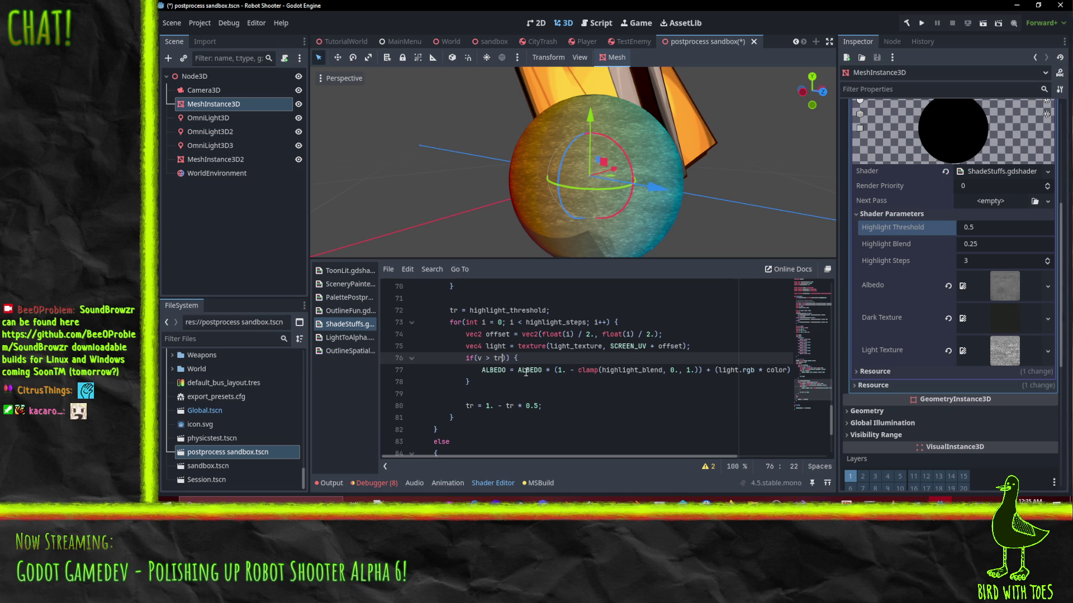
{"action": "key", "text": "Delete"}
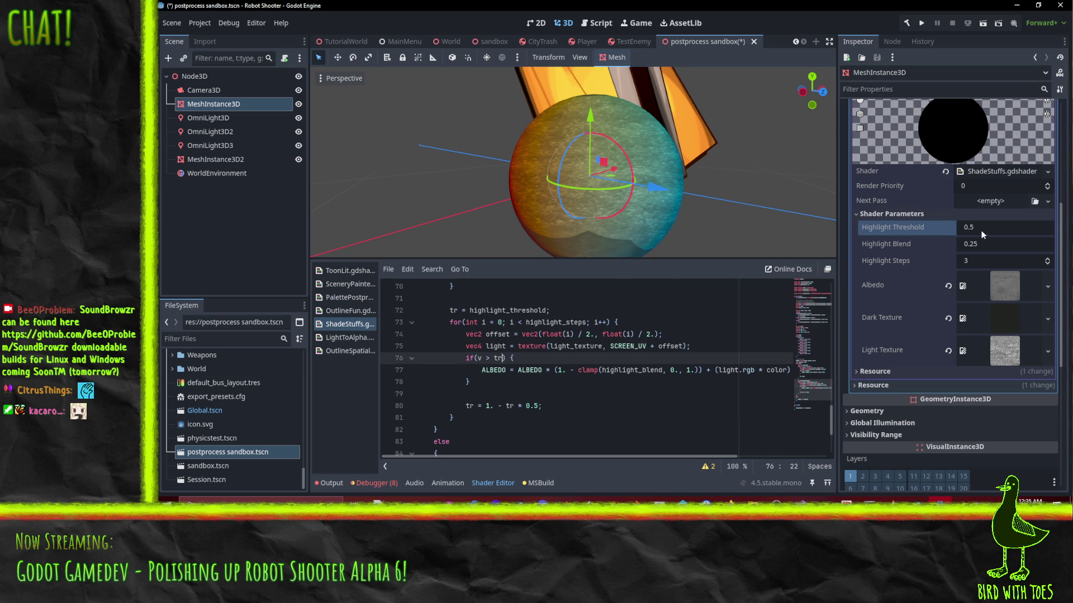
{"action": "mouse_move", "coordinate": [981, 230]}
{"action": "left_mouse_down"}
{"action": "mouse_move", "coordinate": [1025, 230]}
{"action": "mouse_move", "coordinate": [978, 227]}
{"action": "mouse_move", "coordinate": [947, 245]}
{"action": "mouse_move", "coordinate": [975, 228]}
{"action": "left_mouse_up"}
{"action": "mouse_move", "coordinate": [953, 244]}
{"action": "left_mouse_down"}
{"action": "mouse_move", "coordinate": [976, 244]}
{"action": "mouse_move", "coordinate": [948, 243]}
{"action": "left_mouse_up"}
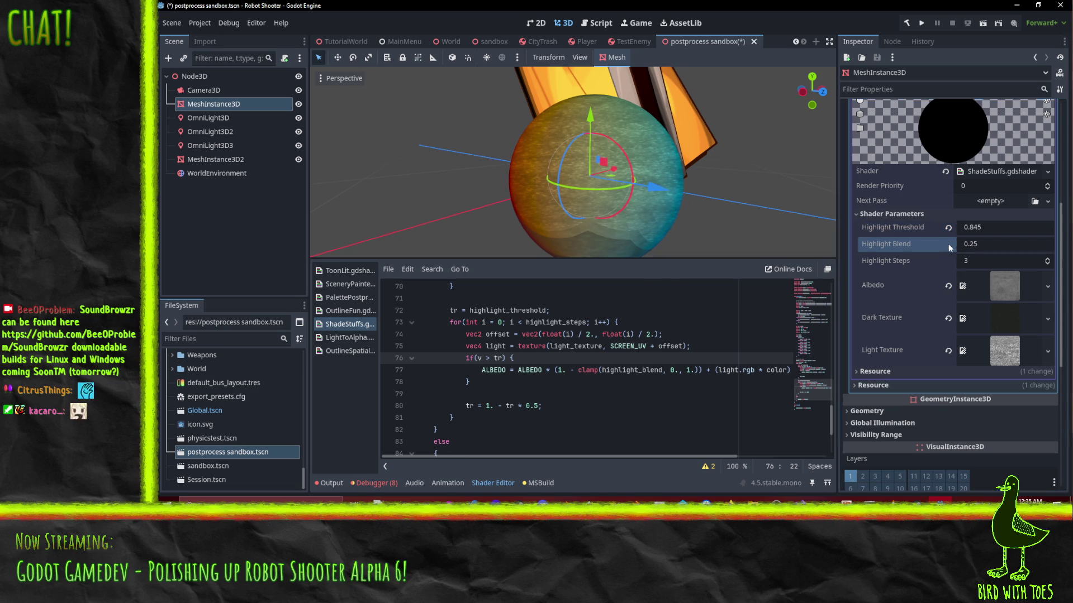
Step: Revert Highlight Threshold to 0.5 and replace the trailing highlight_blend on line 77 with str
{"action": "left_click", "coordinate": [947, 227]}
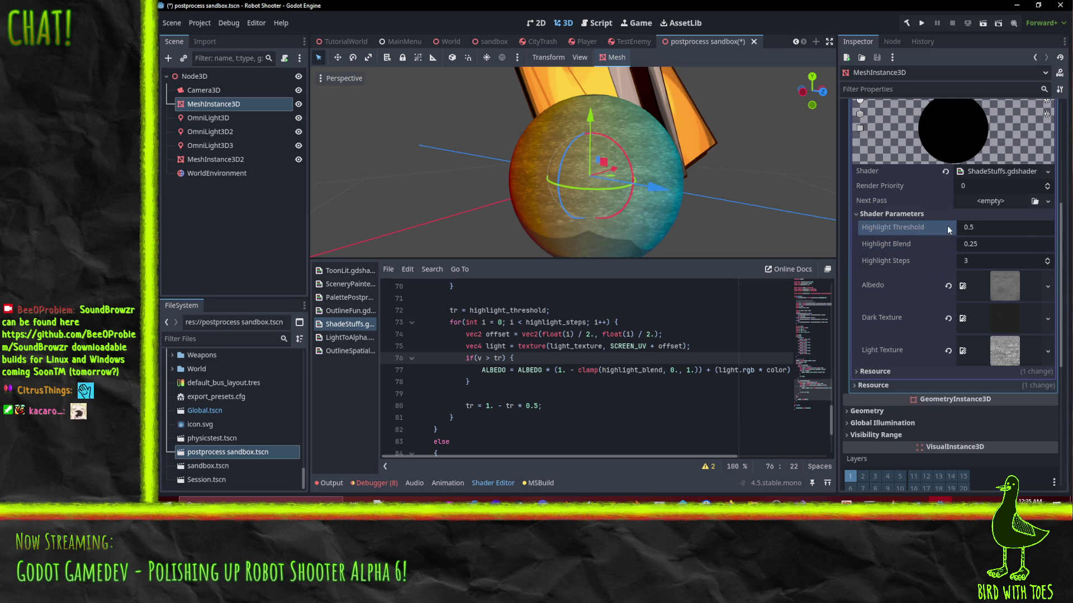
{"action": "left_click", "coordinate": [631, 358]}
{"action": "left_click", "coordinate": [635, 370]}
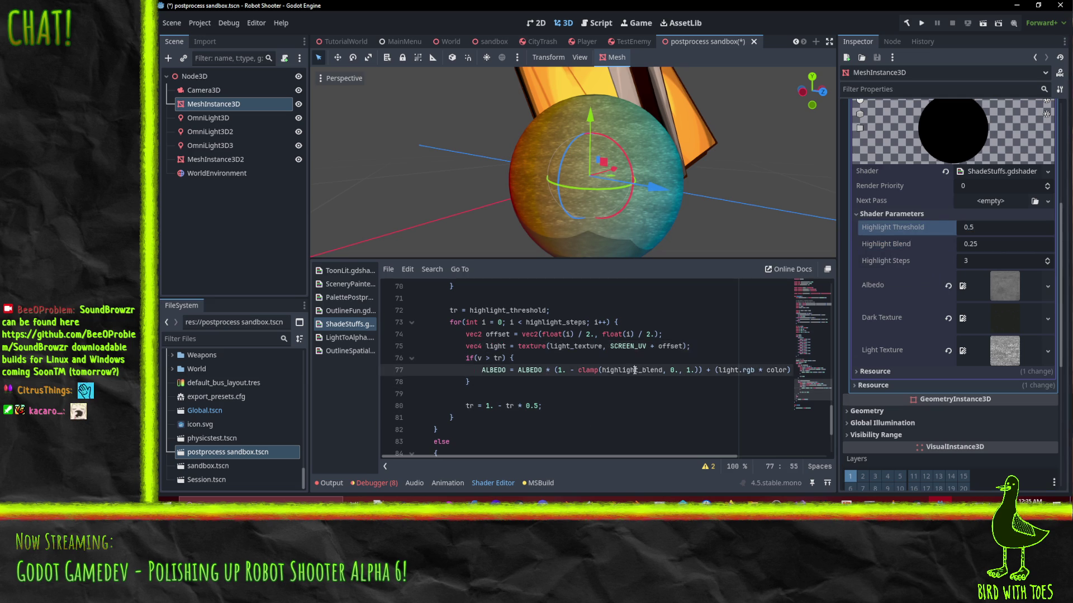
{"action": "double_click", "coordinate": [635, 370]}
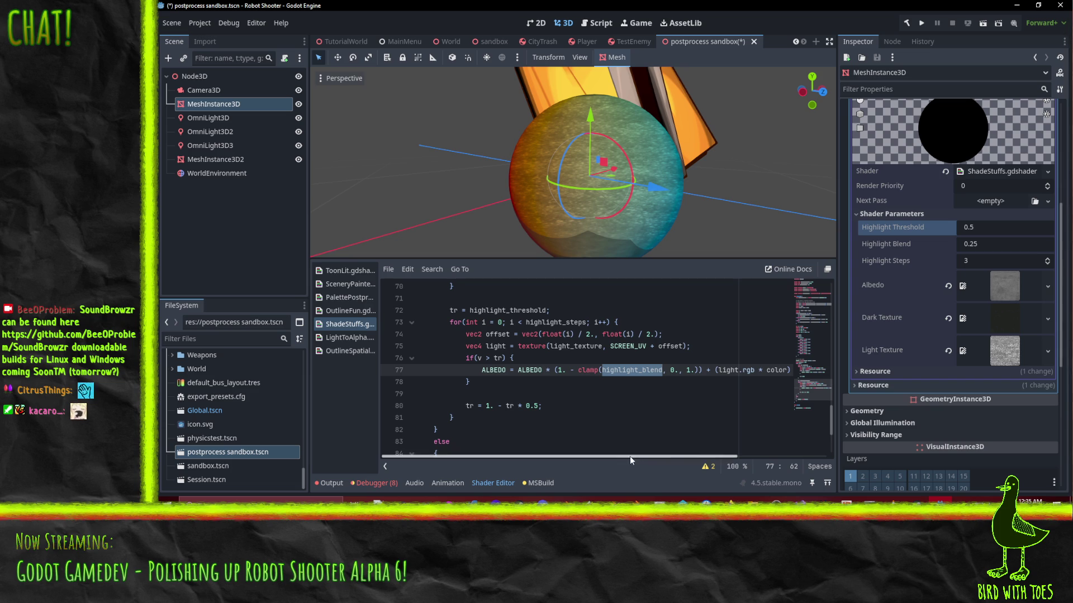
{"action": "left_click_drag", "start_coordinate": [629, 456], "coordinate": [749, 452]}
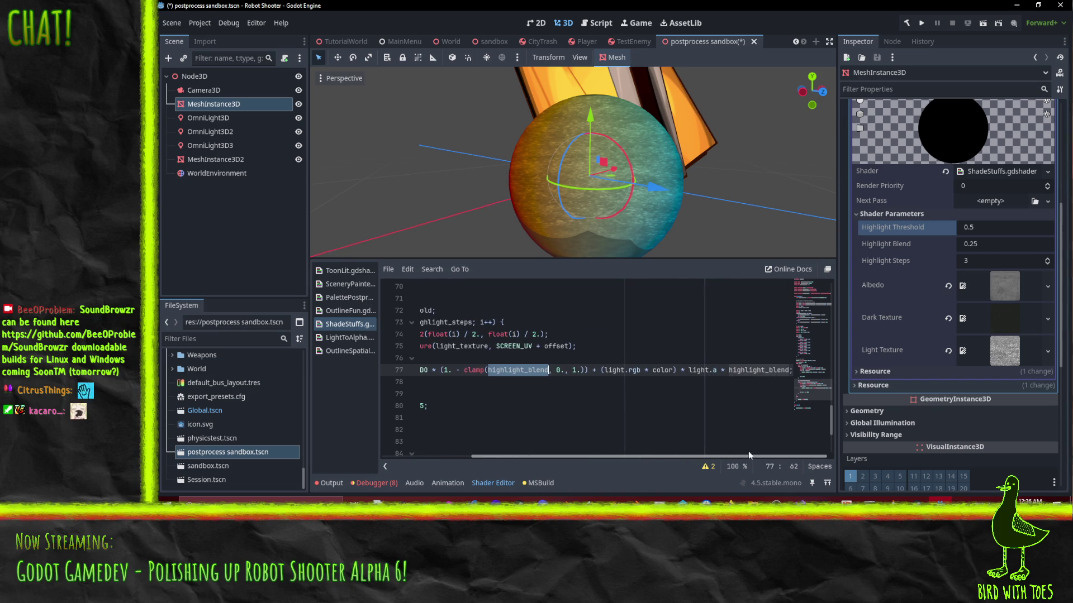
{"action": "left_click", "coordinate": [733, 406]}
{"action": "left_click", "coordinate": [759, 370]}
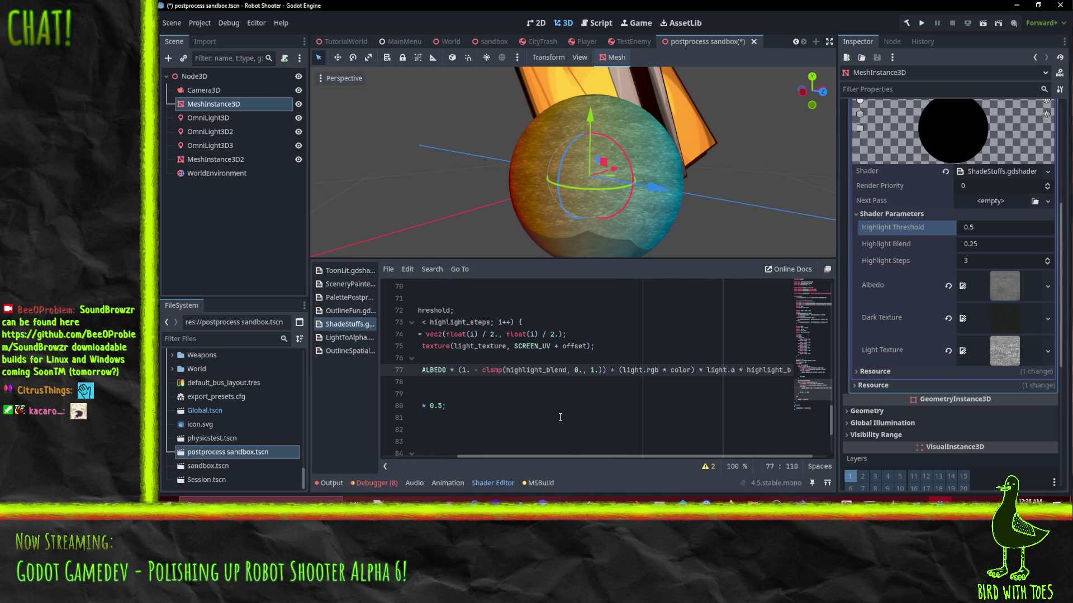
{"action": "left_click_drag", "start_coordinate": [578, 457], "coordinate": [592, 455]}
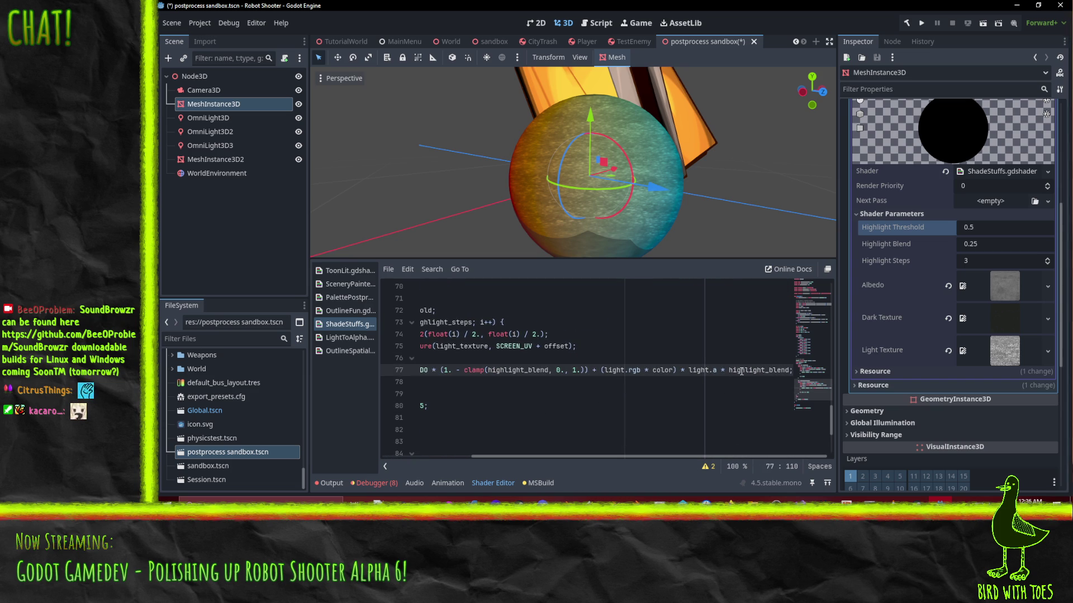
{"action": "key", "text": "ctrl+d"}
{"action": "type", "text": "str"}
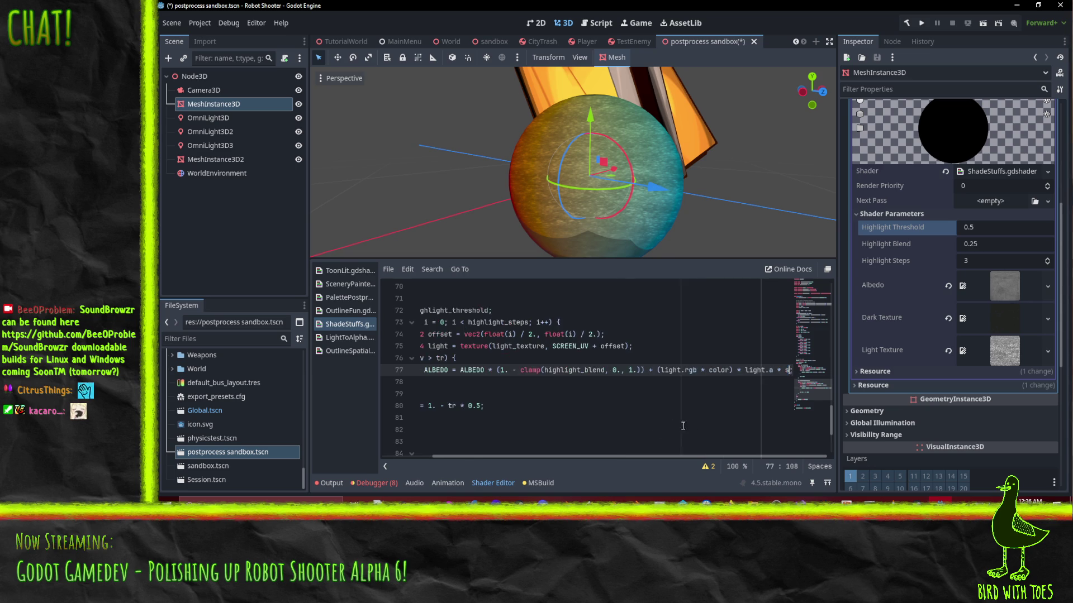
{"action": "double_click", "coordinate": [520, 369]}
{"action": "left_click_drag", "start_coordinate": [542, 371], "coordinate": [633, 373]}
Step: Replace the clamp(highlight_blend, 0., 1.) expression on line 77 with str
{"action": "type", "text": "str"}
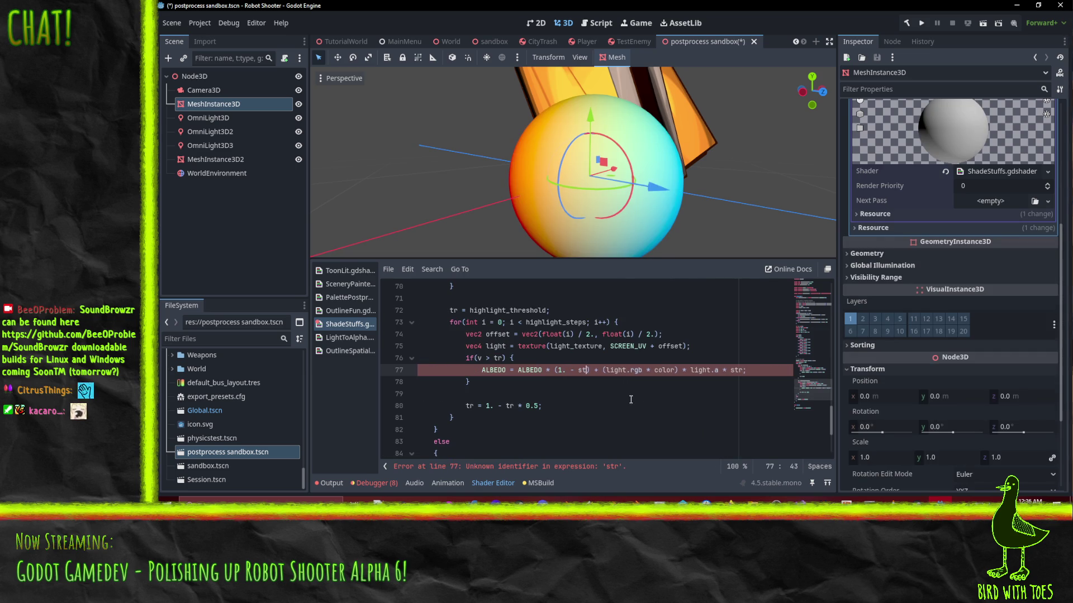
{"action": "left_click", "coordinate": [659, 331]}
{"action": "left_click", "coordinate": [739, 358]}
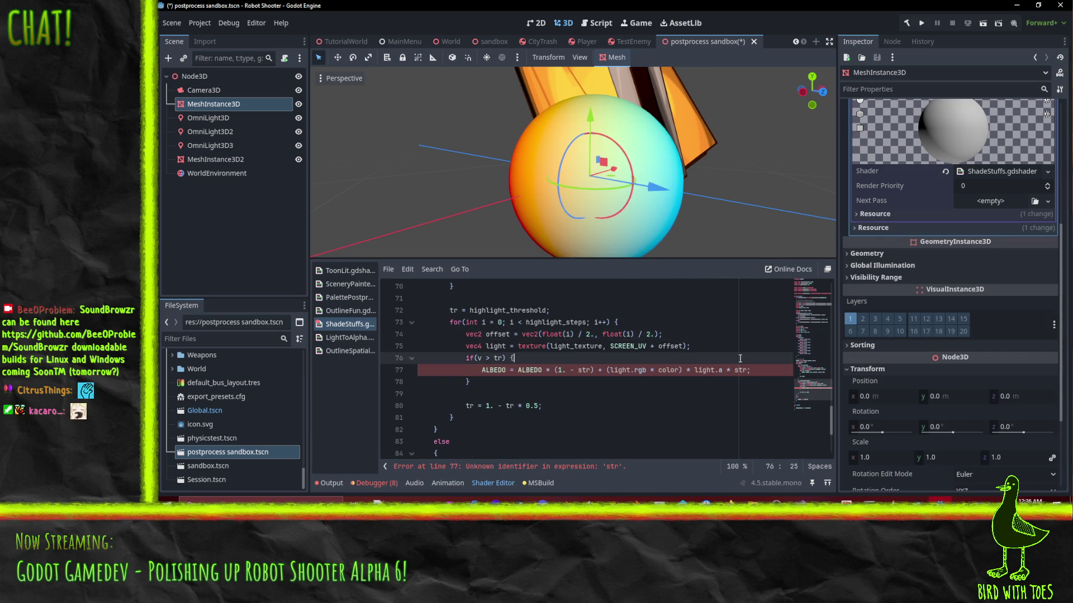
{"action": "left_click", "coordinate": [585, 312]}
Step: Add 'float str = highlight_blend / float(highlight_steps);' above the threshold assignment, then adjust Highlight Blend
{"action": "key", "text": "Home"}
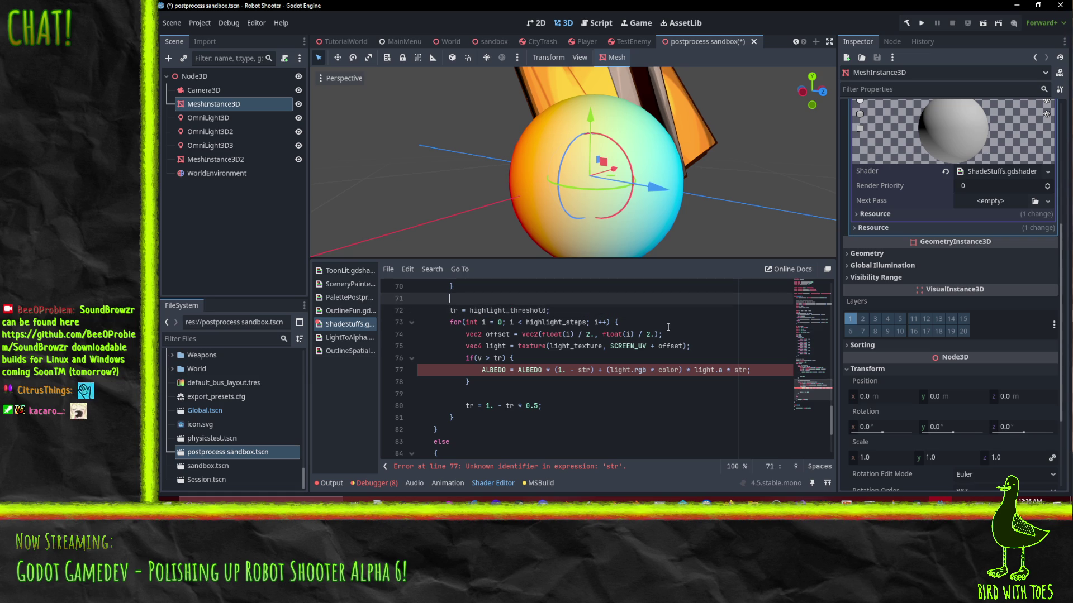
{"action": "key", "text": "Return"}
{"action": "key", "text": "Up"}
{"action": "type", "text": "float str = "}
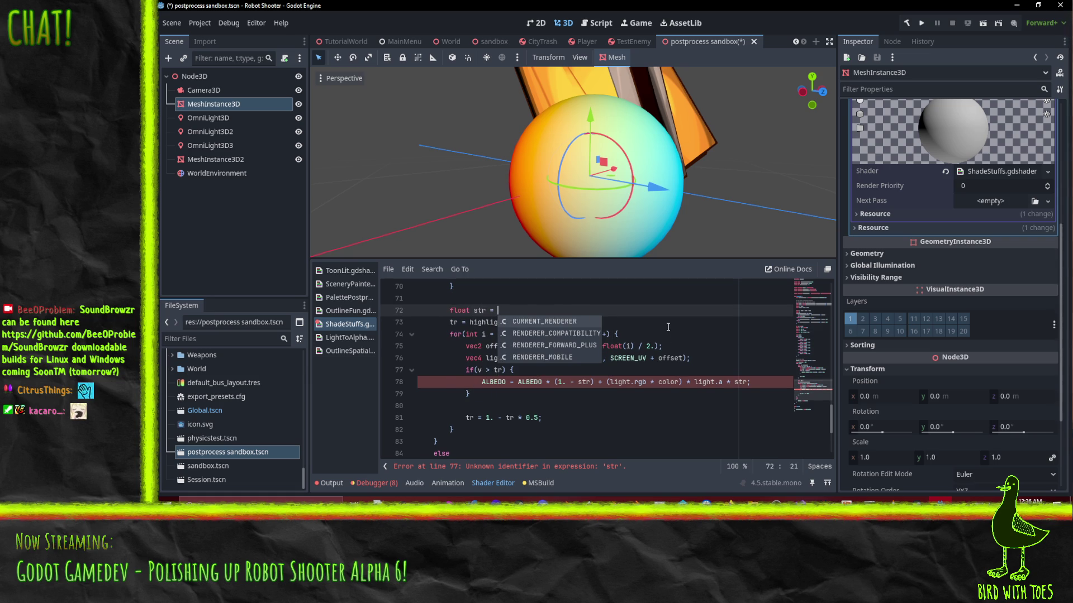
{"action": "type", "text": "high"}
{"action": "key", "text": "Return"}
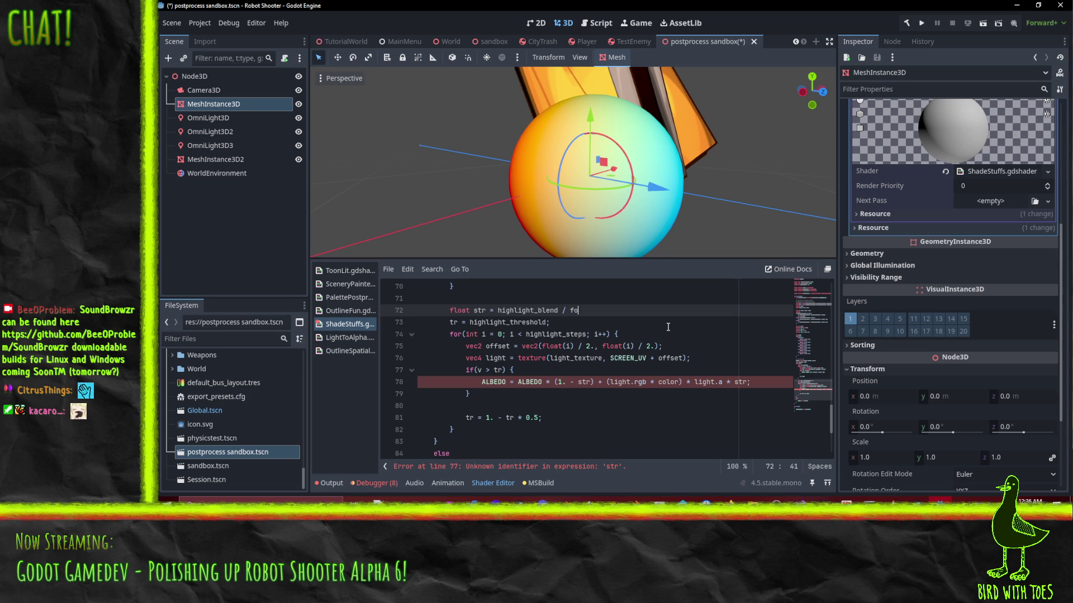
{"action": "key", "text": "BackSpace"}
{"action": "key", "text": "BackSpace"}
{"action": "key", "text": "BackSpace"}
{"action": "type", "text": "lo"}
{"action": "key", "text": "Return"}
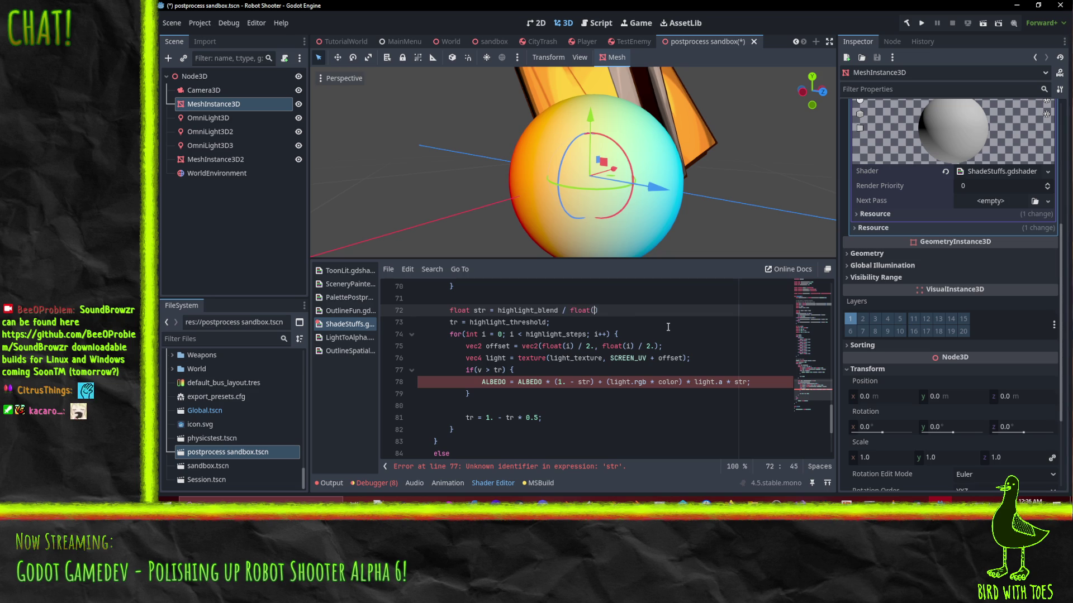
{"action": "type", "text": "highlight_ste"}
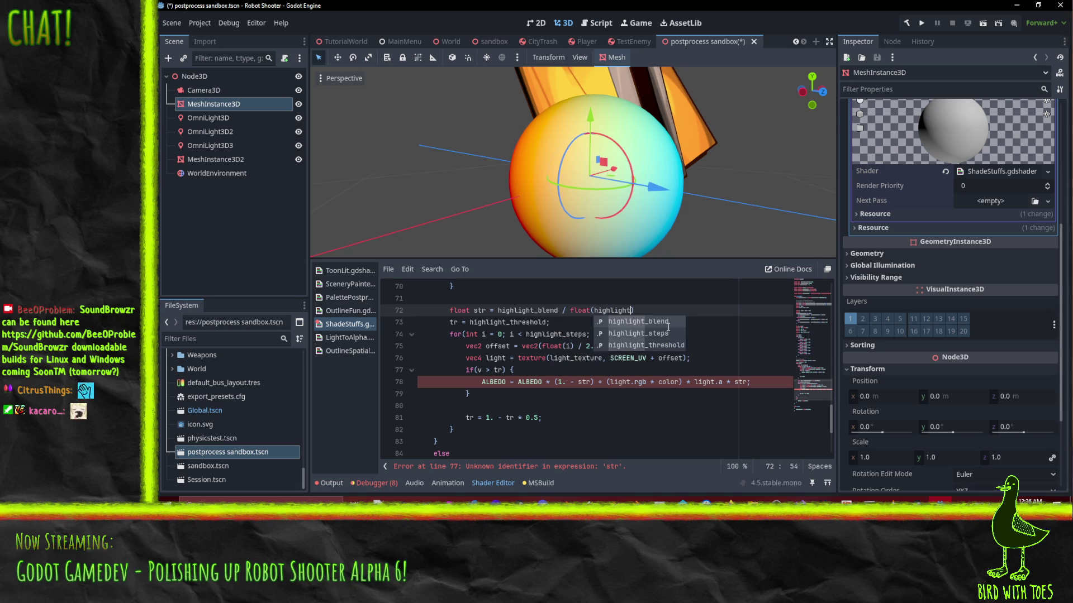
{"action": "type", "text": "ps)"}
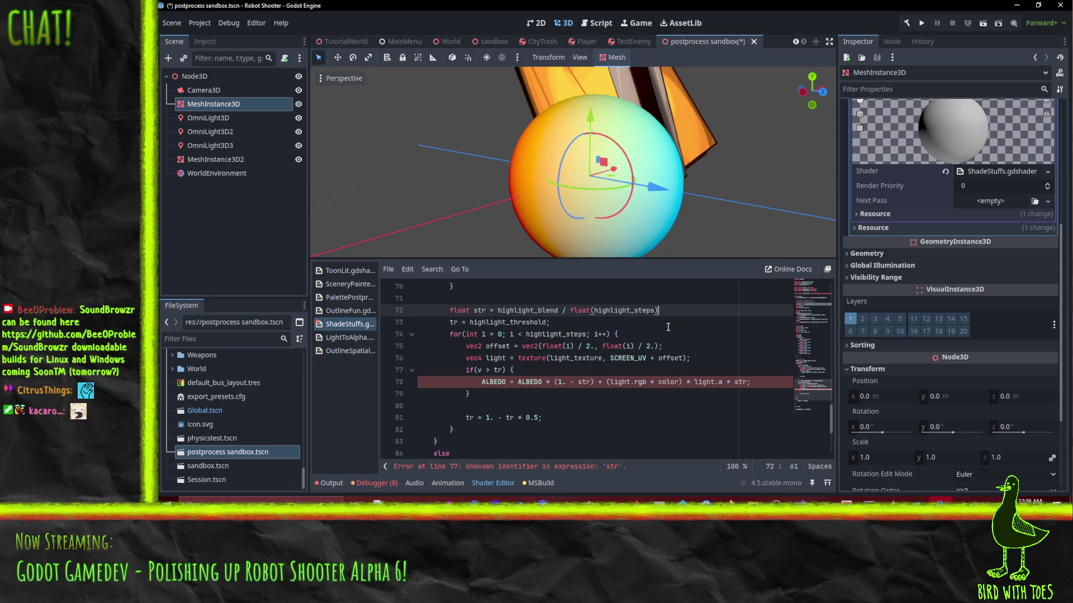
{"action": "type", "text": ";"}
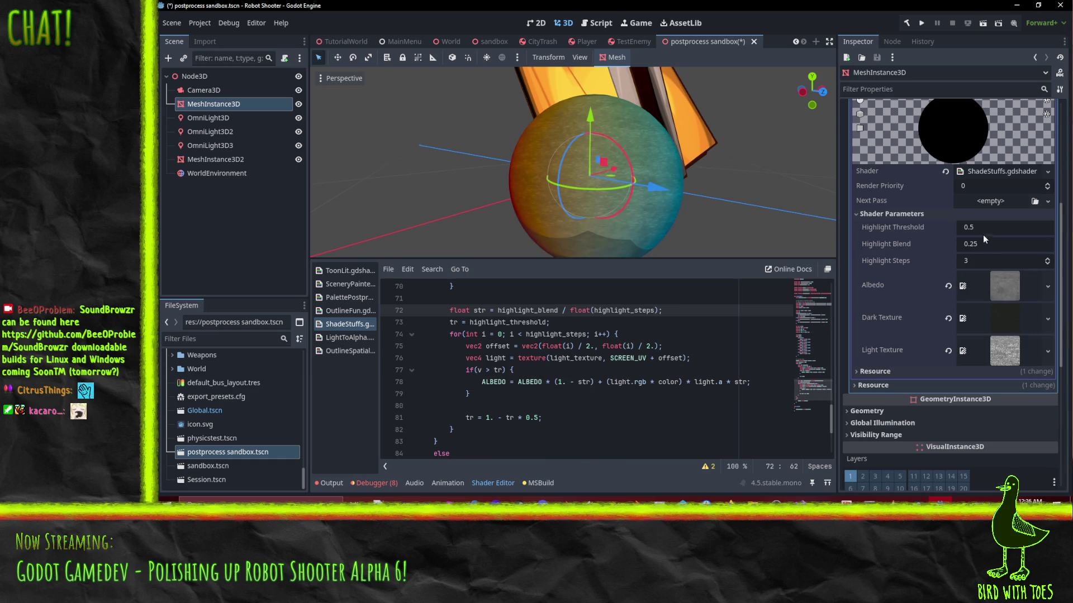
{"action": "left_click_drag", "start_coordinate": [983, 240], "coordinate": [1023, 240]}
Step: Try Highlight Blend values 0.31, about 0.975 and 0.705 while viewing the sphere
{"action": "key", "text": "BackSpace"}
{"action": "key", "text": "BackSpace"}
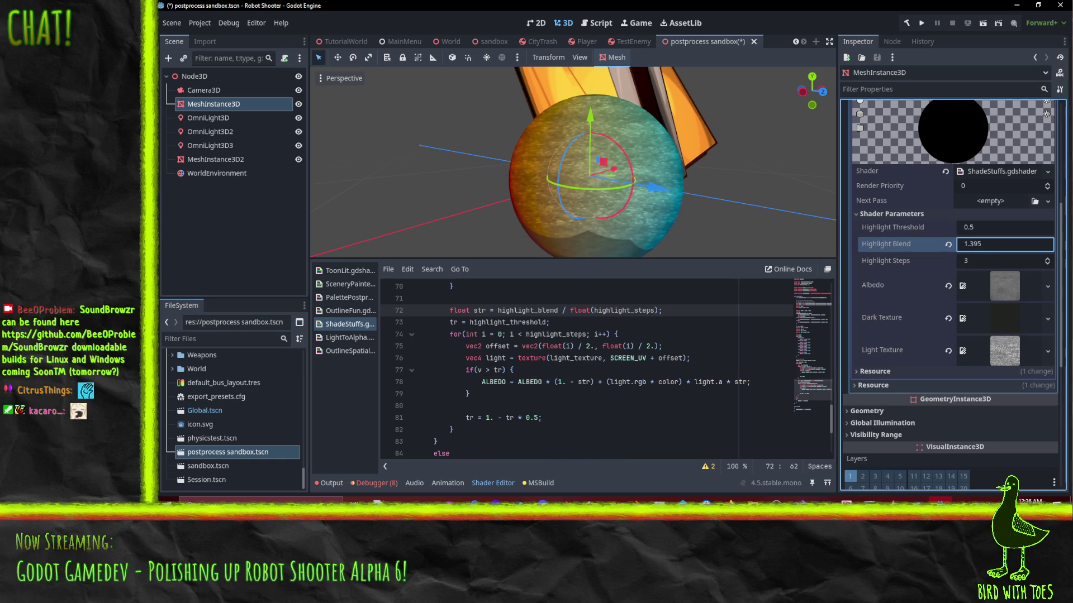
{"action": "type", "text": "31"}
{"action": "key", "text": "Return"}
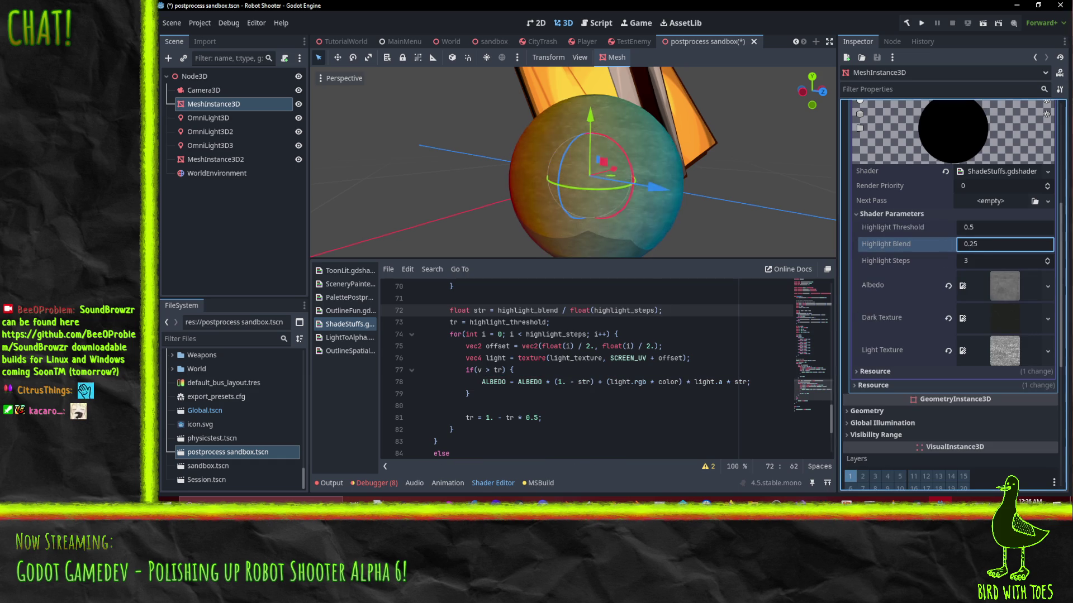
{"action": "mouse_move", "coordinate": [983, 243]}
{"action": "left_mouse_down"}
{"action": "mouse_move", "coordinate": [1028, 243]}
{"action": "mouse_move", "coordinate": [988, 243]}
{"action": "left_mouse_up"}
{"action": "mouse_move", "coordinate": [571, 173]}
{"action": "left_mouse_down"}
{"action": "mouse_move", "coordinate": [685, 198]}
{"action": "mouse_move", "coordinate": [671, 223]}
{"action": "left_mouse_up"}
{"action": "scroll", "coordinate": [642, 212], "scroll_direction": "up", "scroll_amount": 5}
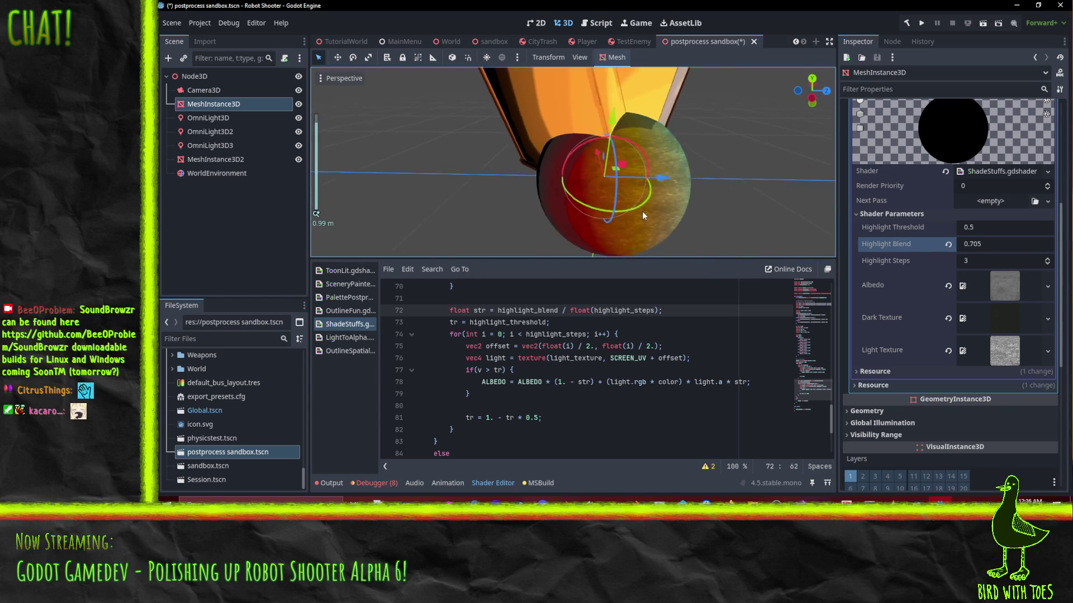
{"action": "scroll", "coordinate": [699, 206], "scroll_direction": "up", "scroll_amount": 2}
{"action": "scroll", "coordinate": [740, 190], "scroll_direction": "down", "scroll_amount": 3}
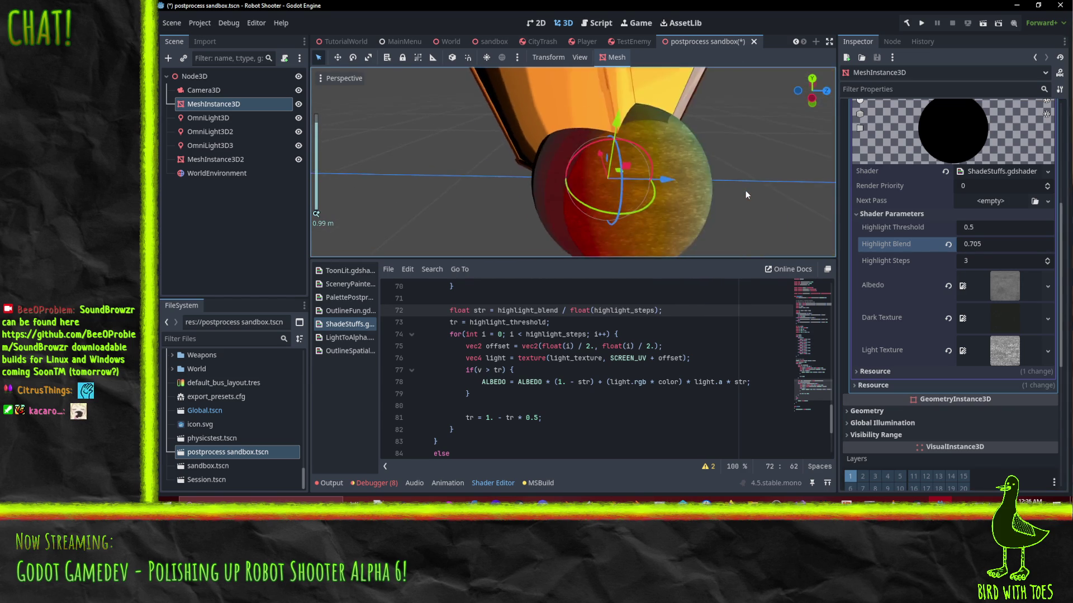
{"action": "mouse_move", "coordinate": [745, 190]}
{"action": "left_mouse_down"}
{"action": "mouse_move", "coordinate": [584, 175]}
{"action": "mouse_move", "coordinate": [639, 179]}
{"action": "left_mouse_up"}
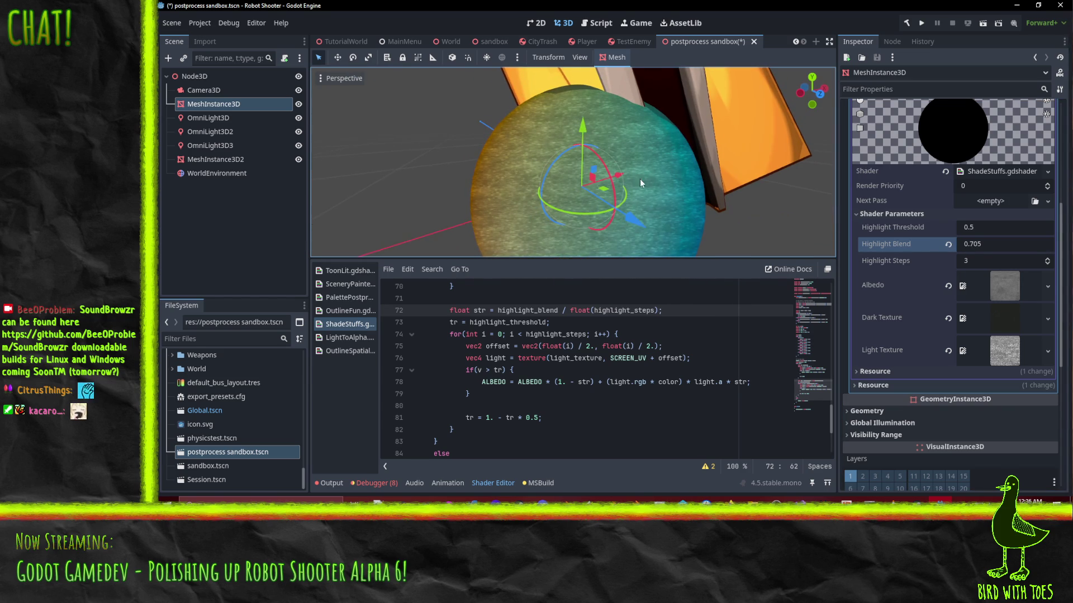
Step: Change line 77's condition to 'v > tr * color.r' and raise Highlight Blend to about 1.345
{"action": "left_click", "coordinate": [508, 370]}
{"action": "type", "text": "*"}
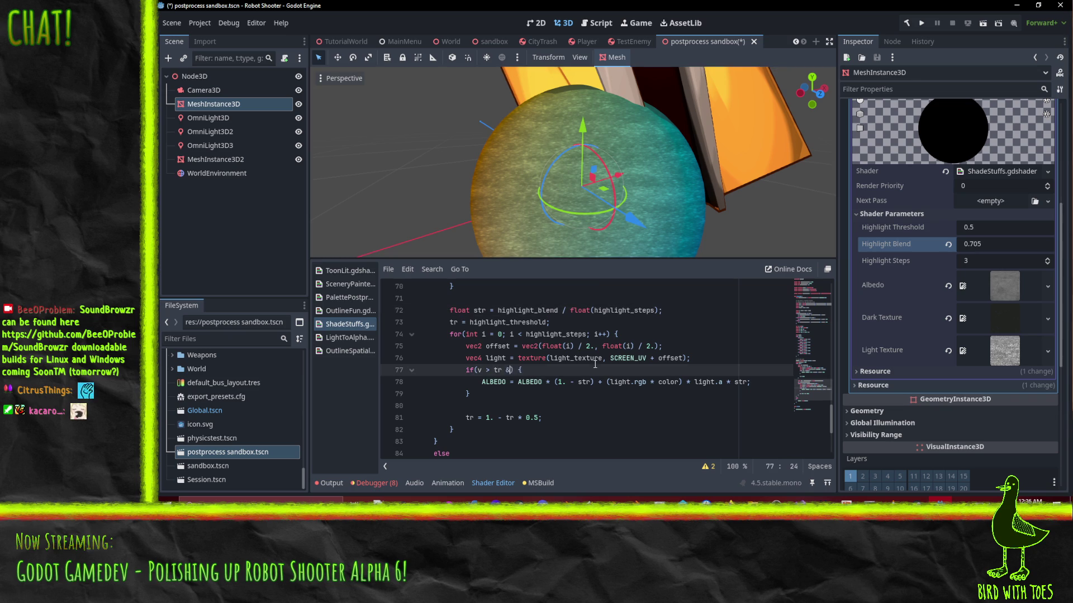
{"action": "type", "text": " color.r"}
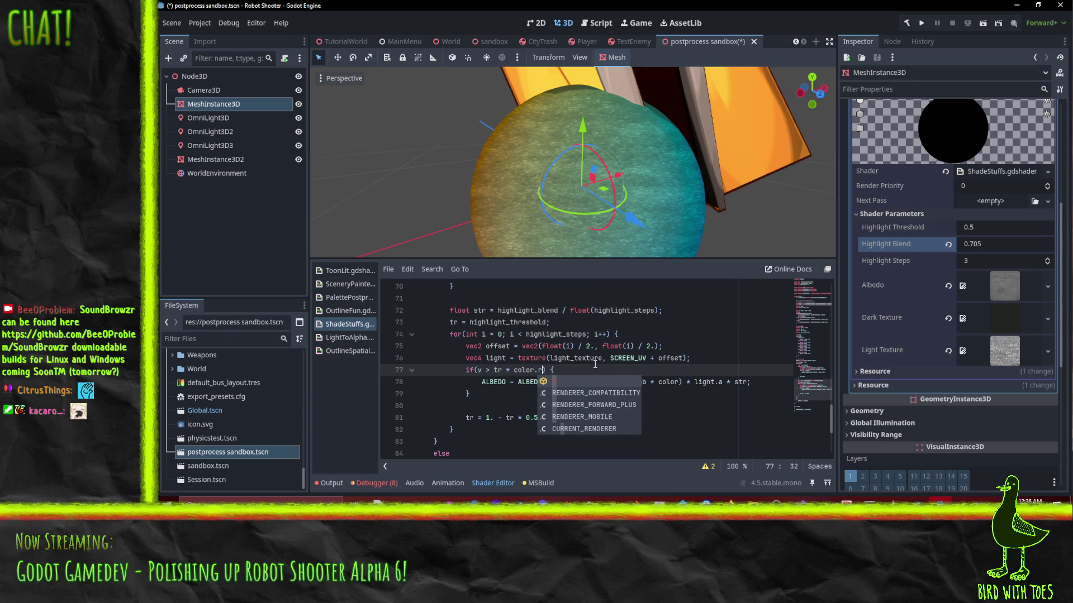
{"action": "left_click", "coordinate": [553, 334]}
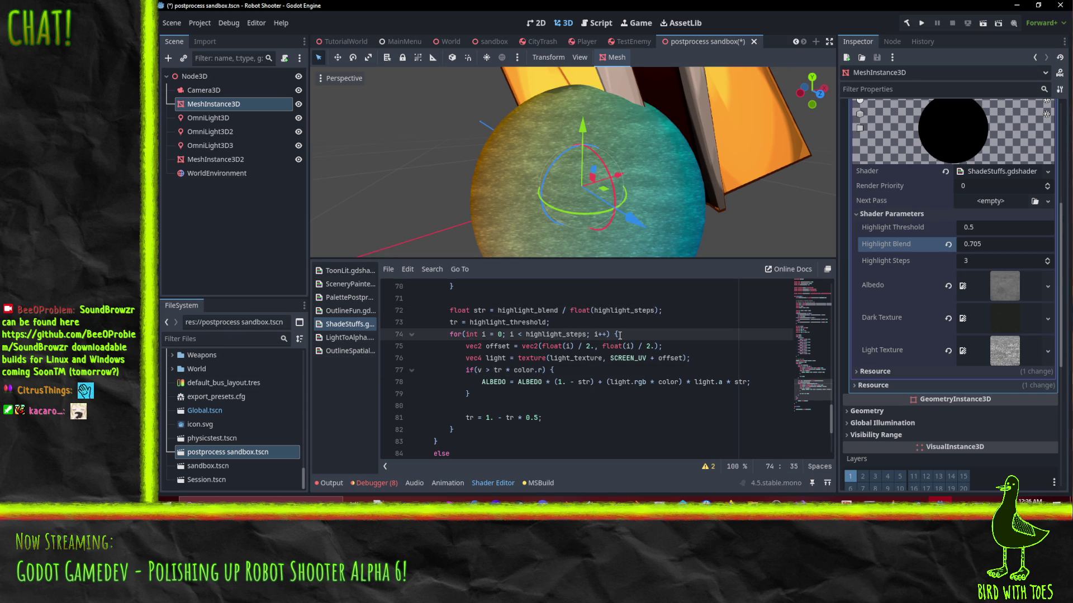
{"action": "left_click", "coordinate": [569, 370]}
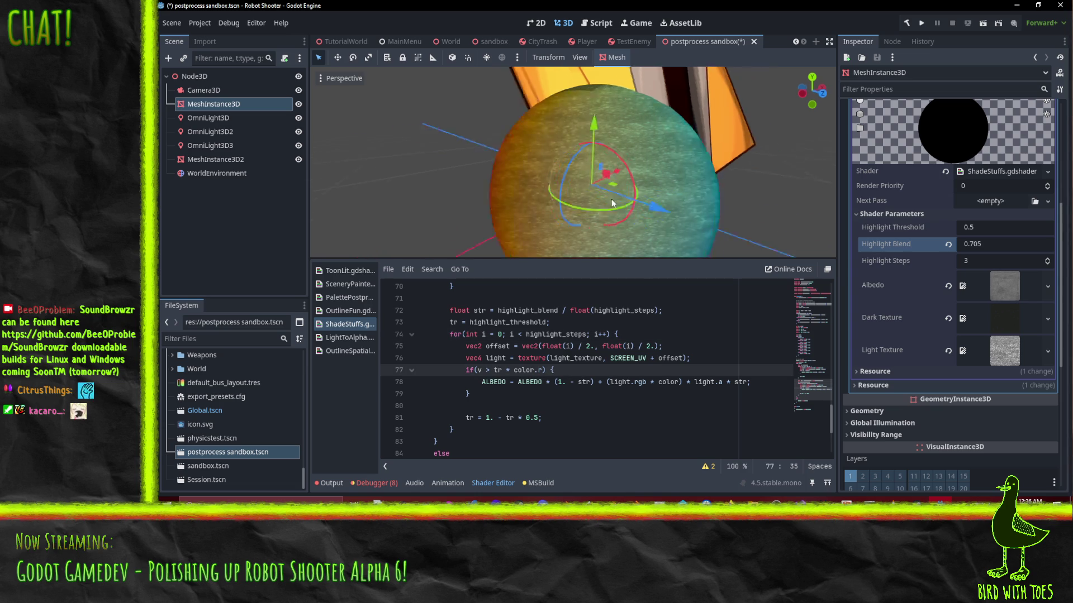
{"action": "mouse_move", "coordinate": [611, 199]}
{"action": "left_mouse_down"}
{"action": "mouse_move", "coordinate": [668, 170]}
{"action": "mouse_move", "coordinate": [665, 160]}
{"action": "left_mouse_up"}
{"action": "scroll", "coordinate": [652, 177], "scroll_direction": "up", "scroll_amount": 2}
{"action": "left_click_drag", "start_coordinate": [984, 242], "coordinate": [1045, 242]}
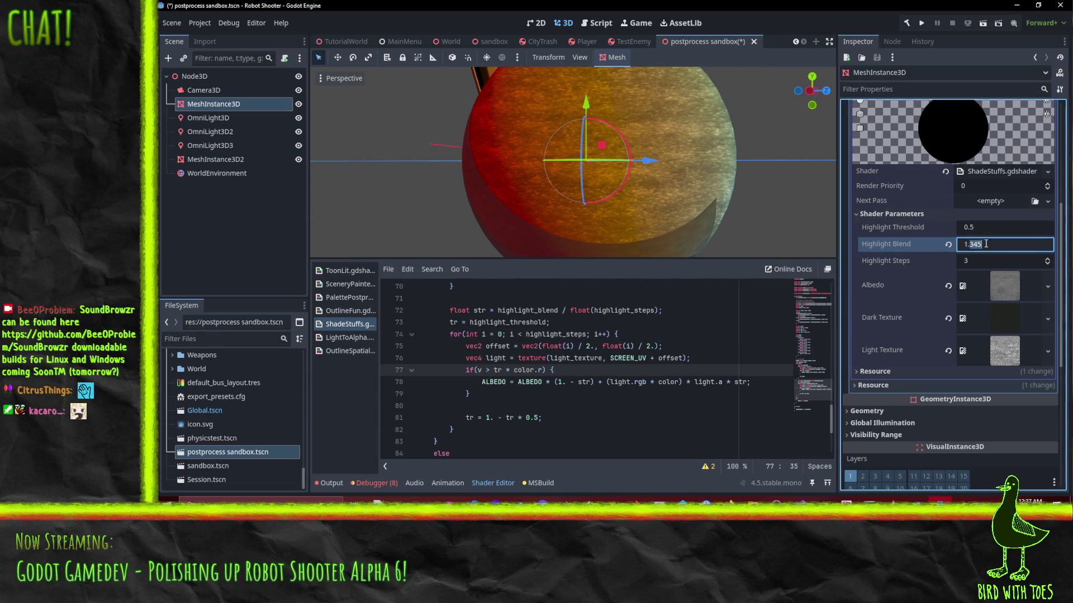
Step: Set Highlight Blend to 1.0 and orbit around the sphere to view the bands
{"action": "left_click", "coordinate": [1002, 246]}
{"action": "type", "text": "1.1"}
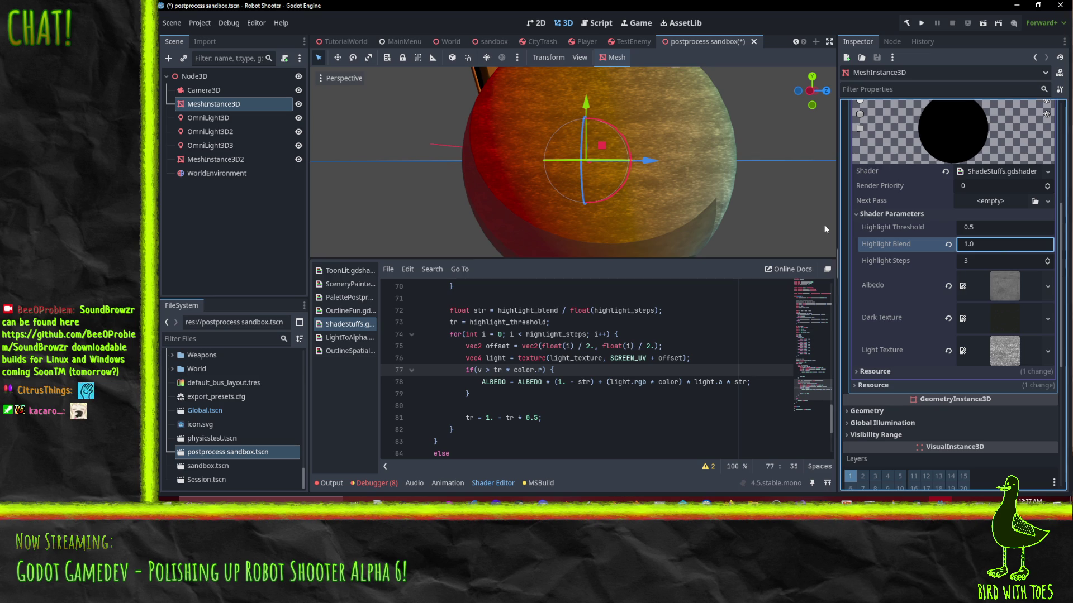
{"action": "mouse_move", "coordinate": [823, 224]}
{"action": "left_mouse_down"}
{"action": "mouse_move", "coordinate": [710, 194]}
{"action": "mouse_move", "coordinate": [674, 226]}
{"action": "mouse_move", "coordinate": [636, 237]}
{"action": "mouse_move", "coordinate": [675, 232]}
{"action": "mouse_move", "coordinate": [614, 245]}
{"action": "left_mouse_up"}
Step: Step through shader lines 76–78, ending with the caret at the start of line 76
{"action": "left_click", "coordinate": [498, 370]}
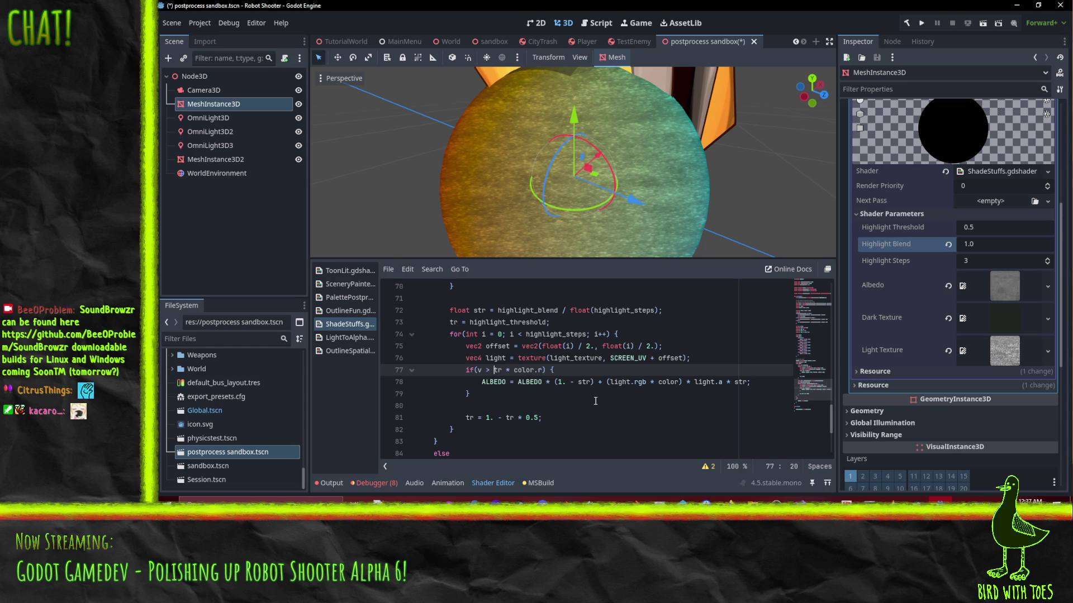
{"action": "scroll", "coordinate": [595, 400], "scroll_direction": "down", "scroll_amount": 1}
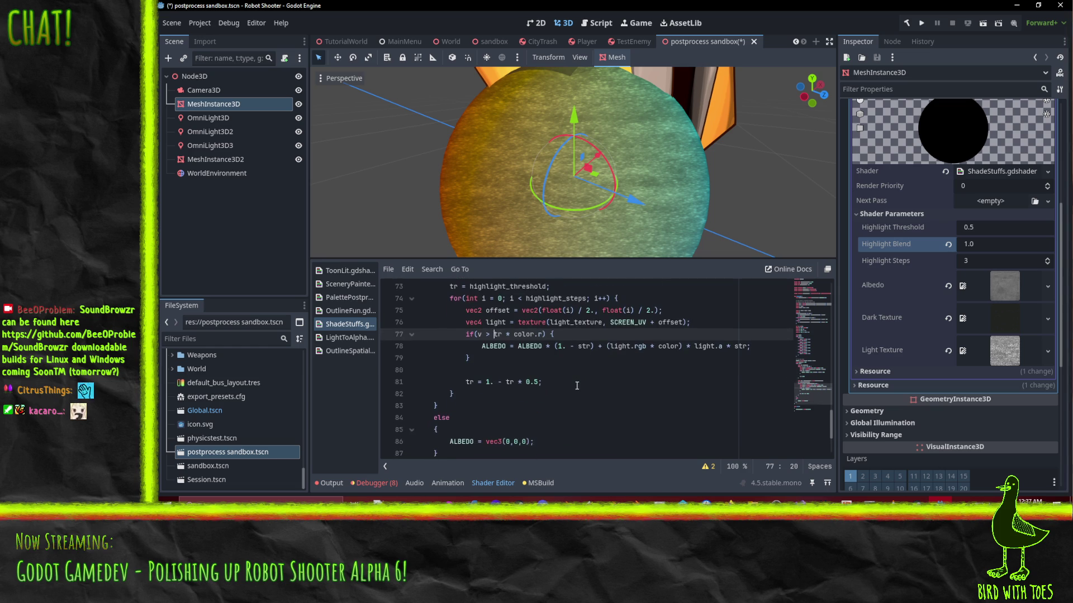
{"action": "scroll", "coordinate": [577, 385], "scroll_direction": "up", "scroll_amount": 1}
{"action": "left_click", "coordinate": [516, 382]}
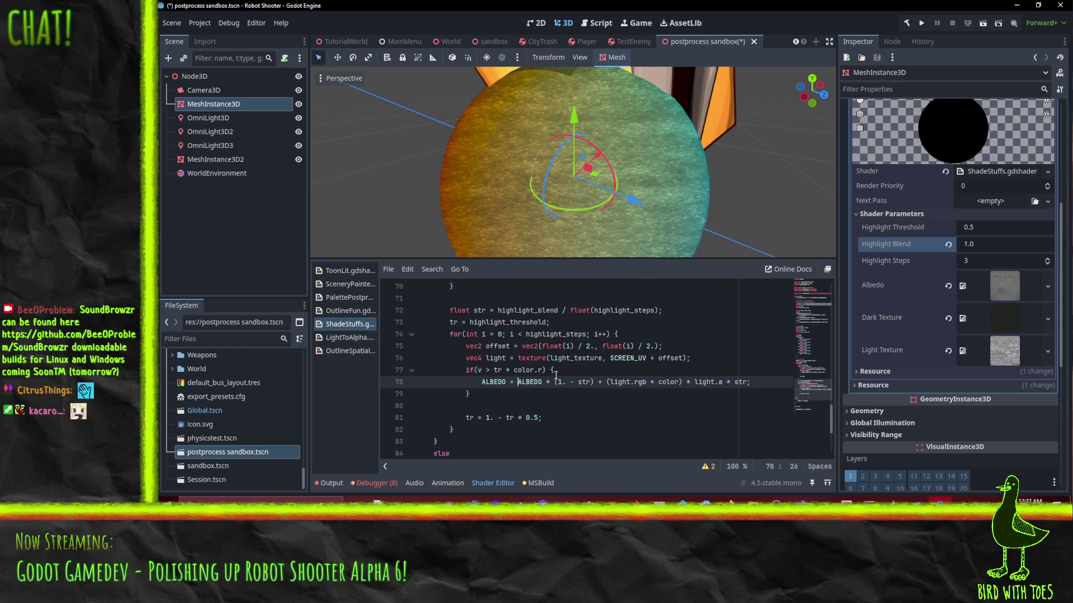
{"action": "left_click", "coordinate": [690, 359]}
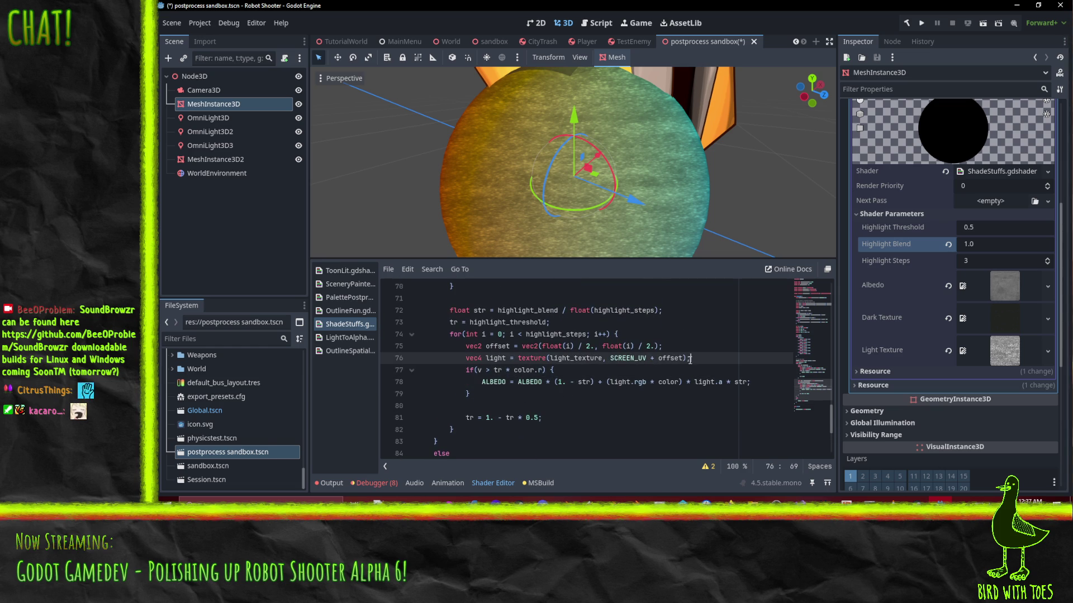
{"action": "left_click", "coordinate": [733, 376]}
{"action": "key", "text": "Up"}
{"action": "key", "text": "Home"}
Step: Insert 'ALBEDO = vec3(tr, tr, tr);' as a new line 77 to show tr in greyscale
{"action": "key", "text": "Return"}
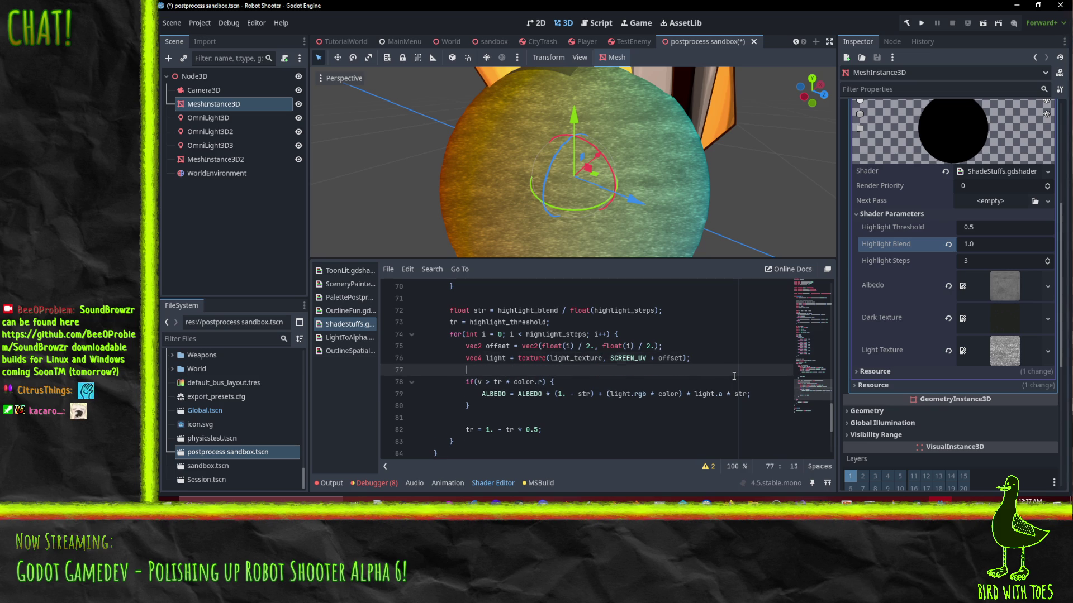
{"action": "type", "text": "ALBEDO = "}
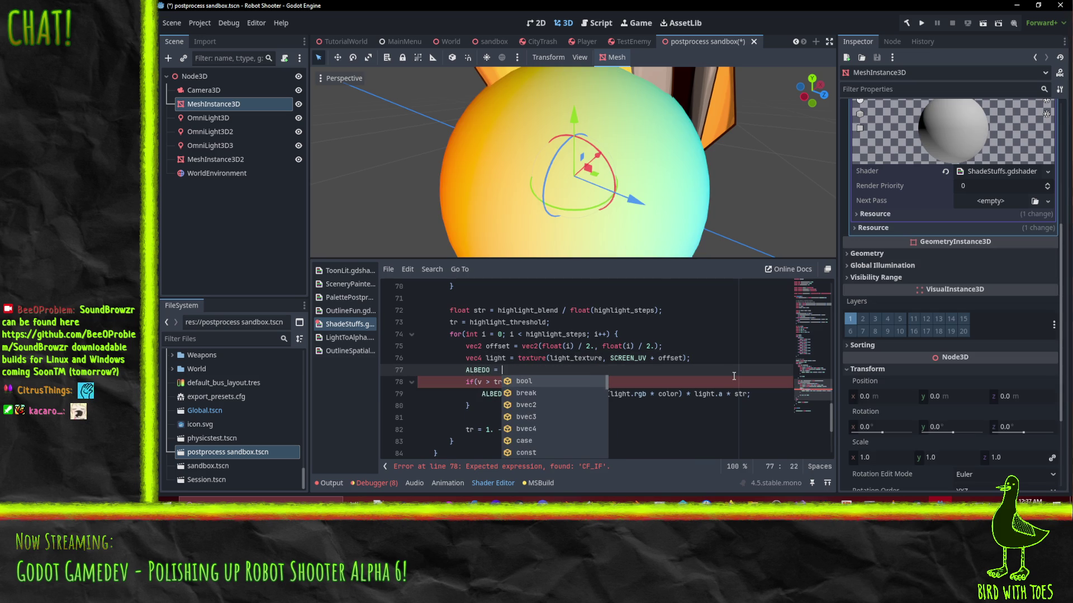
{"action": "type", "text": "vec"}
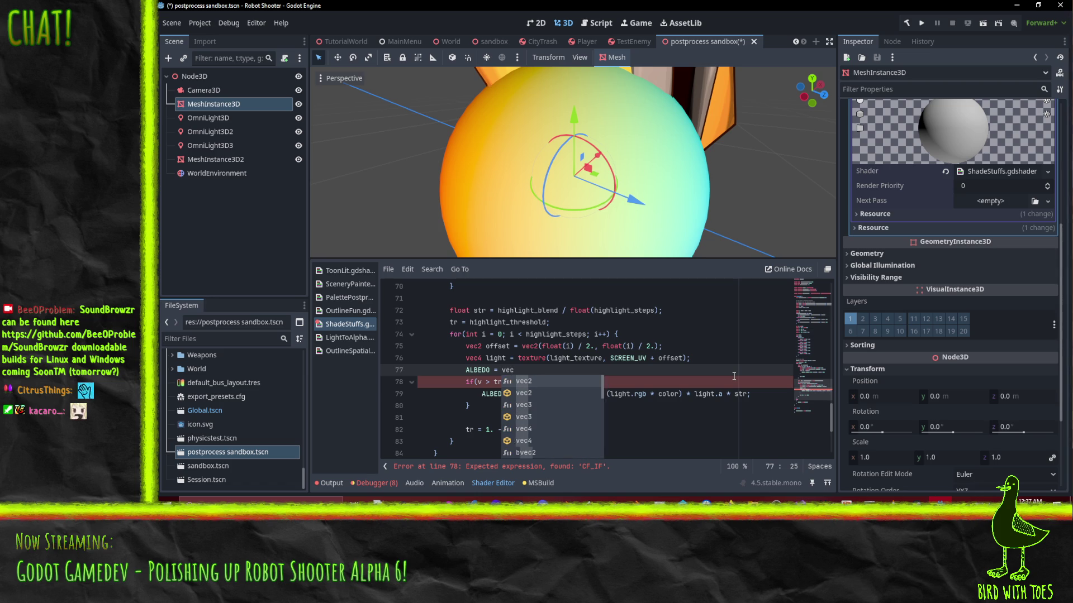
{"action": "type", "text": "3(tr, r"}
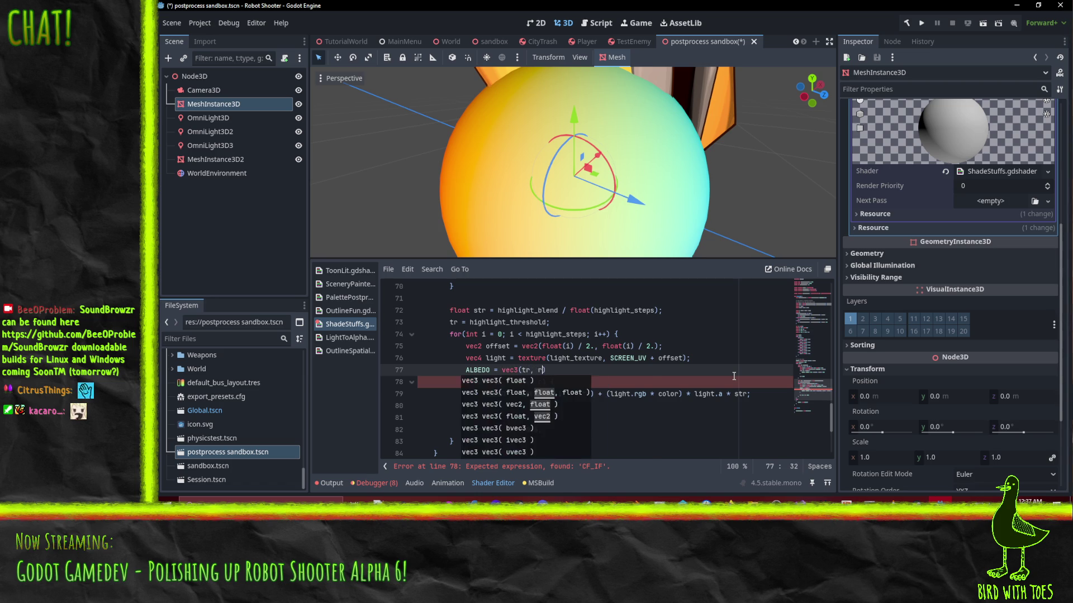
{"action": "key", "text": "BackSpace"}
{"action": "type", "text": "tr, tr, r"}
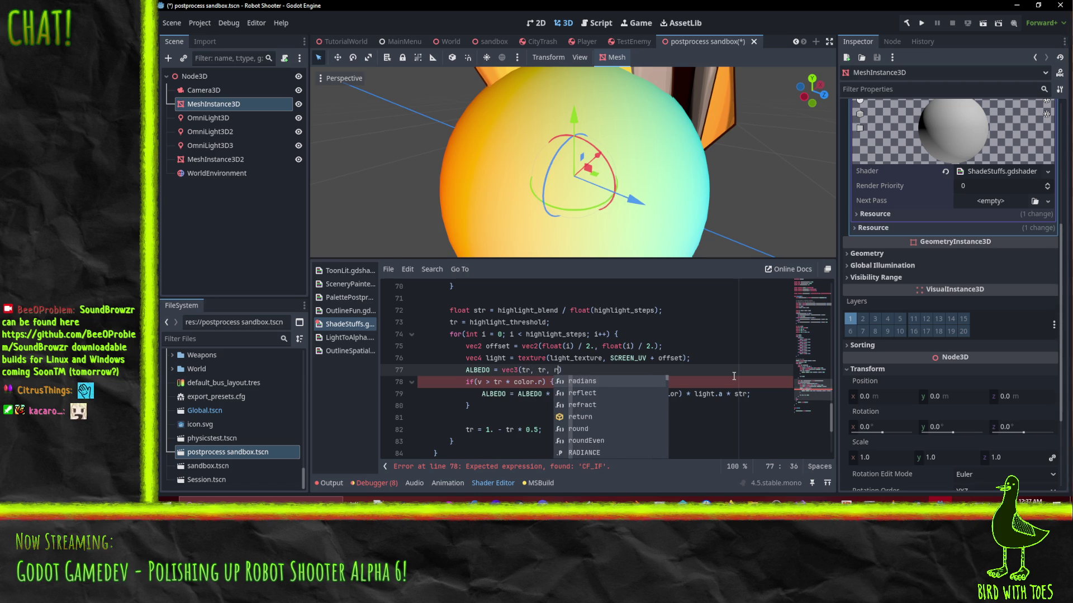
{"action": "type", "text": ");"}
{"action": "key", "text": "Down"}
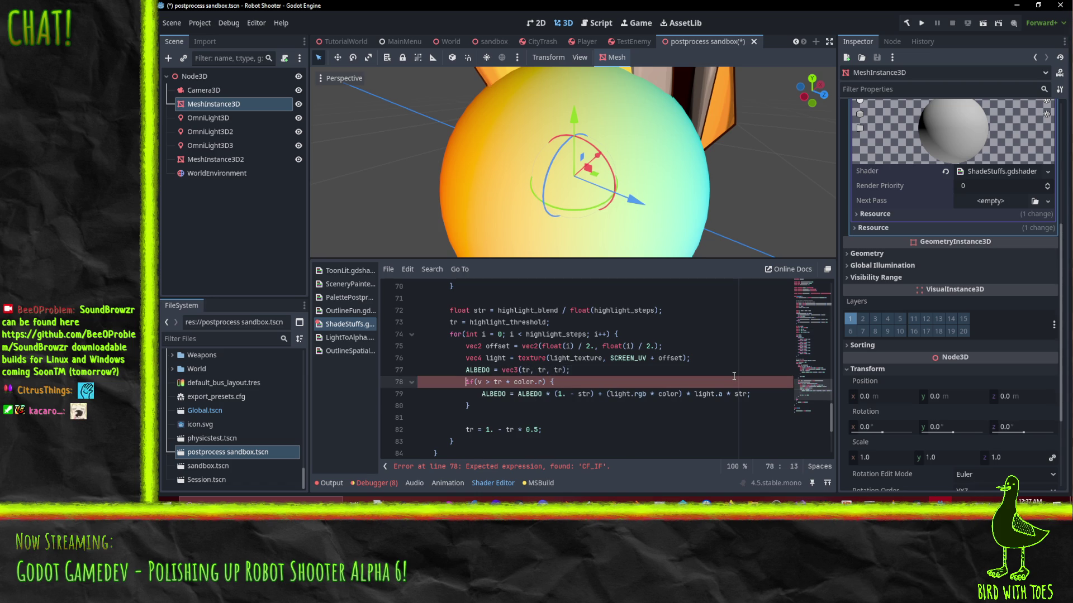
Step: Comment out the highlight blending if-block on lines 78–80 with //
{"action": "type", "text": "//"}
{"action": "key", "text": "Down"}
{"action": "type", "text": "//"}
{"action": "key", "text": "Down"}
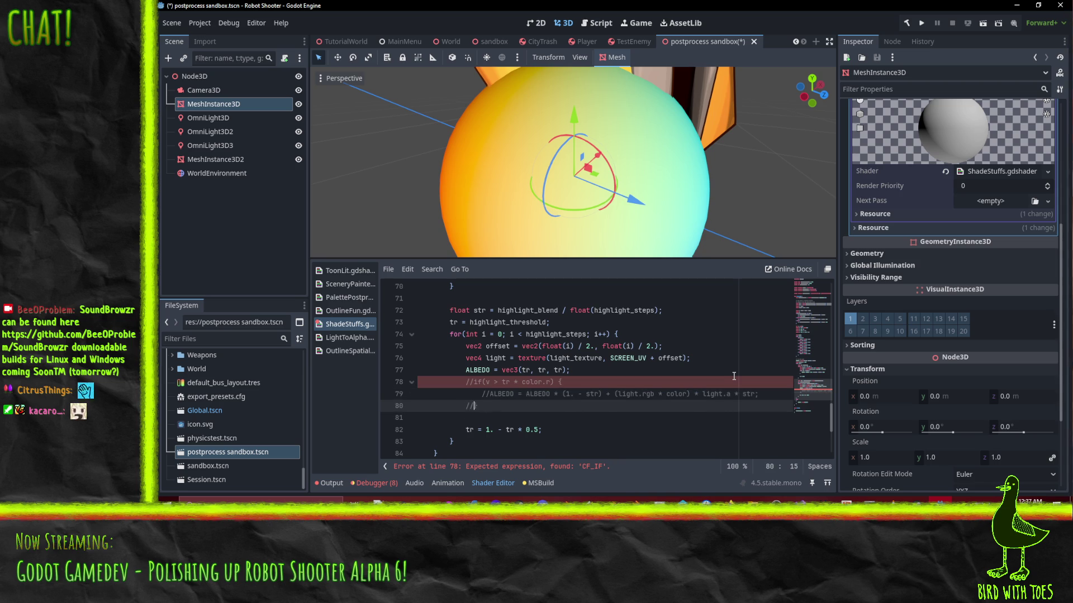
{"action": "key", "text": "Down"}
{"action": "key", "text": "Down"}
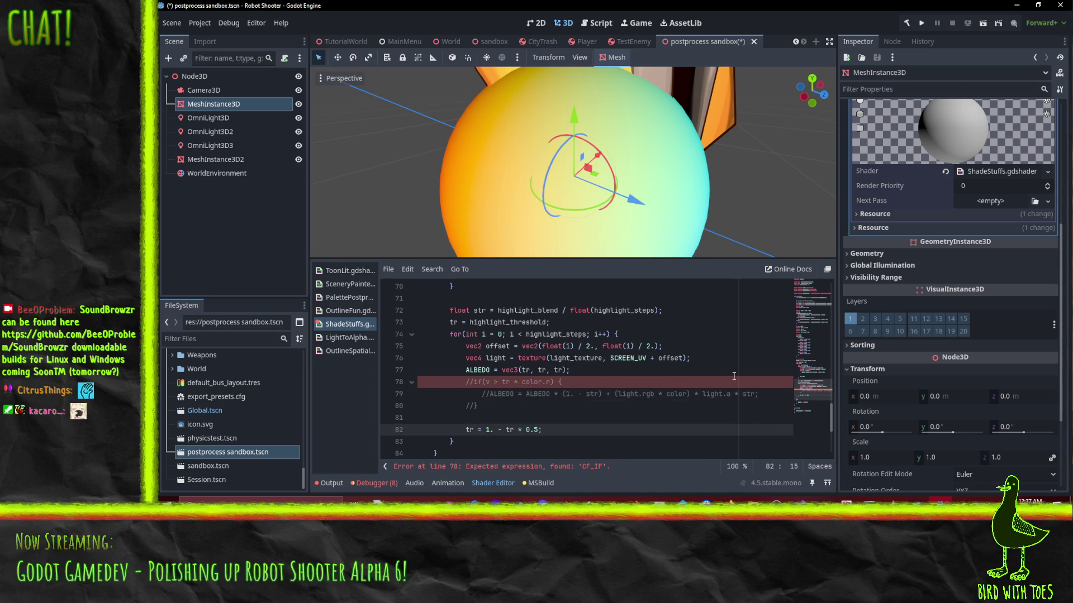
Step: Orbit the sphere and highlight the uses of tr and highlight_threshold in the shader
{"action": "scroll", "coordinate": [589, 87], "scroll_direction": "down", "scroll_amount": 5}
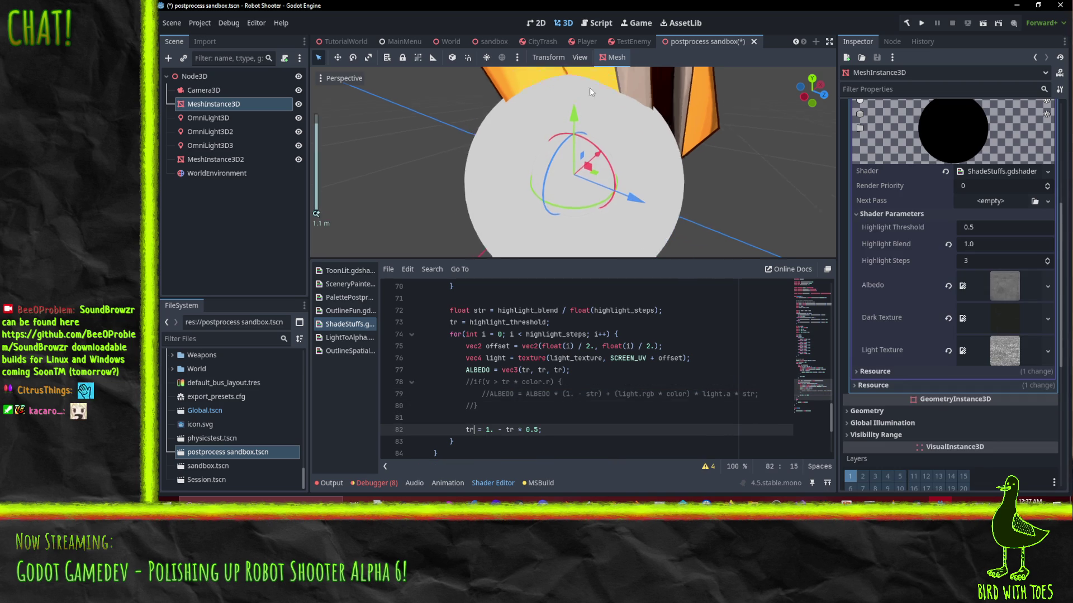
{"action": "mouse_move", "coordinate": [643, 78]}
{"action": "left_mouse_down"}
{"action": "mouse_move", "coordinate": [717, 78]}
{"action": "mouse_move", "coordinate": [571, 170]}
{"action": "mouse_move", "coordinate": [568, 184]}
{"action": "left_mouse_up"}
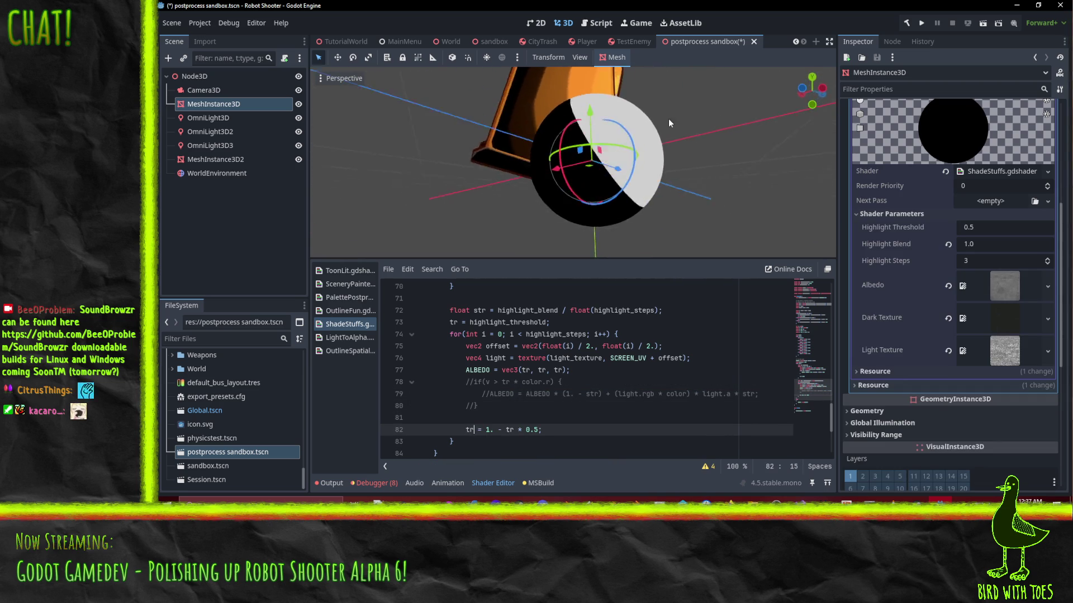
{"action": "left_click", "coordinate": [539, 393]}
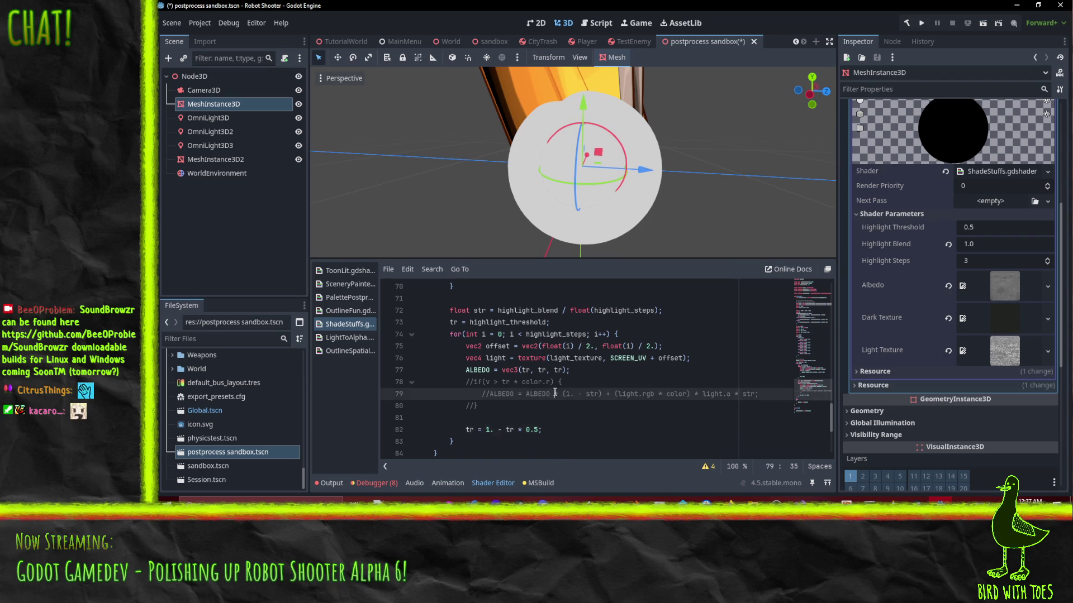
{"action": "left_click", "coordinate": [526, 358]}
{"action": "double_click", "coordinate": [454, 323]}
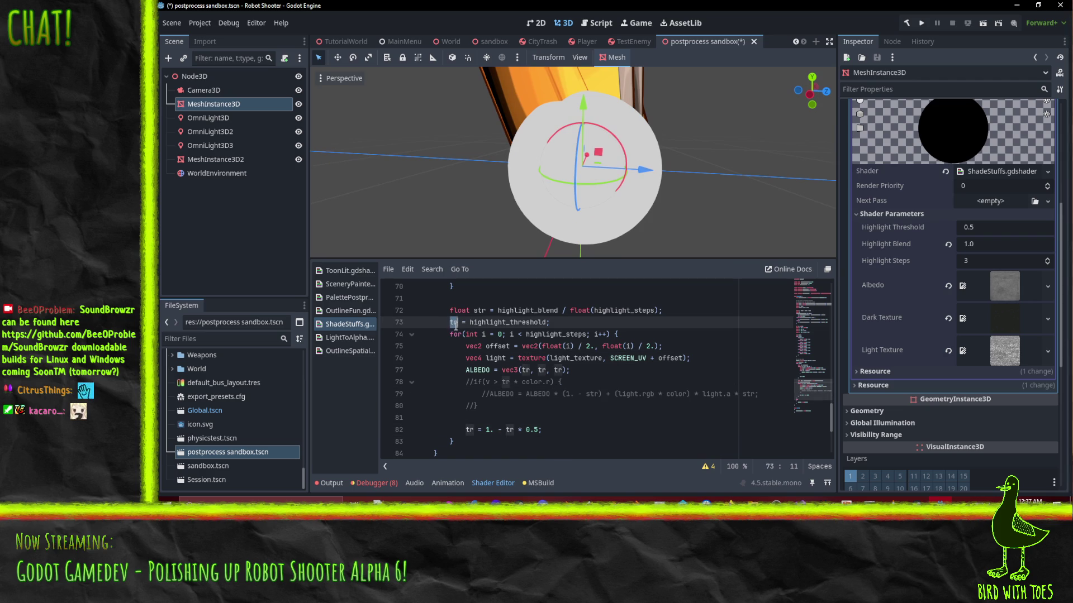
{"action": "double_click", "coordinate": [490, 323]}
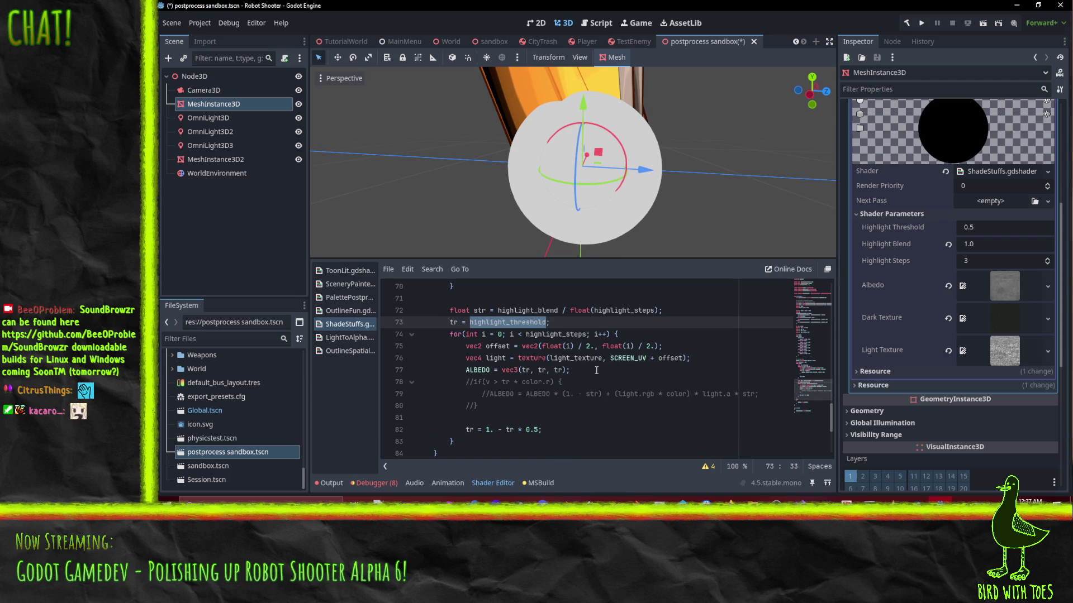
Step: Comment out line 82 'tr = 1. - tr * 0.5;' with Ctrl+K
{"action": "left_click", "coordinate": [477, 430]}
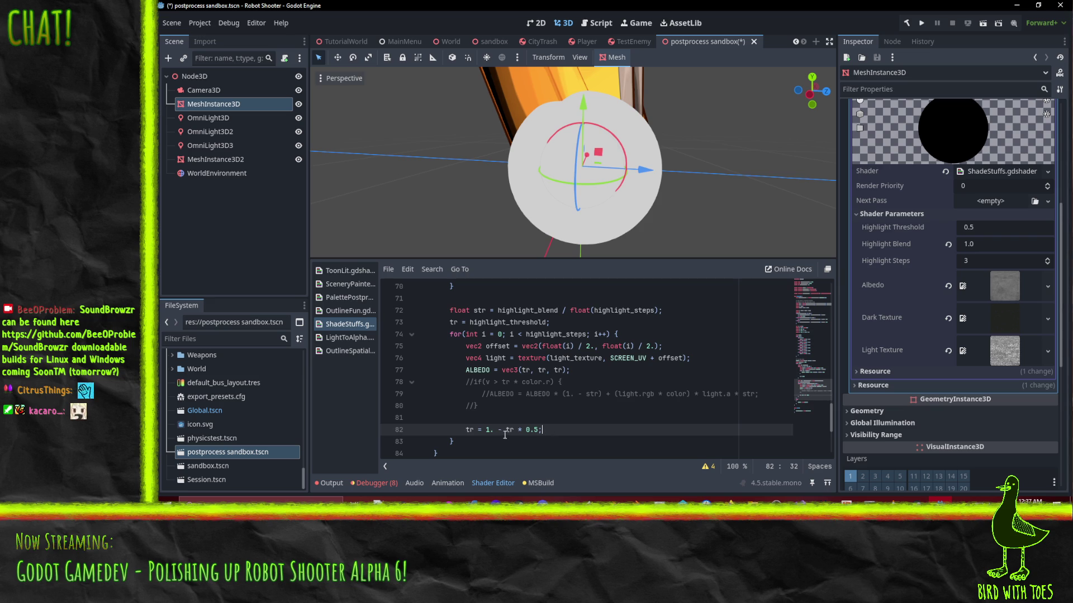
{"action": "key", "text": "Home"}
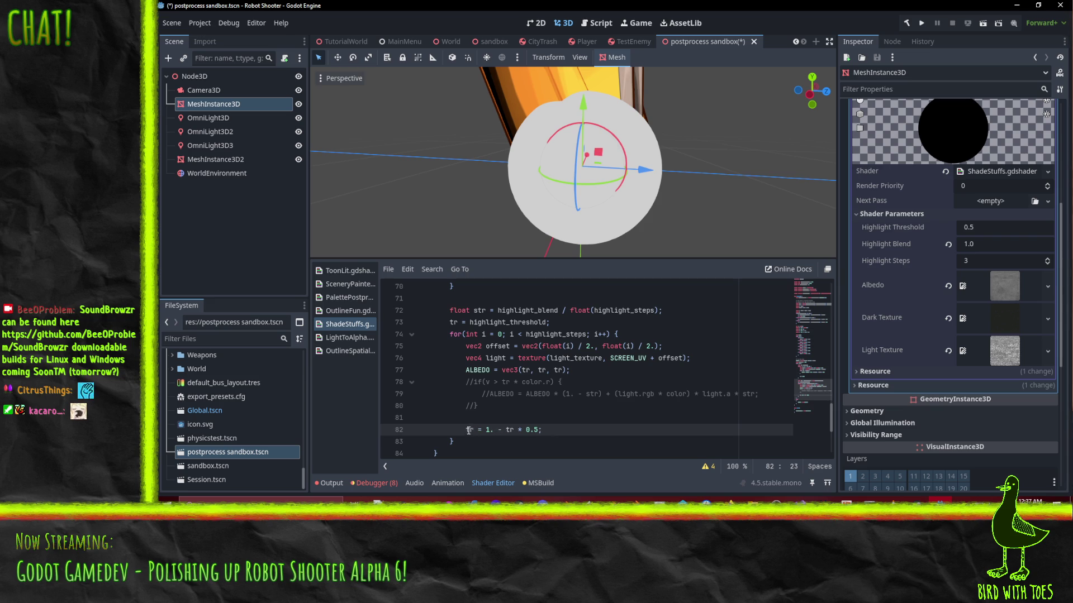
{"action": "key", "text": "ctrl+k"}
{"action": "left_click", "coordinate": [558, 394]}
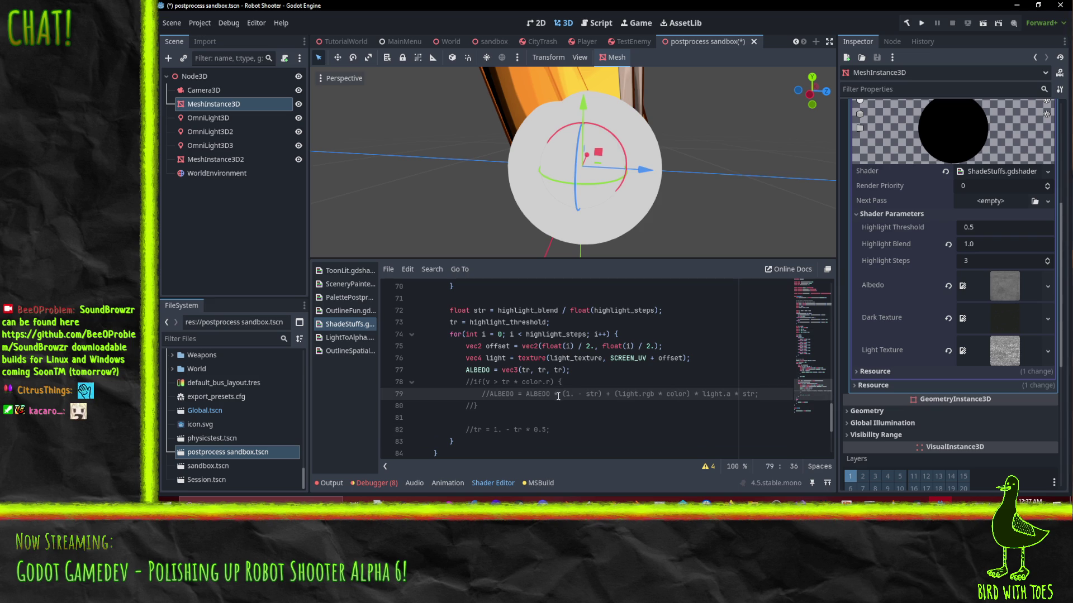
{"action": "left_click", "coordinate": [474, 430]}
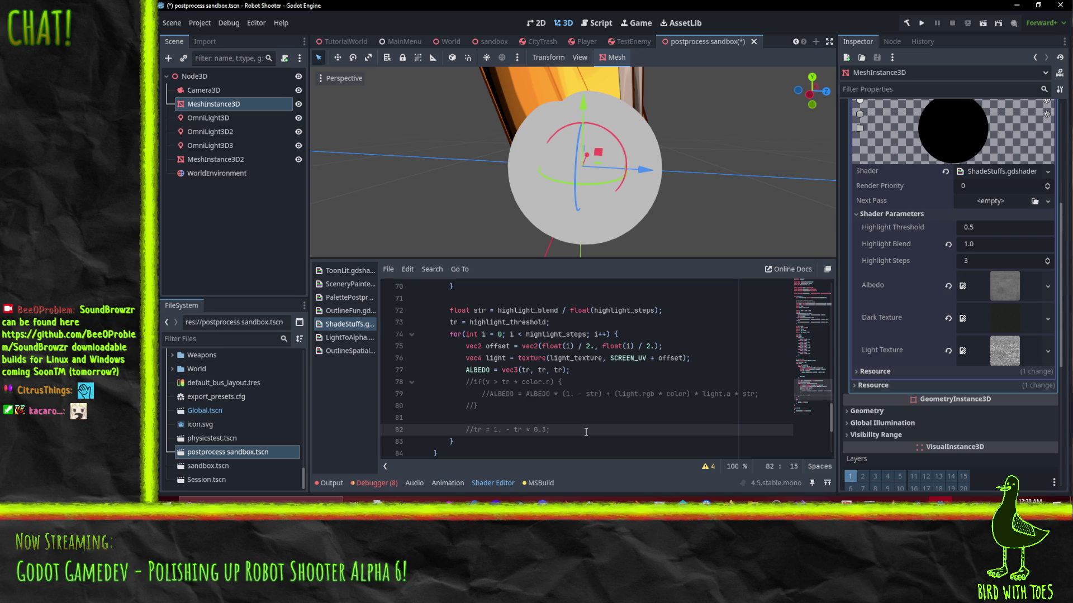
Step: Set the sphere's Highlight Threshold to 0.75 in the Inspector
{"action": "left_click", "coordinate": [968, 227]}
{"action": "type", "text": "7"}
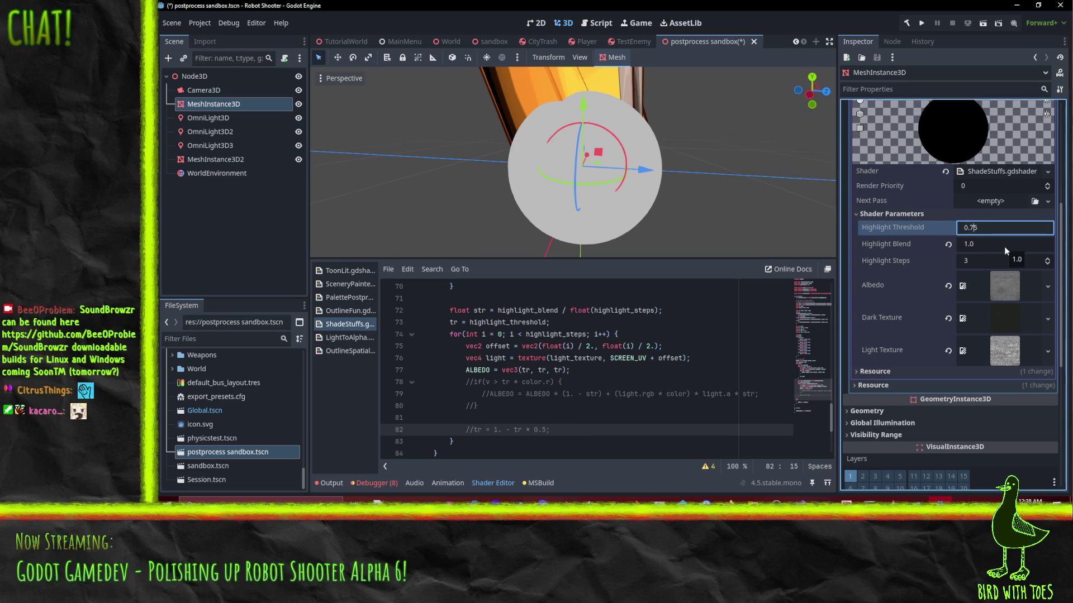
{"action": "key", "text": "Return"}
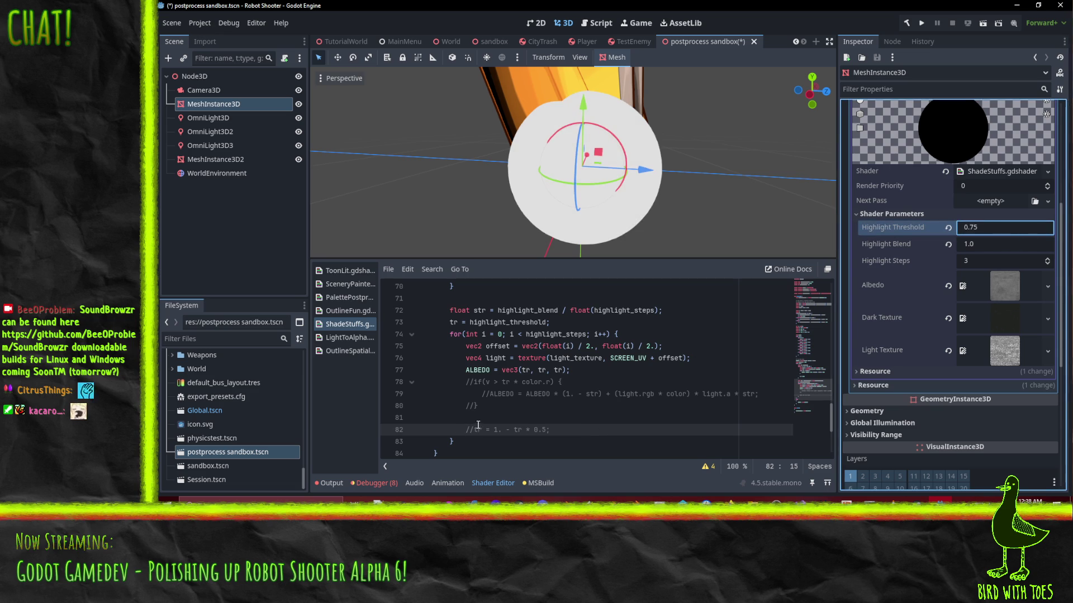
Step: Uncomment line 82's tr = 1. - tr * 0.5 update so it takes effect again
{"action": "left_click", "coordinate": [473, 430]}
{"action": "key", "text": "BackSpace"}
{"action": "key", "text": "BackSpace"}
{"action": "key", "text": "Up"}
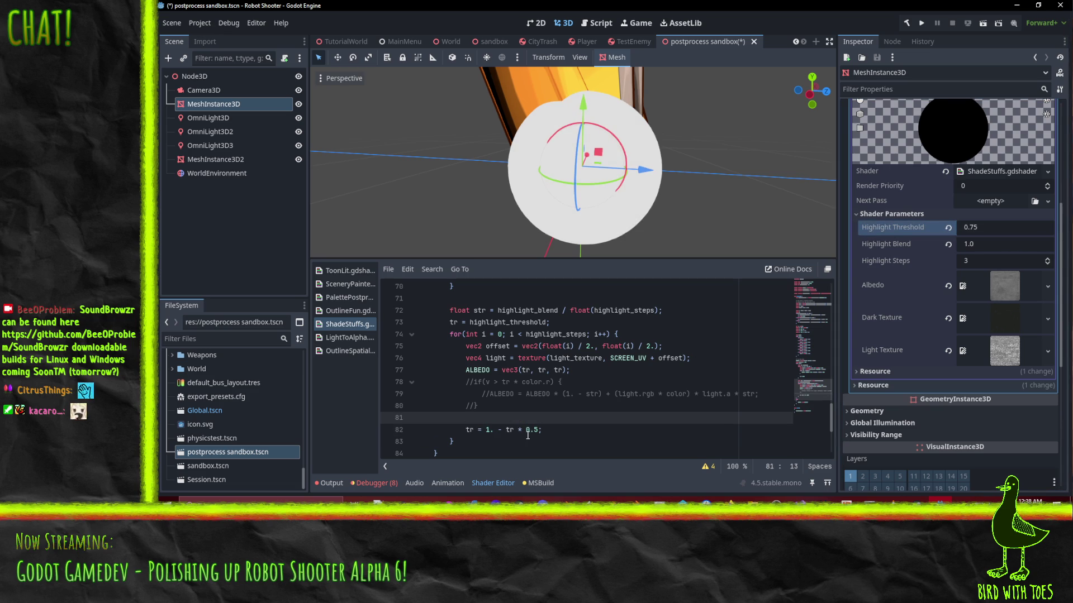
{"action": "left_click", "coordinate": [571, 380]}
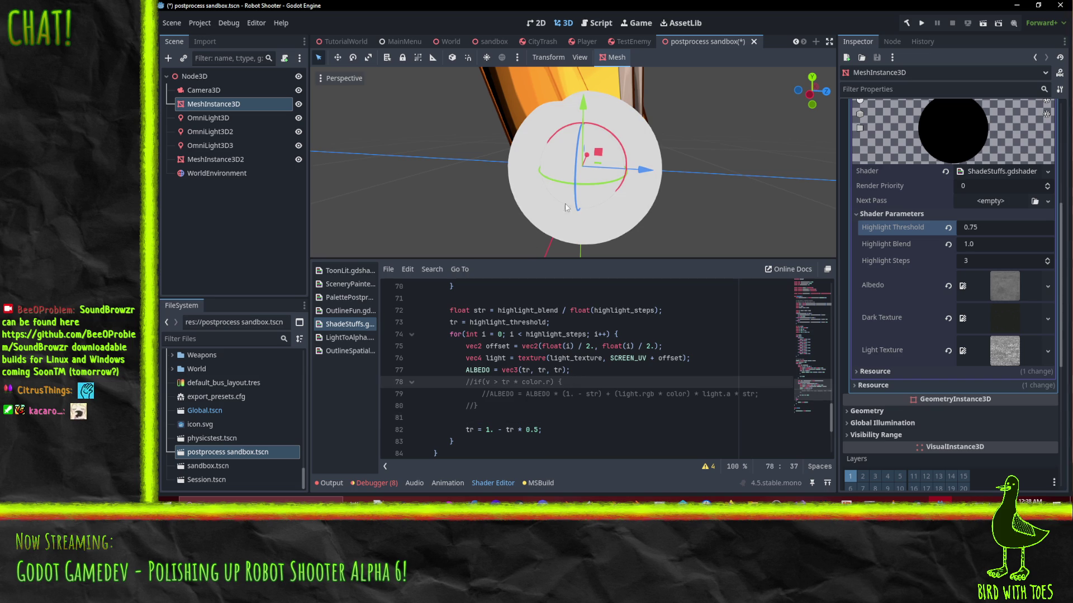
{"action": "mouse_move", "coordinate": [567, 207]}
{"action": "left_mouse_down"}
{"action": "mouse_move", "coordinate": [643, 190]}
{"action": "mouse_move", "coordinate": [944, 268]}
{"action": "left_mouse_up"}
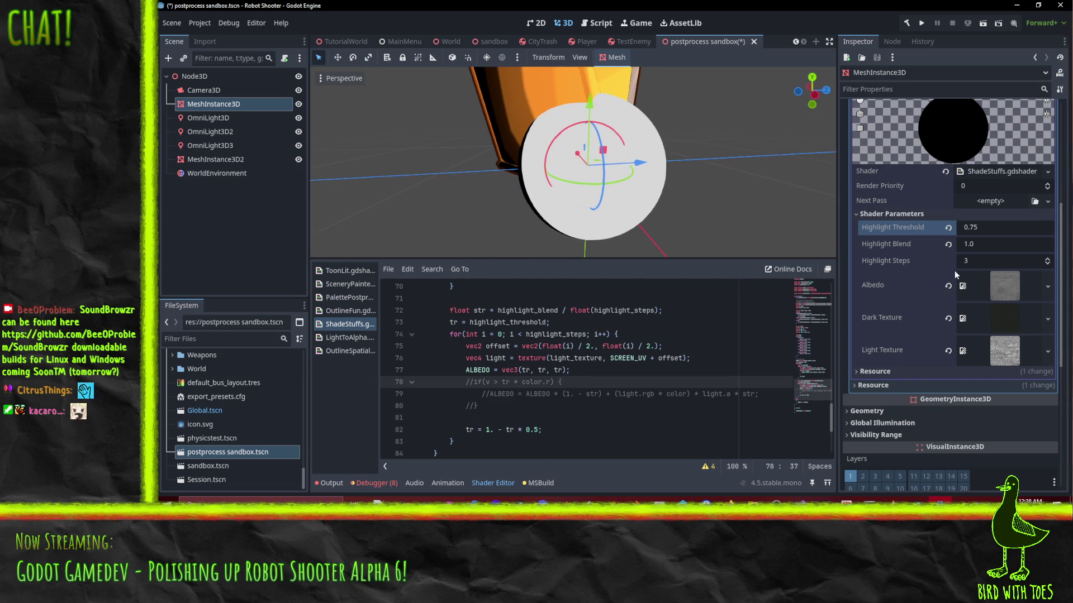
{"action": "left_click", "coordinate": [484, 429]}
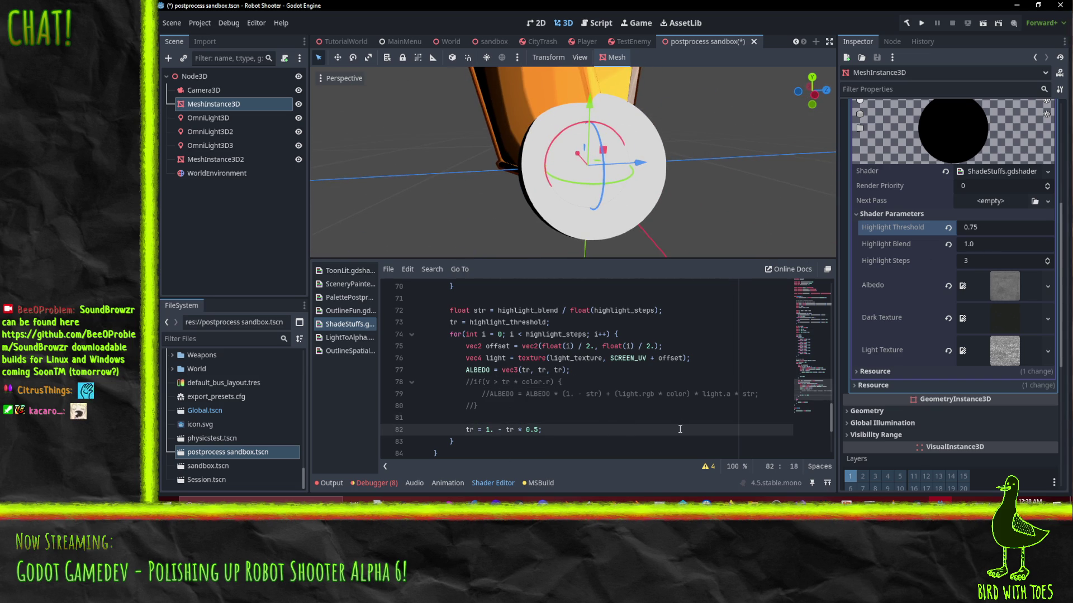
Step: Rewrite the tr update on line 82 so it starts with the float 1. - tr
{"action": "key", "text": "Delete"}
{"action": "key", "text": "Delete"}
{"action": "key", "text": "Delete"}
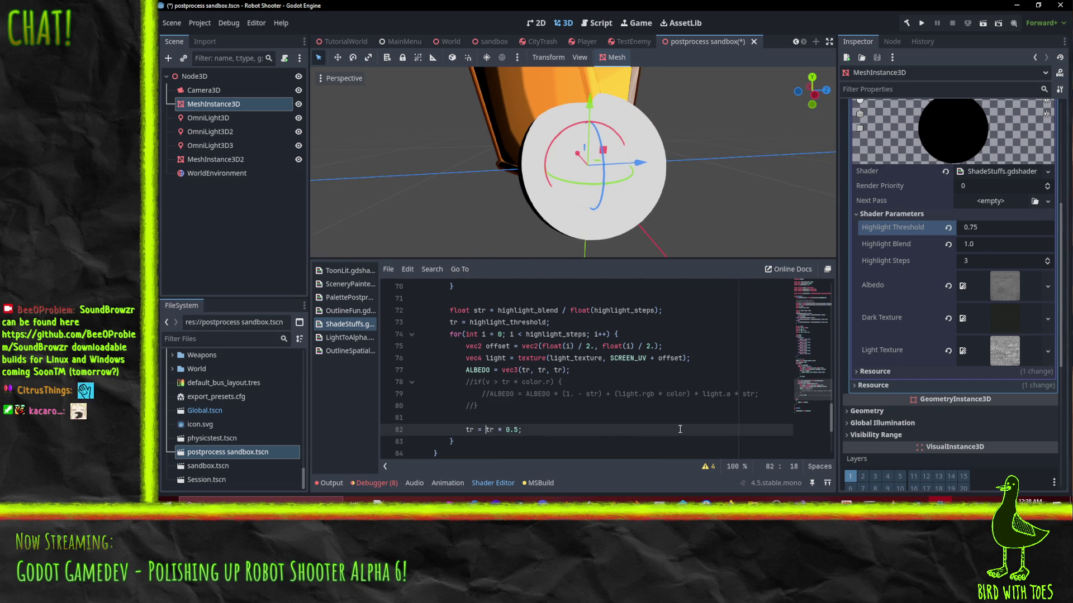
{"action": "key", "text": "Up"}
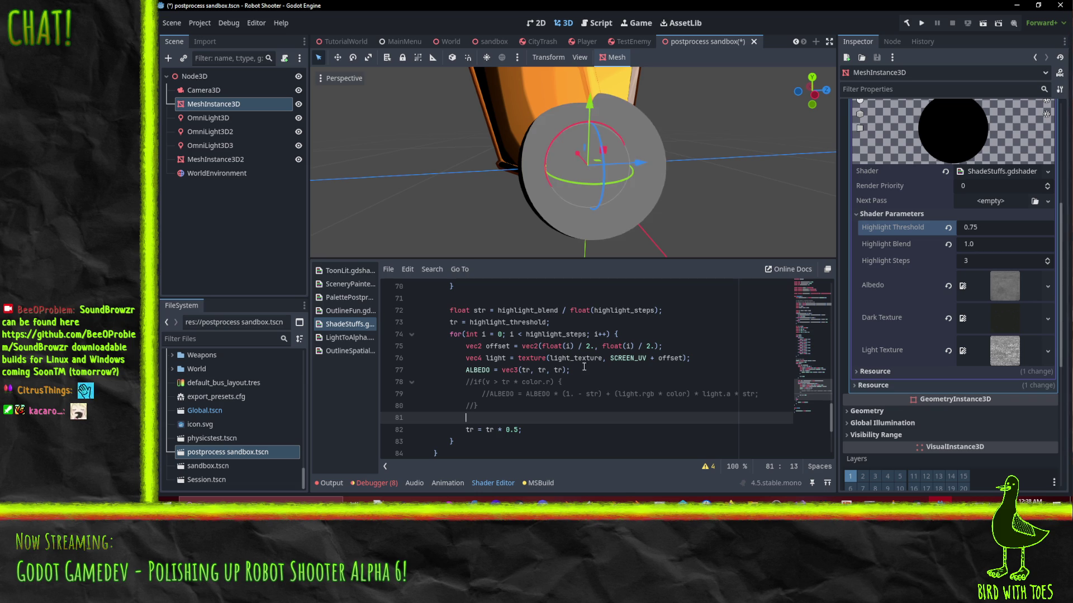
{"action": "mouse_move", "coordinate": [601, 209]}
{"action": "left_mouse_down"}
{"action": "mouse_move", "coordinate": [489, 217]}
{"action": "mouse_move", "coordinate": [572, 213]}
{"action": "mouse_move", "coordinate": [558, 240]}
{"action": "left_mouse_up"}
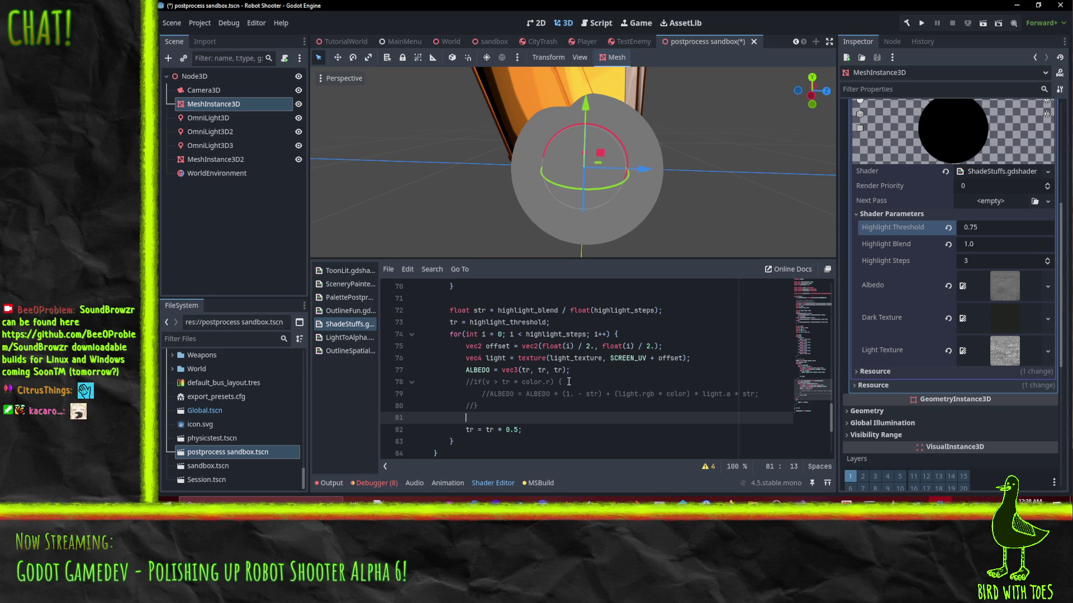
{"action": "left_click", "coordinate": [475, 381]}
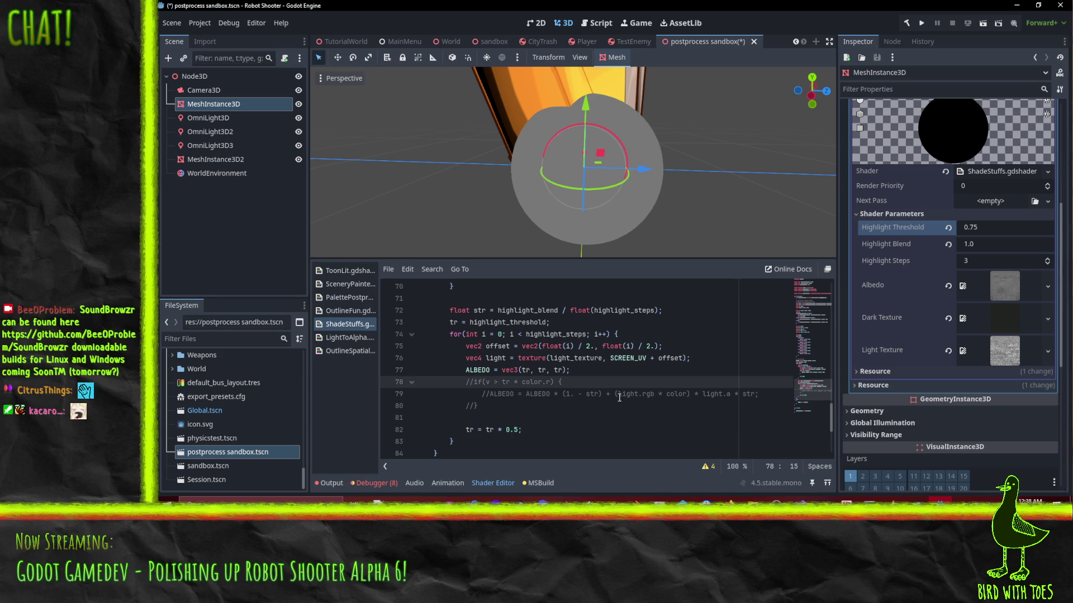
{"action": "scroll", "coordinate": [621, 394], "scroll_direction": "up", "scroll_amount": 2}
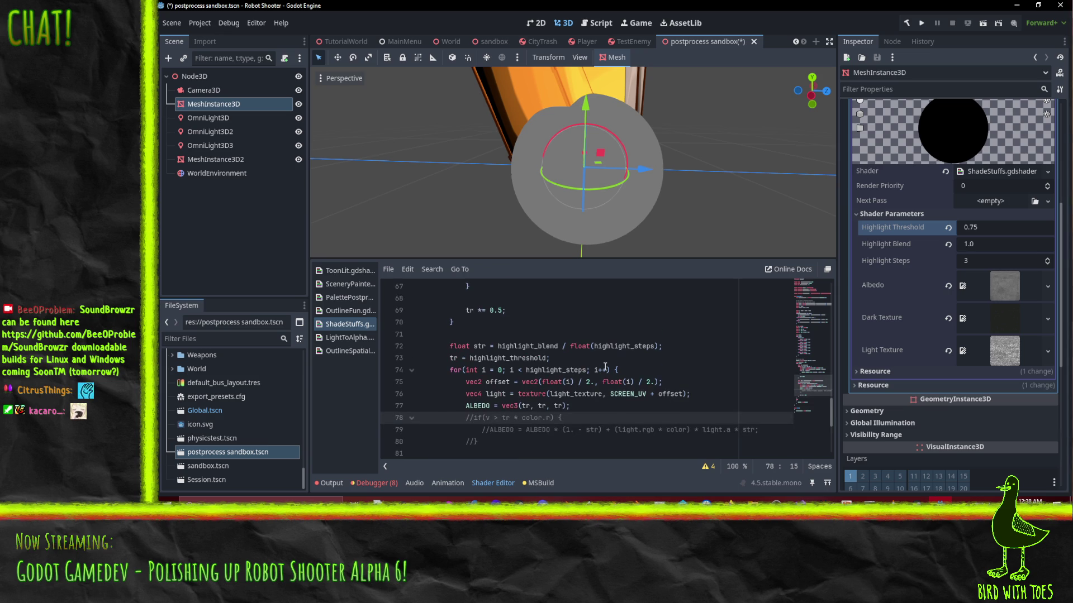
{"action": "scroll", "coordinate": [593, 378], "scroll_direction": "down", "scroll_amount": 2}
{"action": "left_click", "coordinate": [499, 370]}
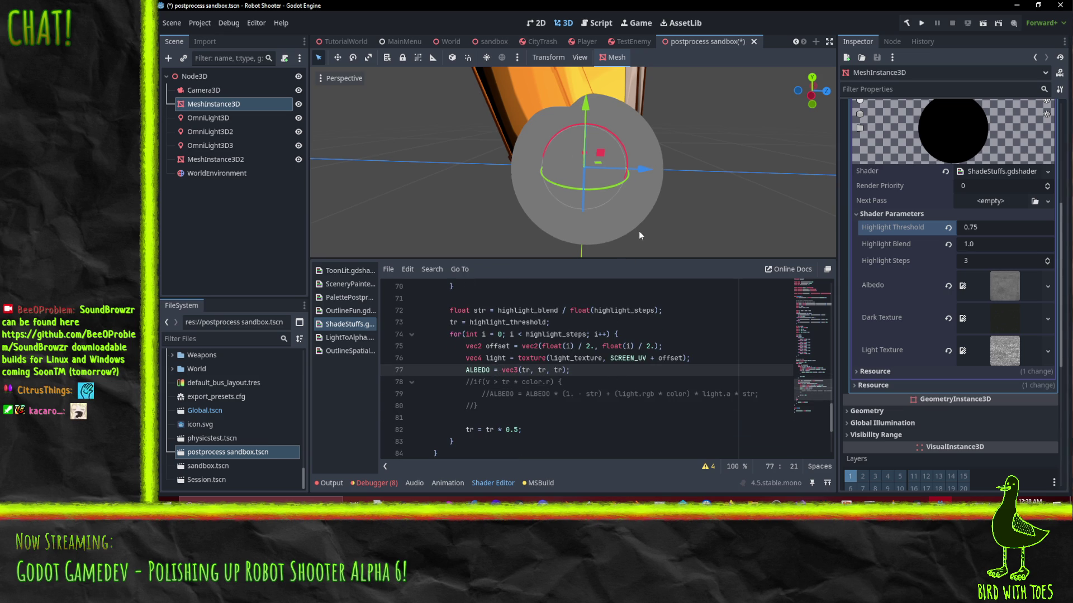
{"action": "left_click", "coordinate": [487, 430]}
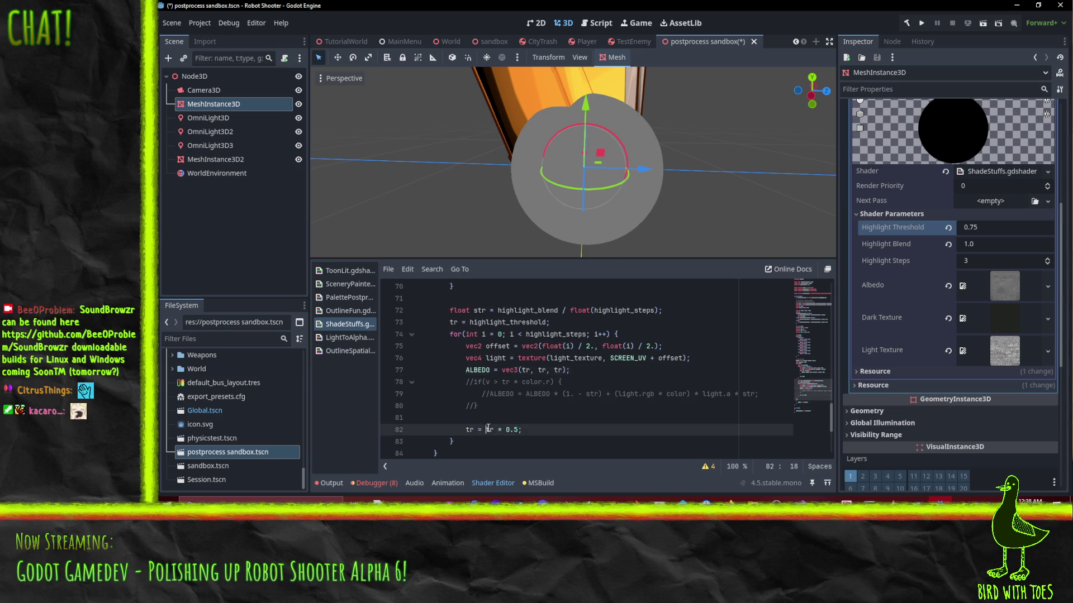
{"action": "type", "text": "1 -"}
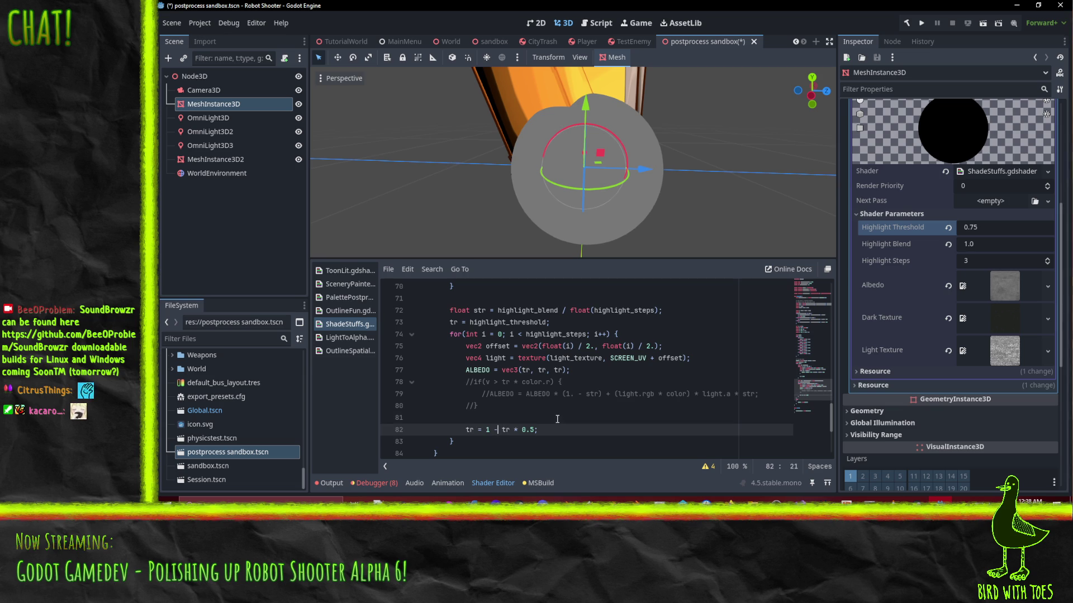
{"action": "key", "text": "Up"}
{"action": "key", "text": "Up"}
{"action": "key", "text": "Down"}
{"action": "key", "text": "Down"}
{"action": "type", "text": "."}
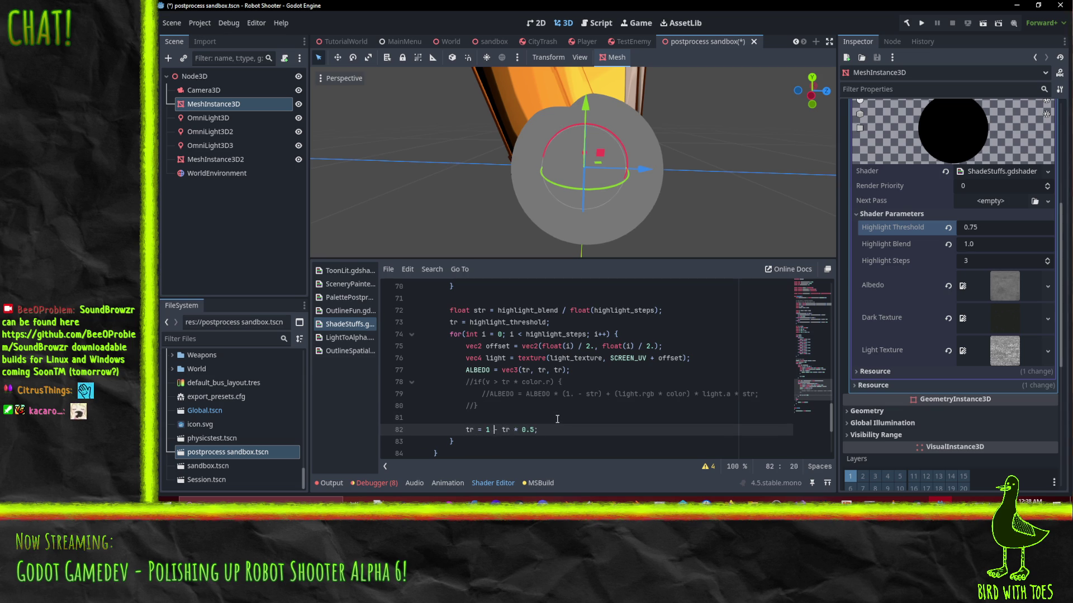
Step: Uncomment the if(v > tr * color.r) condition line
{"action": "key", "text": "Up"}
{"action": "key", "text": "Up"}
{"action": "key", "text": "Up"}
{"action": "key", "text": "Up"}
{"action": "key", "text": "Up"}
{"action": "key", "text": "Down"}
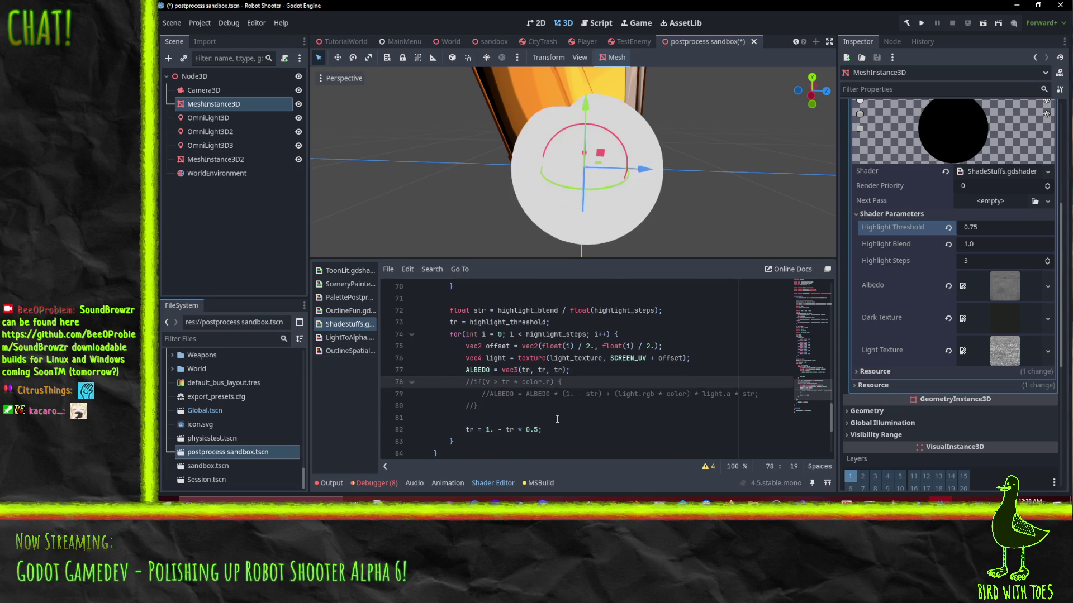
{"action": "key", "text": "Delete"}
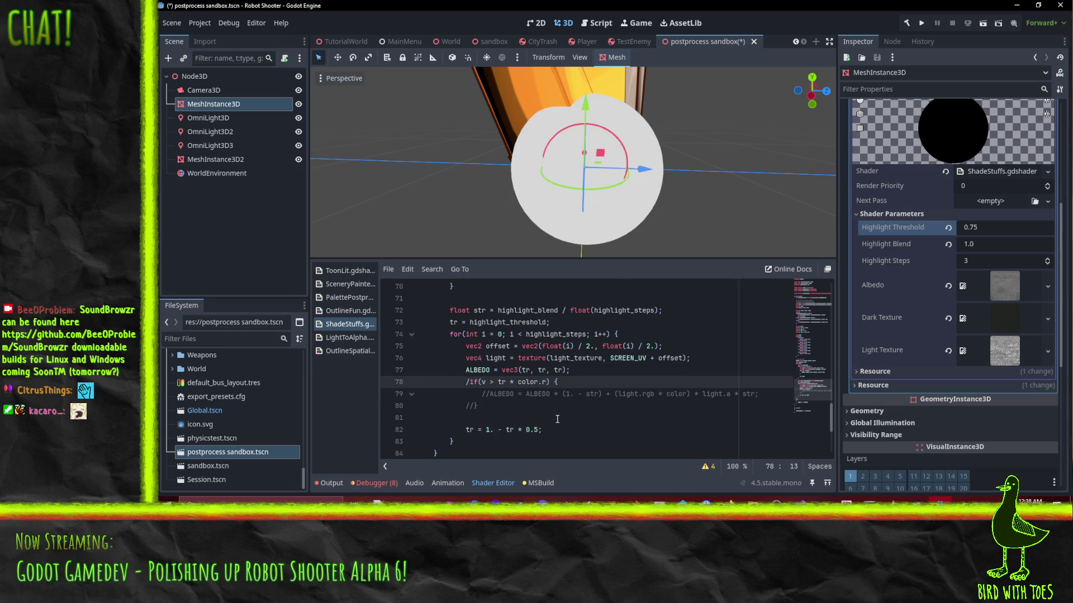
{"action": "key", "text": "Delete"}
{"action": "key", "text": "Right"}
{"action": "key", "text": "Right"}
Step: Move and indent ALBEDO = vec3(tr, tr, tr) inside the if, and uncomment its closing brace
{"action": "key", "text": "Up"}
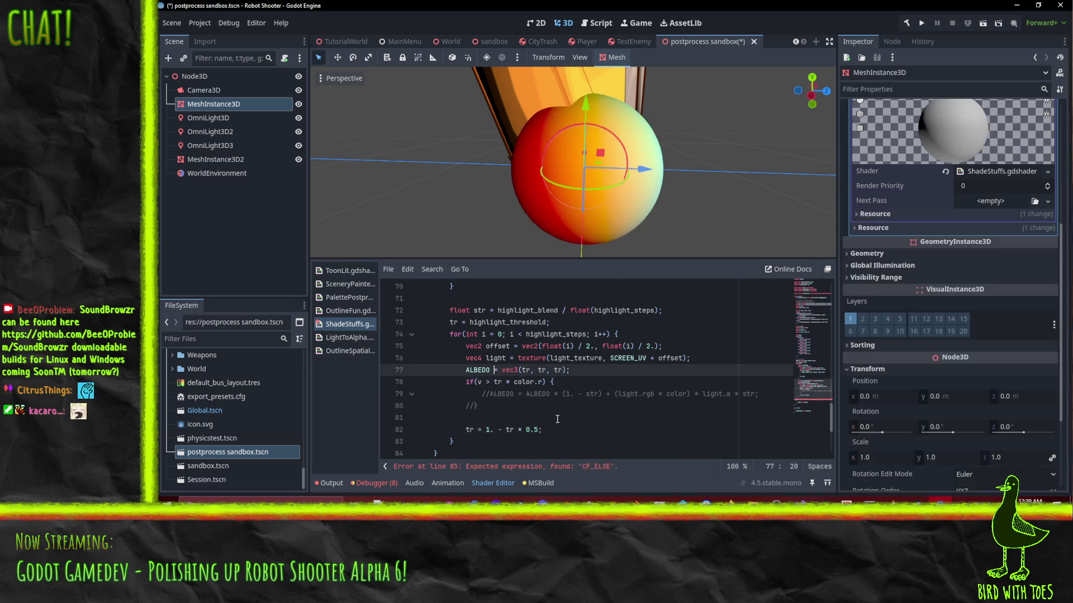
{"action": "key", "text": "alt+Down"}
{"action": "key", "text": "Down"}
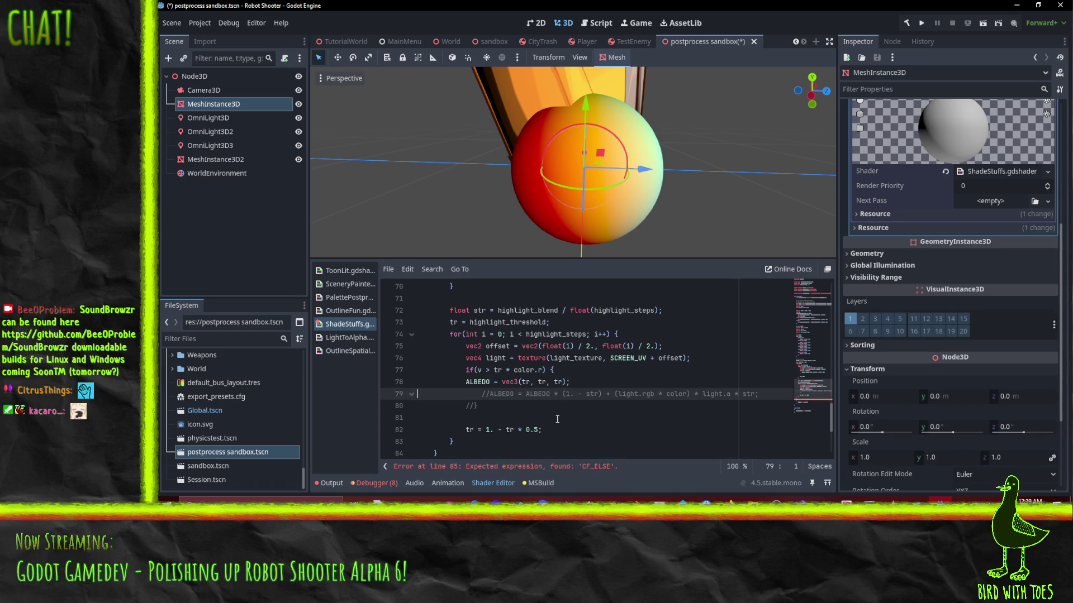
{"action": "key", "text": "Up"}
{"action": "key", "text": "Tab"}
{"action": "key", "text": "Down"}
{"action": "key", "text": "Down"}
{"action": "key", "text": "ctrl+k"}
{"action": "key", "text": "Up"}
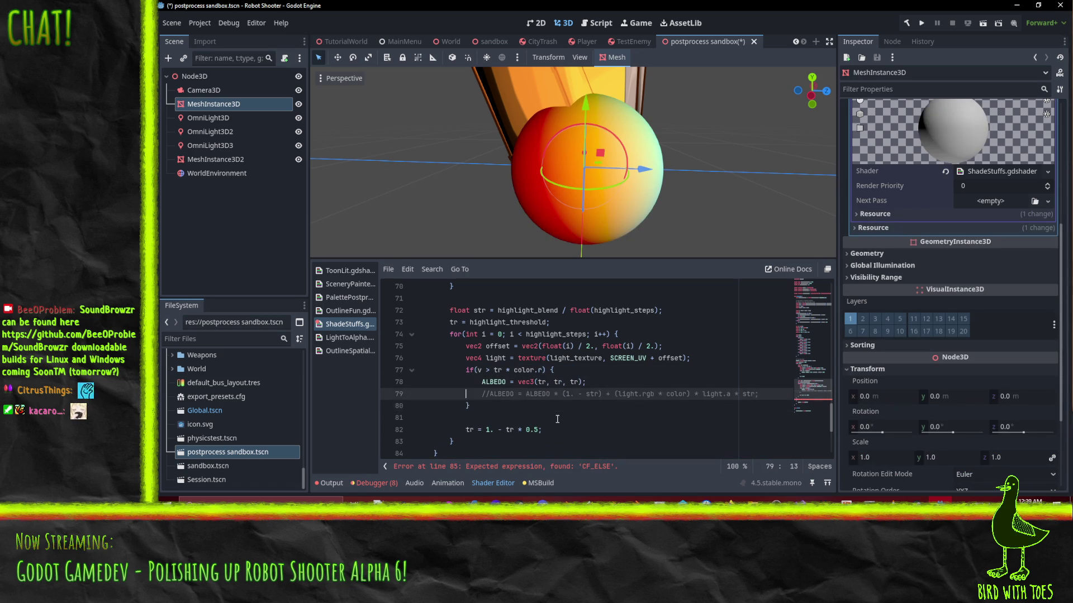
{"action": "left_click", "coordinate": [603, 394]}
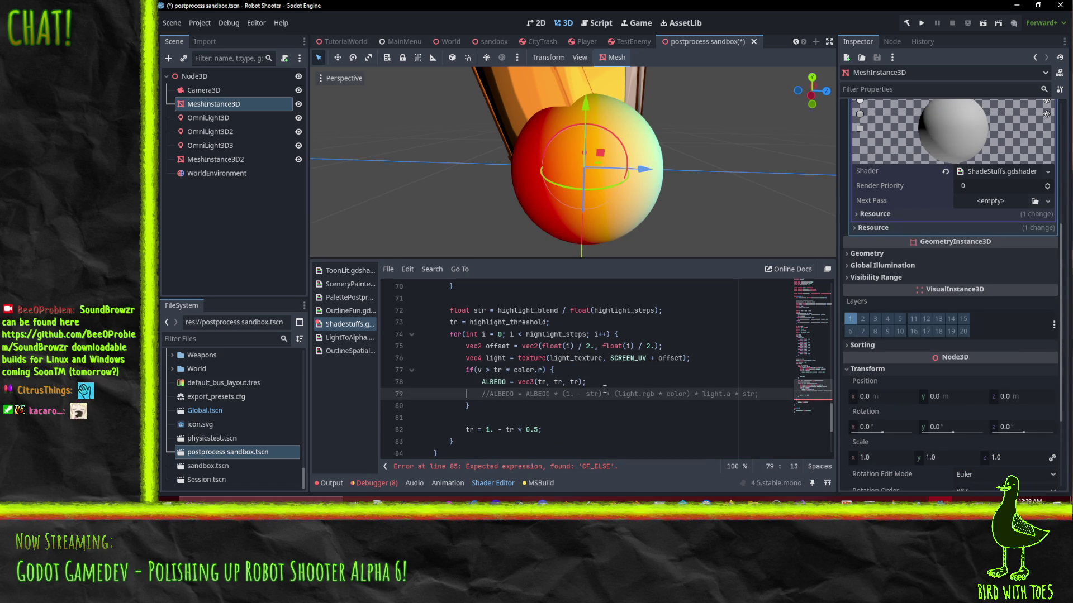
{"action": "mouse_move", "coordinate": [605, 210]}
{"action": "left_mouse_down"}
{"action": "mouse_move", "coordinate": [701, 206]}
{"action": "mouse_move", "coordinate": [616, 217]}
{"action": "mouse_move", "coordinate": [590, 203]}
{"action": "mouse_move", "coordinate": [430, 190]}
{"action": "mouse_move", "coordinate": [570, 147]}
{"action": "mouse_move", "coordinate": [580, 159]}
{"action": "mouse_move", "coordinate": [553, 251]}
{"action": "left_mouse_up"}
{"action": "scroll", "coordinate": [565, 218], "scroll_direction": "up", "scroll_amount": 2}
{"action": "scroll", "coordinate": [570, 147], "scroll_direction": "up", "scroll_amount": 2}
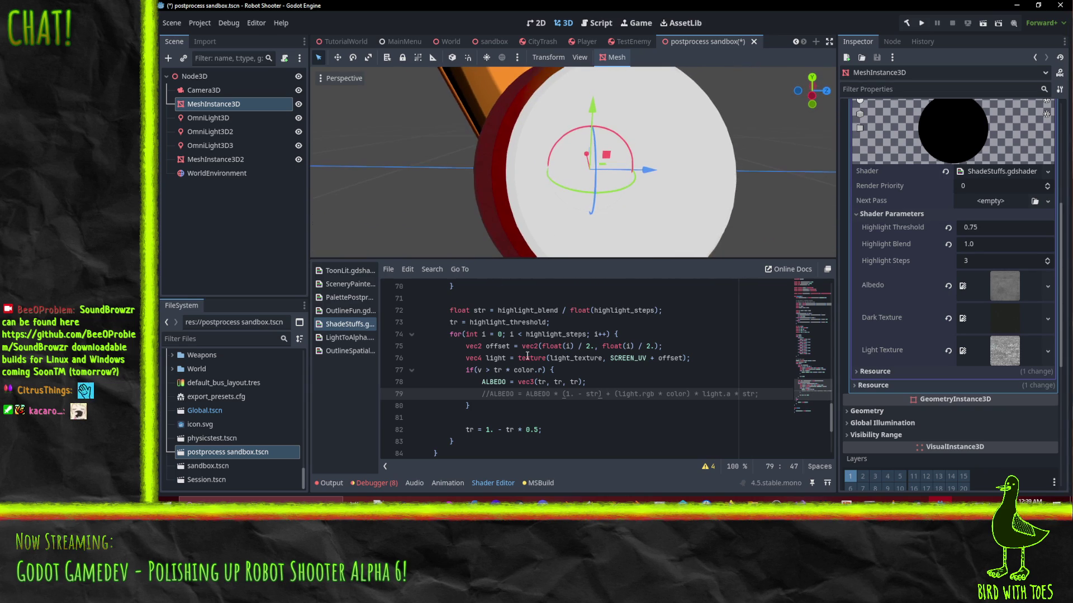
Step: Change the per-step factor on line 82 from 0.5 to 0.25
{"action": "left_click", "coordinate": [534, 430]}
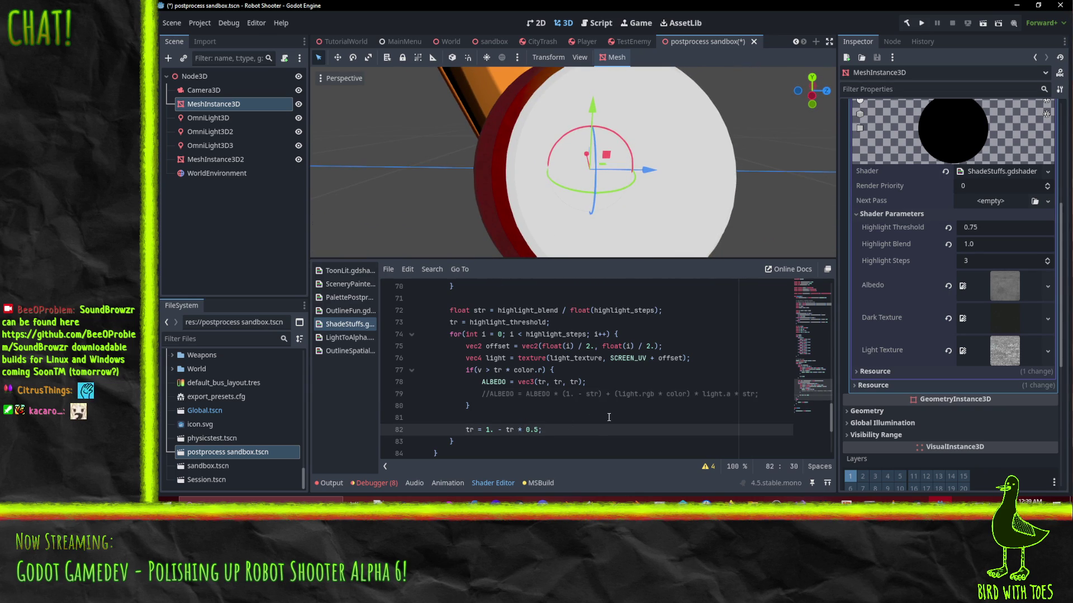
{"action": "type", "text": "2"}
{"action": "left_click", "coordinate": [609, 418]}
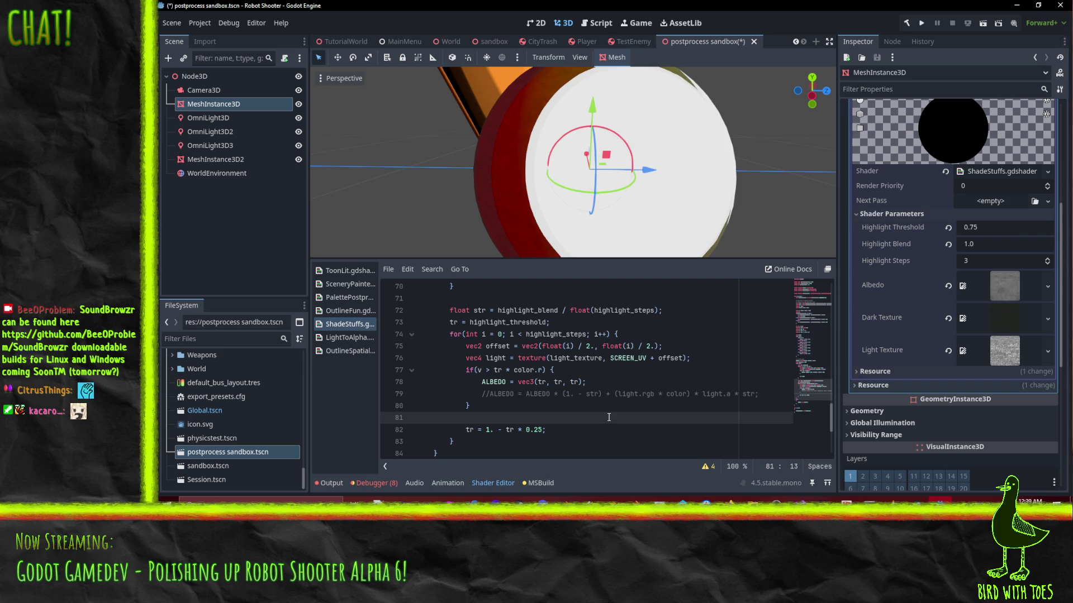
{"action": "left_click_drag", "start_coordinate": [657, 219], "coordinate": [541, 368]}
{"action": "scroll", "coordinate": [508, 217], "scroll_direction": "up", "scroll_amount": 5}
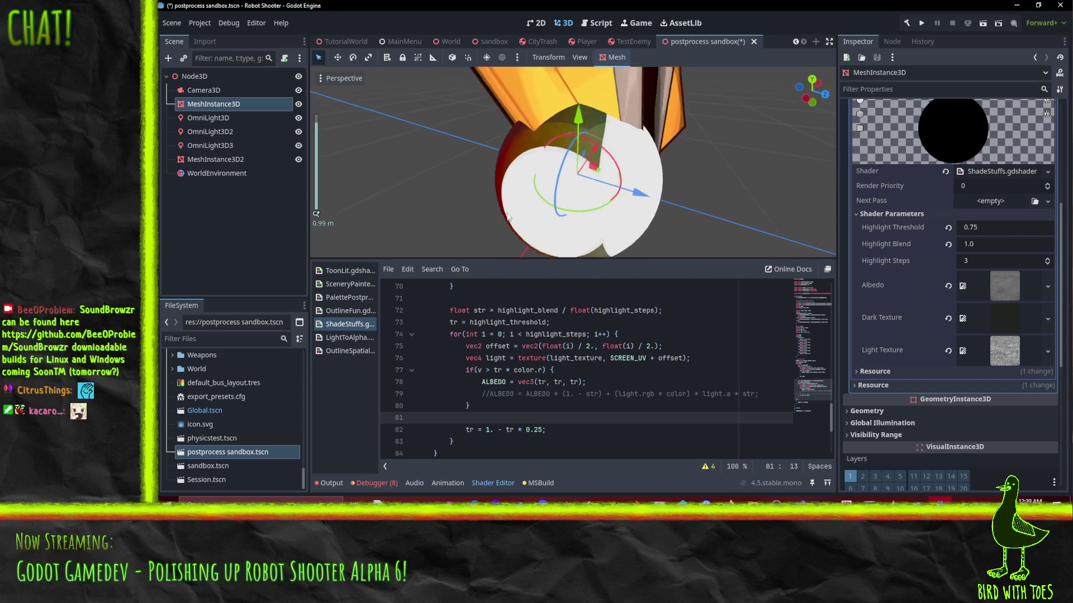
{"action": "scroll", "coordinate": [630, 191], "scroll_direction": "down", "scroll_amount": 4}
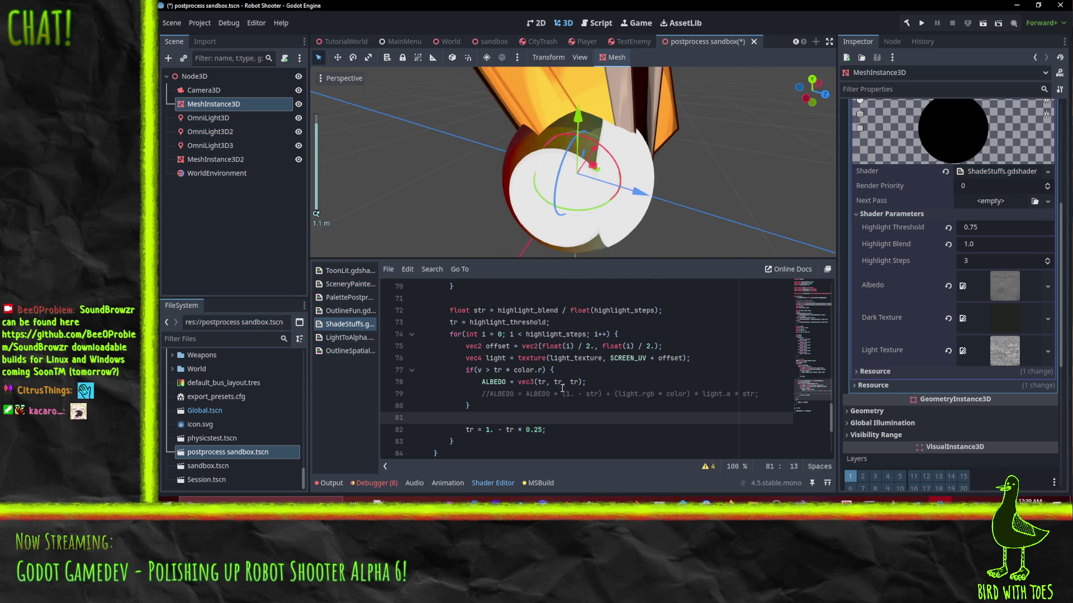
Step: Try Highlight Steps at 4, then 2, orbiting to compare the sphere's shading
{"action": "left_click", "coordinate": [1047, 259]}
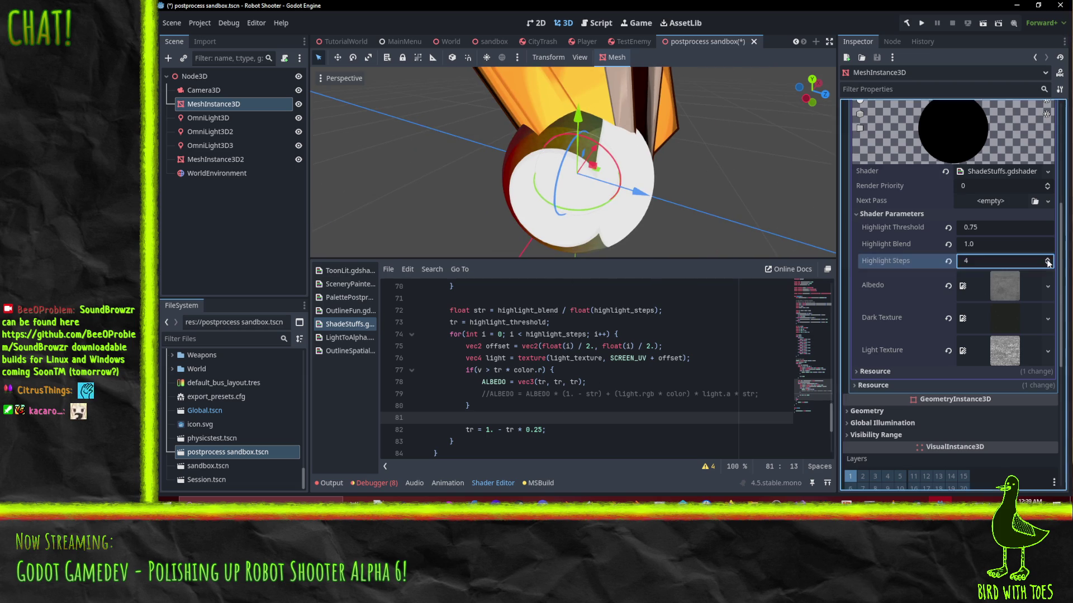
{"action": "scroll", "coordinate": [609, 230], "scroll_direction": "up", "scroll_amount": 5}
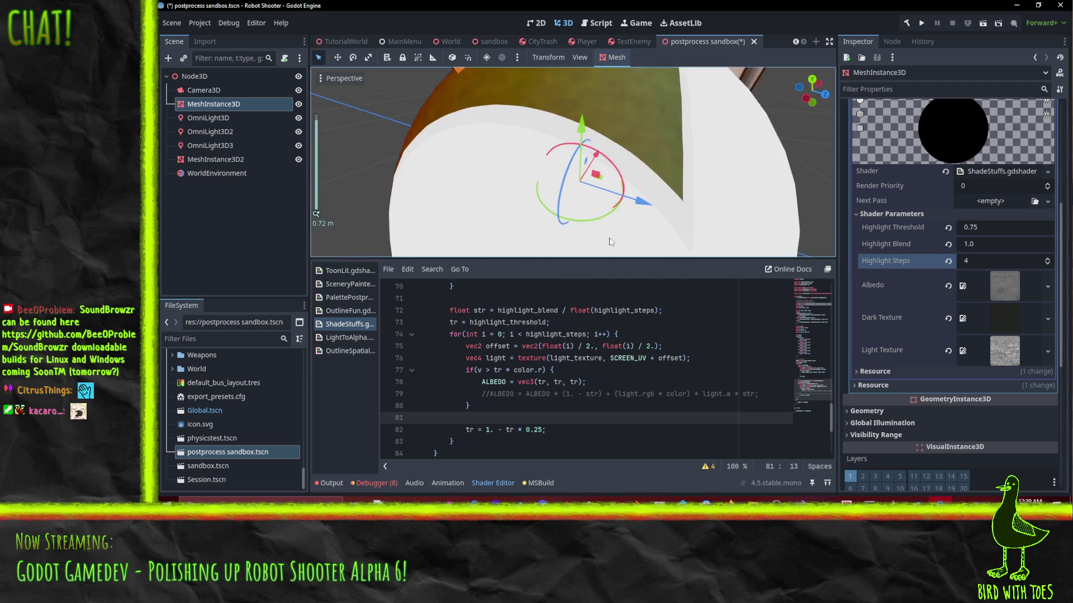
{"action": "scroll", "coordinate": [596, 196], "scroll_direction": "down", "scroll_amount": 5}
{"action": "mouse_move", "coordinate": [597, 196]}
{"action": "left_mouse_down"}
{"action": "mouse_move", "coordinate": [664, 184]}
{"action": "mouse_move", "coordinate": [631, 178]}
{"action": "left_mouse_up"}
{"action": "left_click", "coordinate": [1047, 264]}
{"action": "left_click", "coordinate": [1047, 263]}
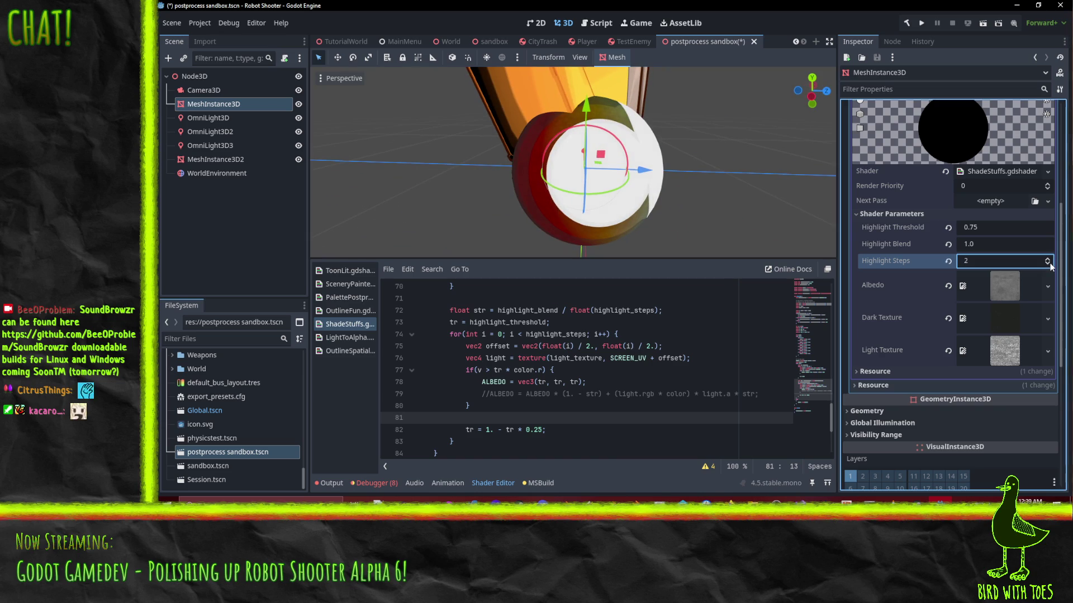
{"action": "left_click", "coordinate": [1047, 264]}
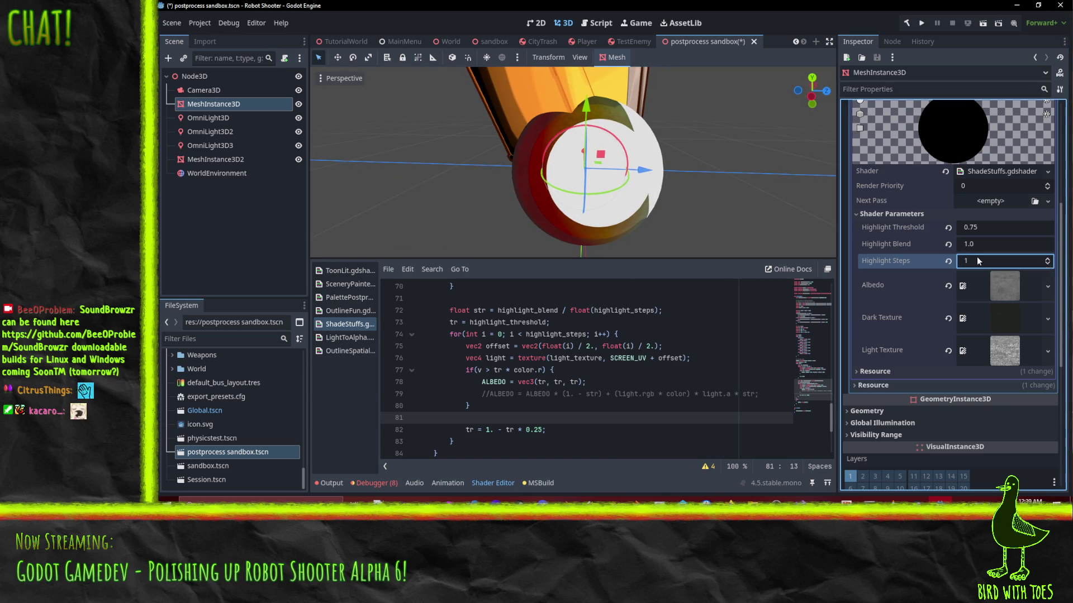
{"action": "scroll", "coordinate": [575, 191], "scroll_direction": "up", "scroll_amount": 5}
{"action": "left_click_drag", "start_coordinate": [575, 192], "coordinate": [514, 324]}
{"action": "scroll", "coordinate": [580, 189], "scroll_direction": "up", "scroll_amount": 1}
{"action": "scroll", "coordinate": [514, 324], "scroll_direction": "down", "scroll_amount": 2}
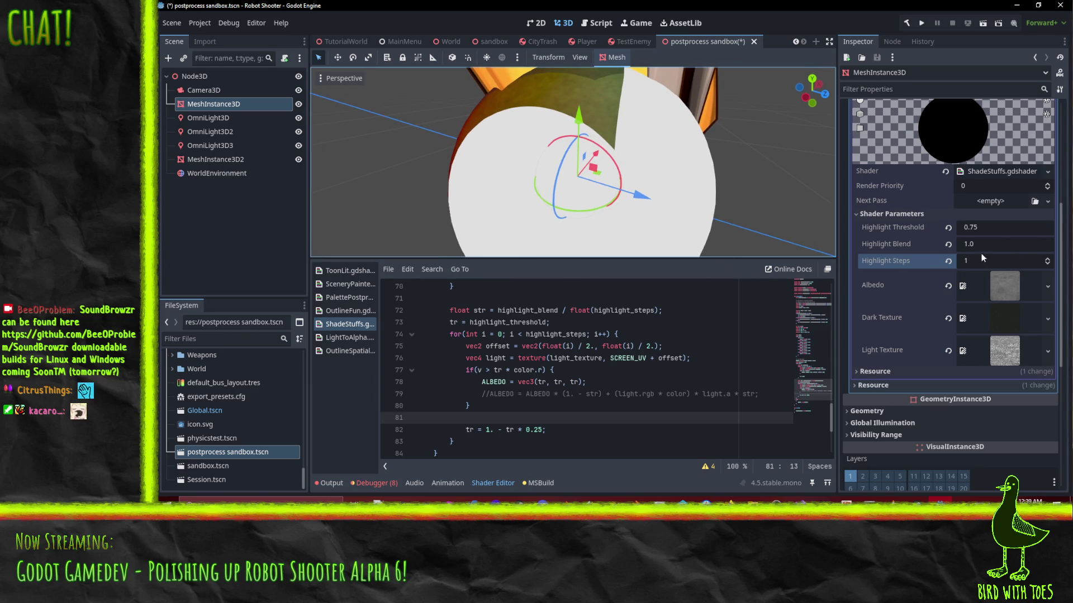
Step: Cycle Highlight Steps through 3 and 1, finally settling on 2
{"action": "left_click", "coordinate": [1048, 259]}
{"action": "left_click", "coordinate": [1048, 259]}
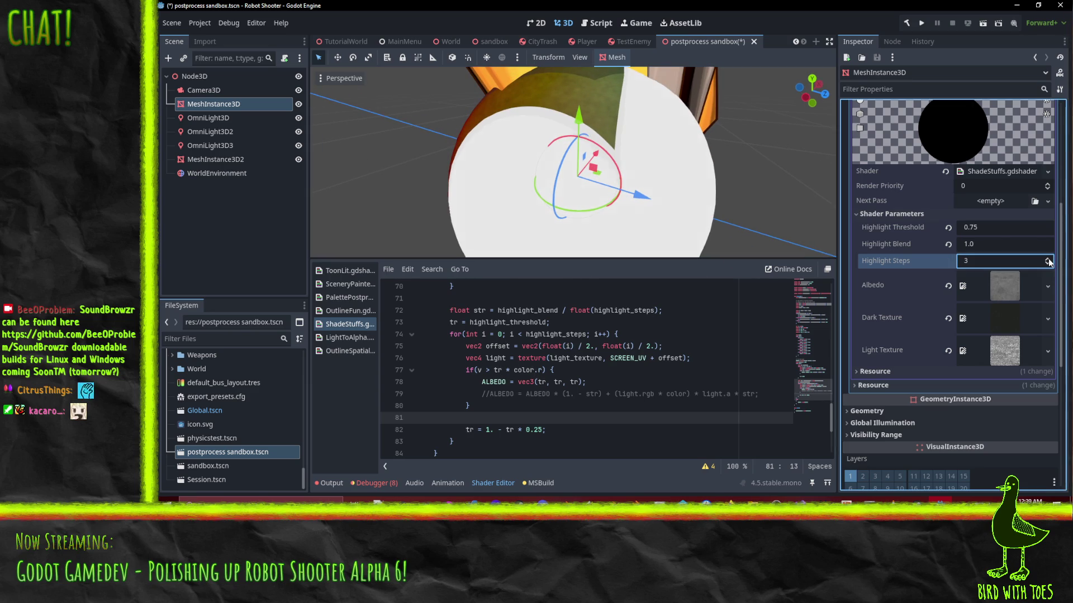
{"action": "left_click", "coordinate": [1048, 264]}
{"action": "left_click", "coordinate": [1048, 263]}
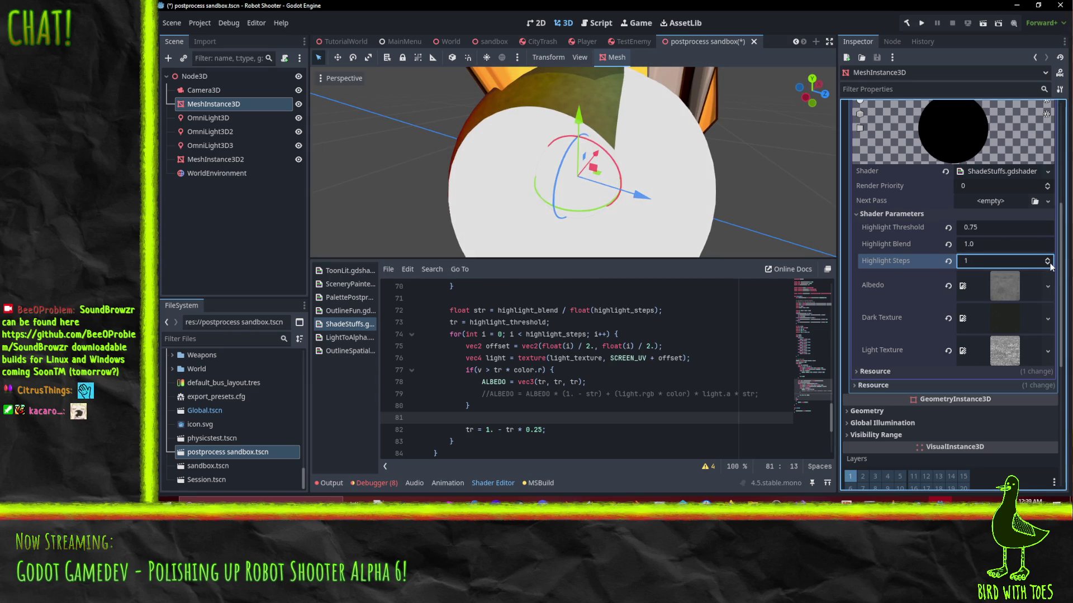
{"action": "left_click", "coordinate": [1049, 260]}
{"action": "left_click", "coordinate": [1048, 260]}
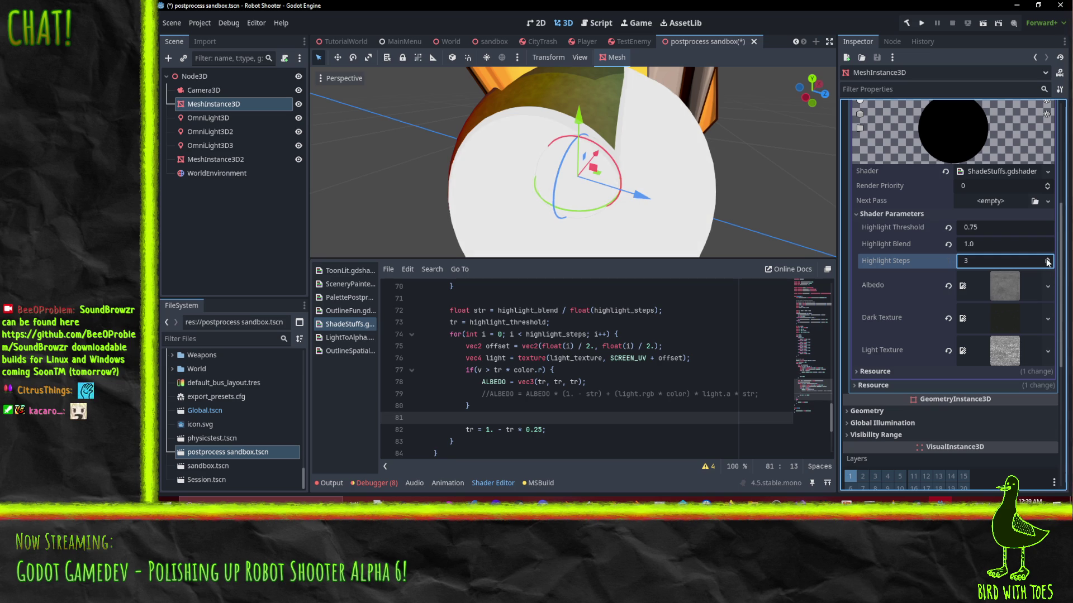
{"action": "left_click", "coordinate": [1049, 263]}
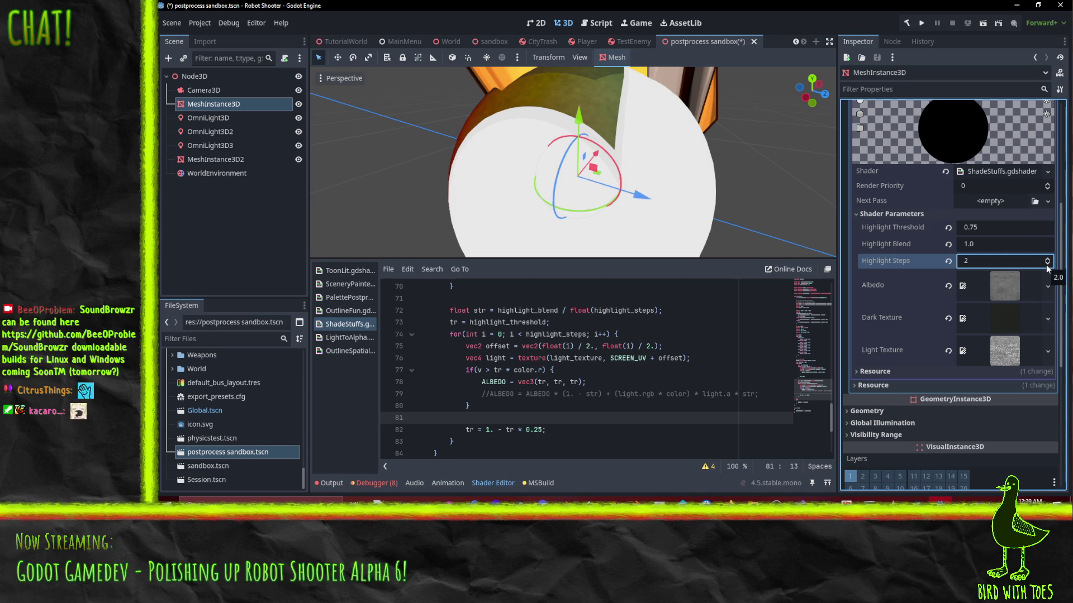
Step: Set Highlight Threshold to 0.5 in the Inspector
{"action": "left_click", "coordinate": [514, 407]}
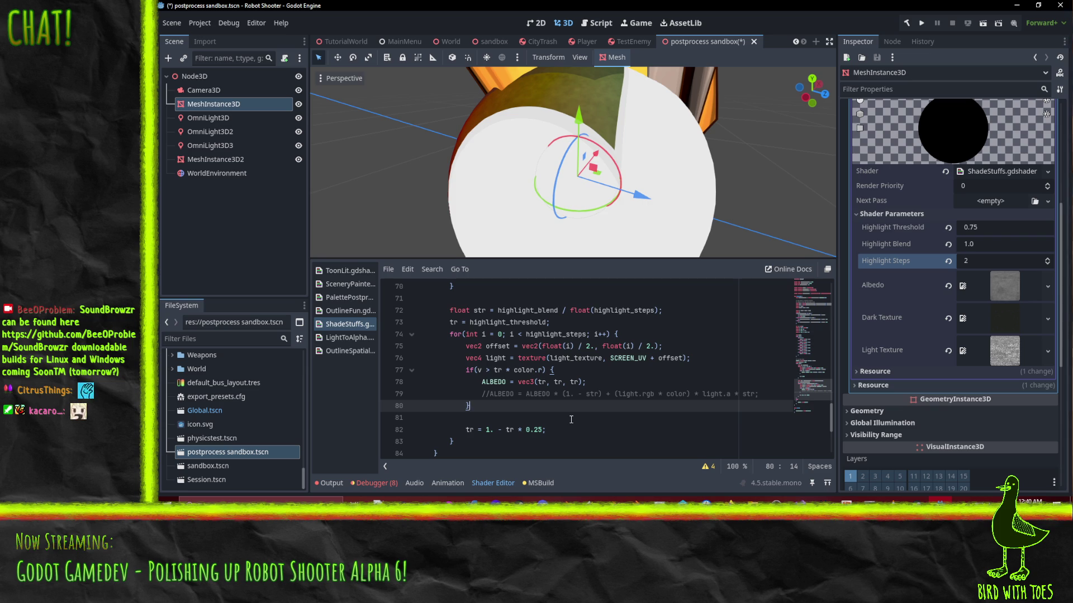
{"action": "left_click", "coordinate": [975, 228]}
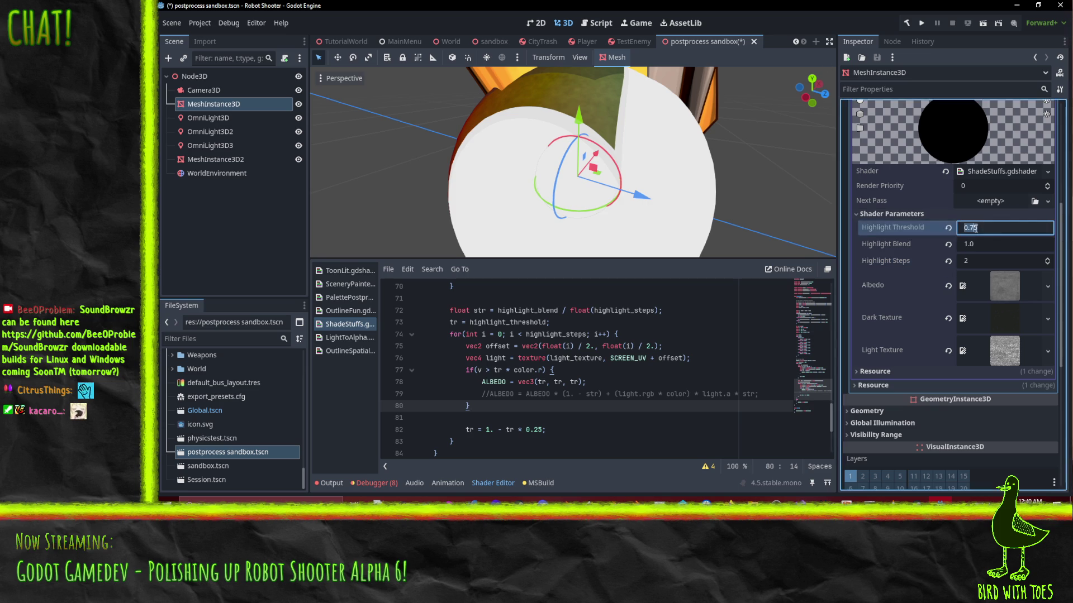
{"action": "type", "text": "0.5"}
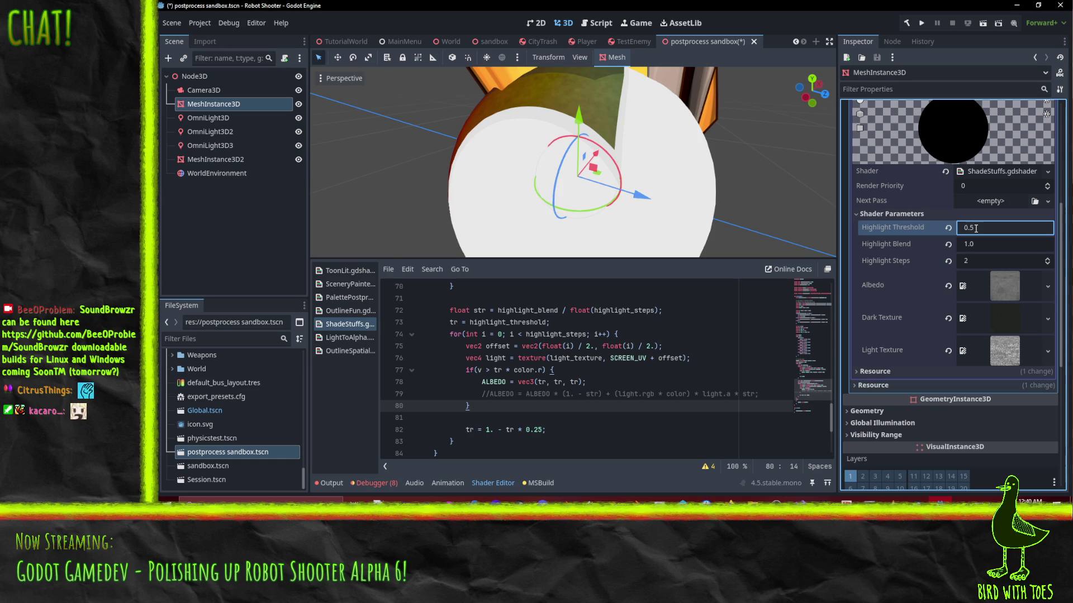
{"action": "scroll", "coordinate": [573, 180], "scroll_direction": "down", "scroll_amount": 5}
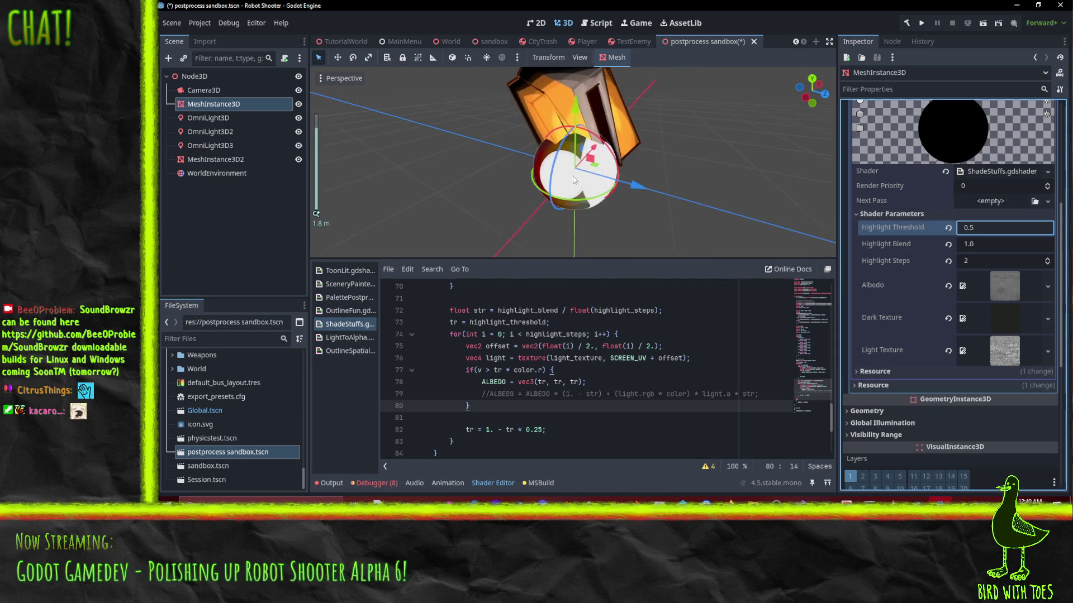
Step: Move the red OmniLight3D along the X axis
{"action": "left_click", "coordinate": [201, 118]}
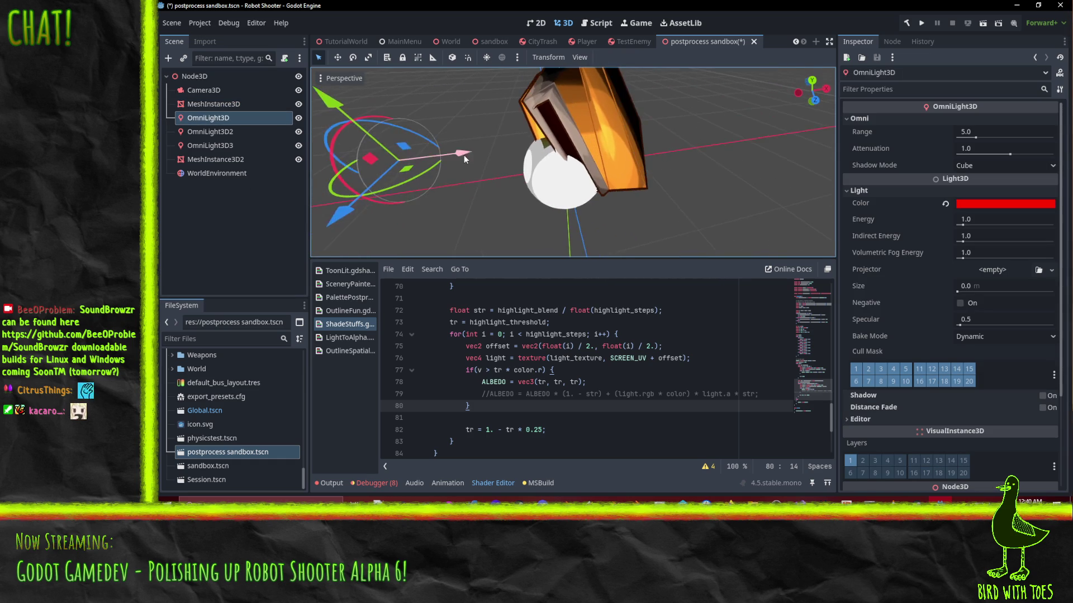
{"action": "mouse_move", "coordinate": [464, 156]}
{"action": "left_mouse_down"}
{"action": "mouse_move", "coordinate": [506, 153]}
{"action": "mouse_move", "coordinate": [369, 142]}
{"action": "mouse_move", "coordinate": [494, 126]}
{"action": "left_mouse_up"}
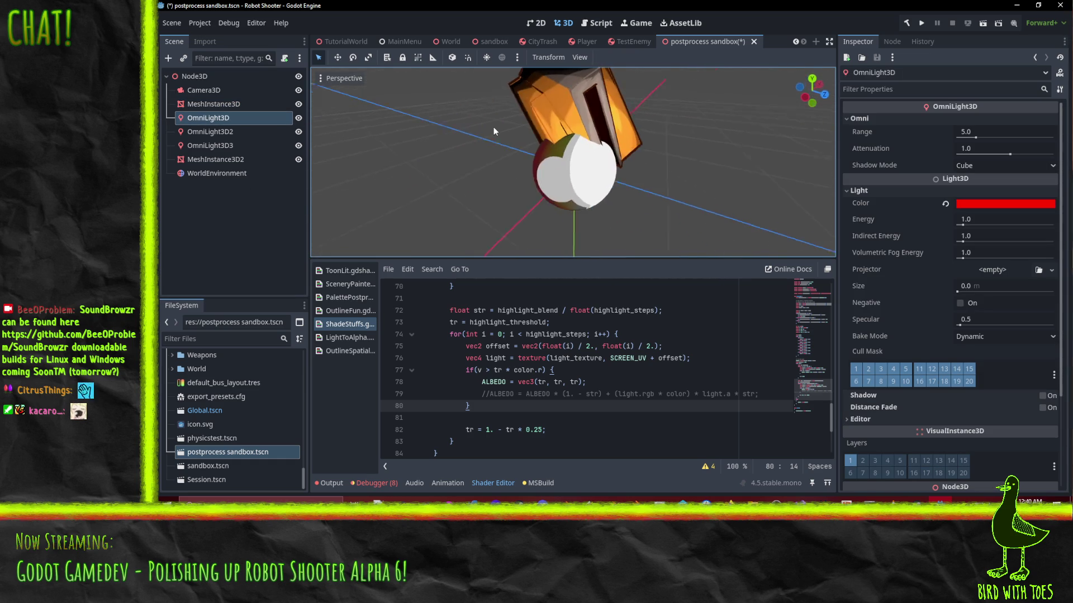
{"action": "scroll", "coordinate": [494, 126], "scroll_direction": "down", "scroll_amount": 3}
{"action": "left_click_drag", "start_coordinate": [524, 188], "coordinate": [558, 186]}
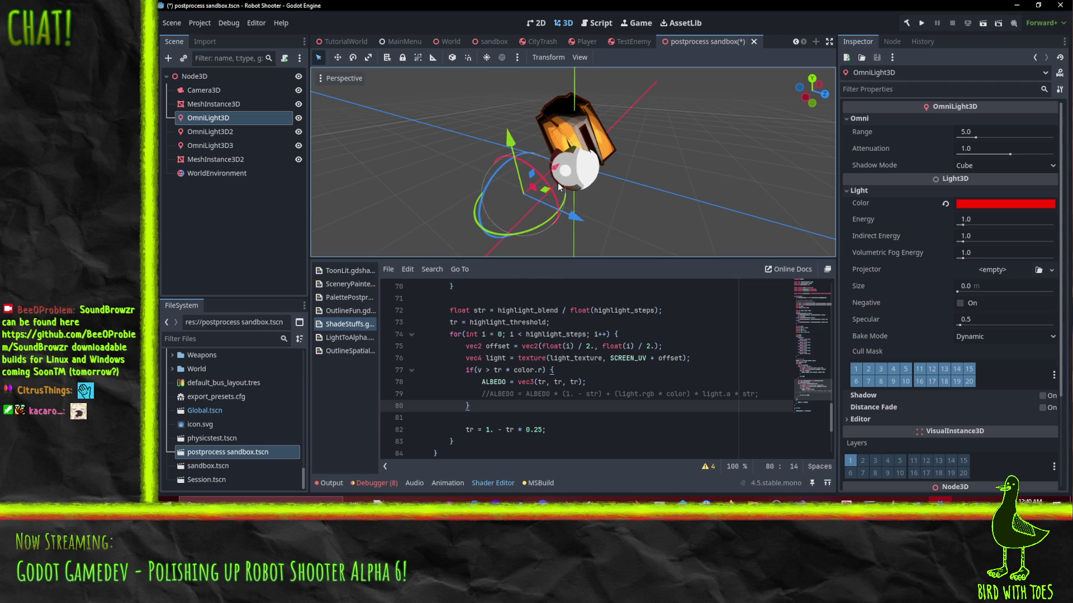
Step: Slide the green OmniLight3D2 along Z and raise the blue OmniLight3D3 along Y
{"action": "left_click", "coordinate": [203, 133]}
{"action": "left_click_drag", "start_coordinate": [709, 206], "coordinate": [850, 217]}
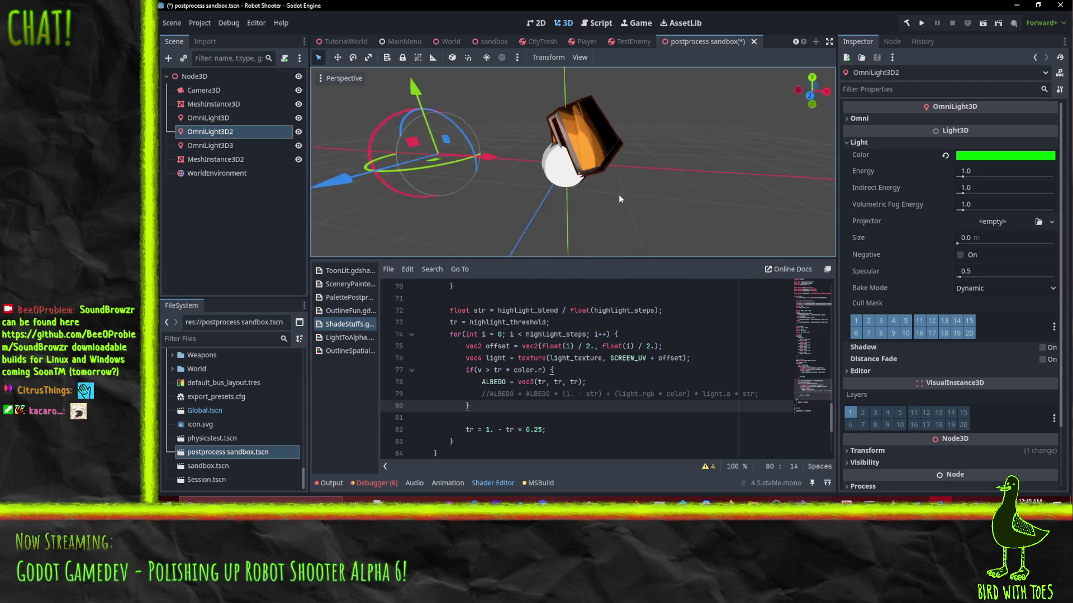
{"action": "left_click", "coordinate": [216, 145]}
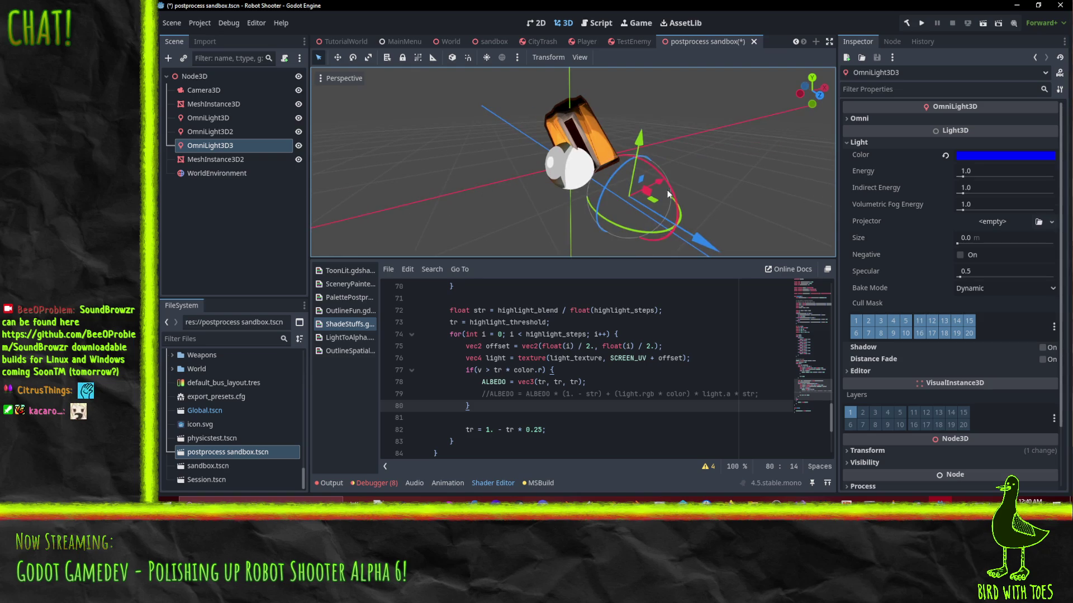
{"action": "mouse_move", "coordinate": [604, 185]}
{"action": "left_mouse_down"}
{"action": "mouse_move", "coordinate": [643, 136]}
{"action": "mouse_move", "coordinate": [656, 6]}
{"action": "left_mouse_up"}
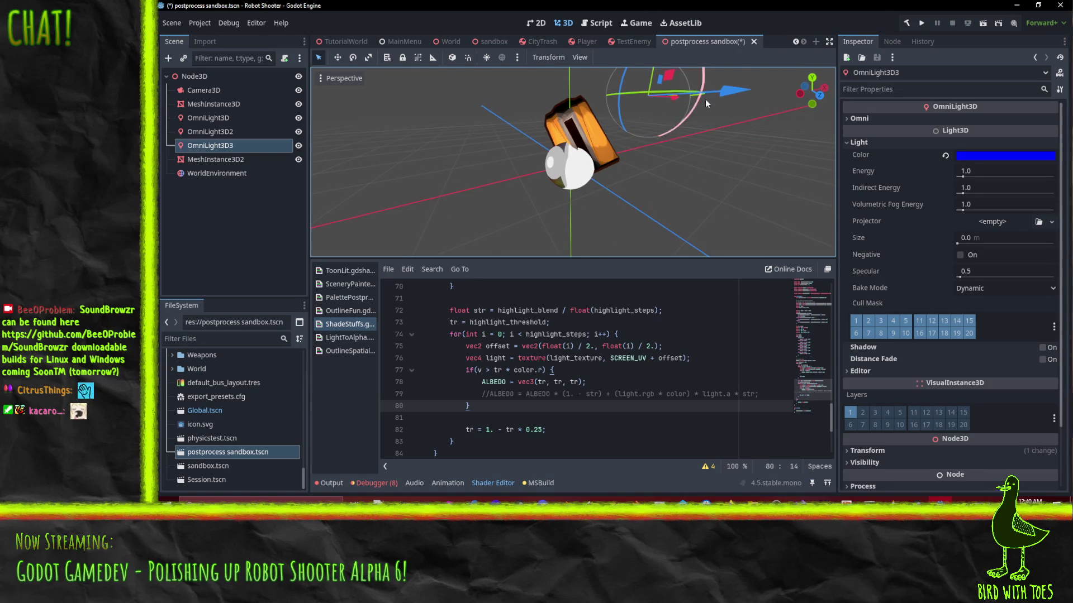
Step: Move the green OmniLight3D2 along Z and X out to the right of the robot
{"action": "left_click", "coordinate": [224, 132]}
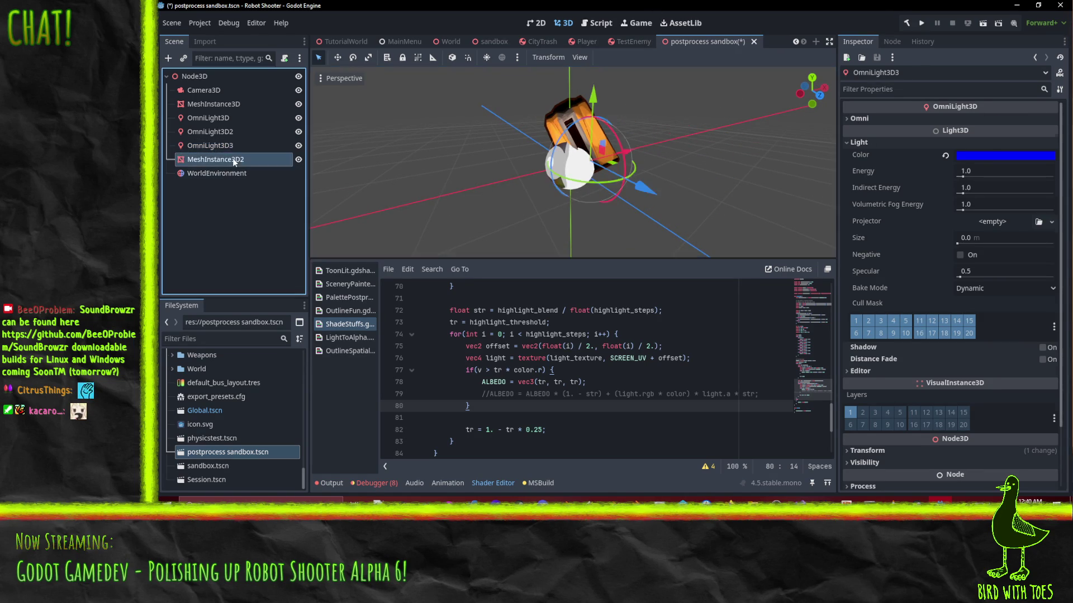
{"action": "left_click_drag", "start_coordinate": [735, 197], "coordinate": [823, 210]}
{"action": "left_click_drag", "start_coordinate": [446, 183], "coordinate": [758, 226]}
{"action": "scroll", "coordinate": [699, 143], "scroll_direction": "down", "scroll_amount": 3}
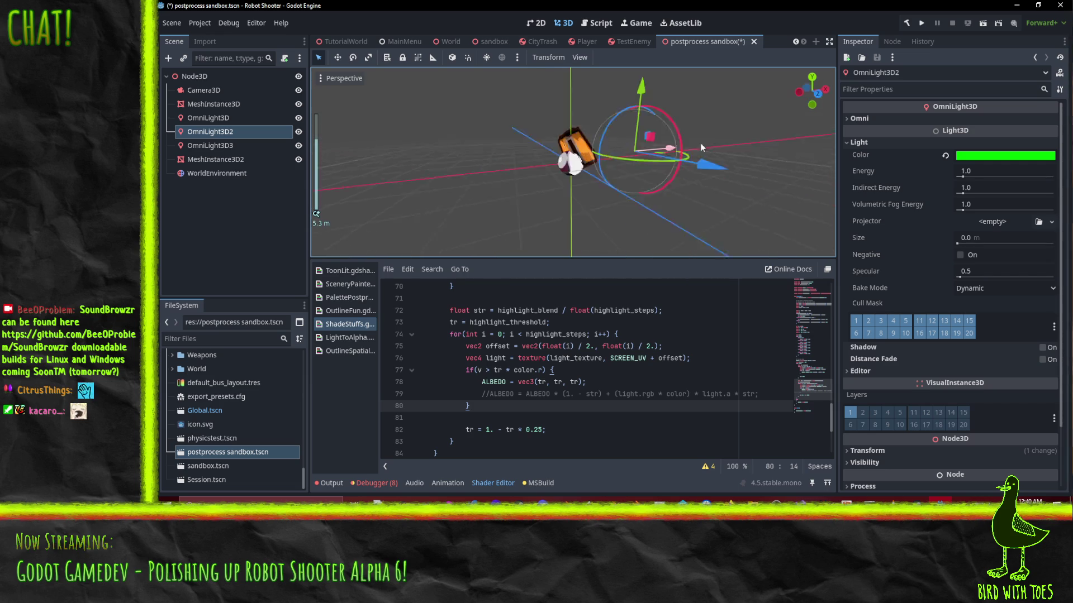
{"action": "mouse_move", "coordinate": [720, 166]}
{"action": "left_mouse_down"}
{"action": "mouse_move", "coordinate": [773, 162]}
{"action": "mouse_move", "coordinate": [958, 216]}
{"action": "mouse_move", "coordinate": [939, 215]}
{"action": "left_mouse_up"}
{"action": "mouse_move", "coordinate": [691, 232]}
{"action": "left_mouse_down"}
{"action": "mouse_move", "coordinate": [623, 230]}
{"action": "mouse_move", "coordinate": [524, 193]}
{"action": "mouse_move", "coordinate": [726, 243]}
{"action": "mouse_move", "coordinate": [675, 225]}
{"action": "left_mouse_up"}
{"action": "scroll", "coordinate": [726, 242], "scroll_direction": "down", "scroll_amount": 5}
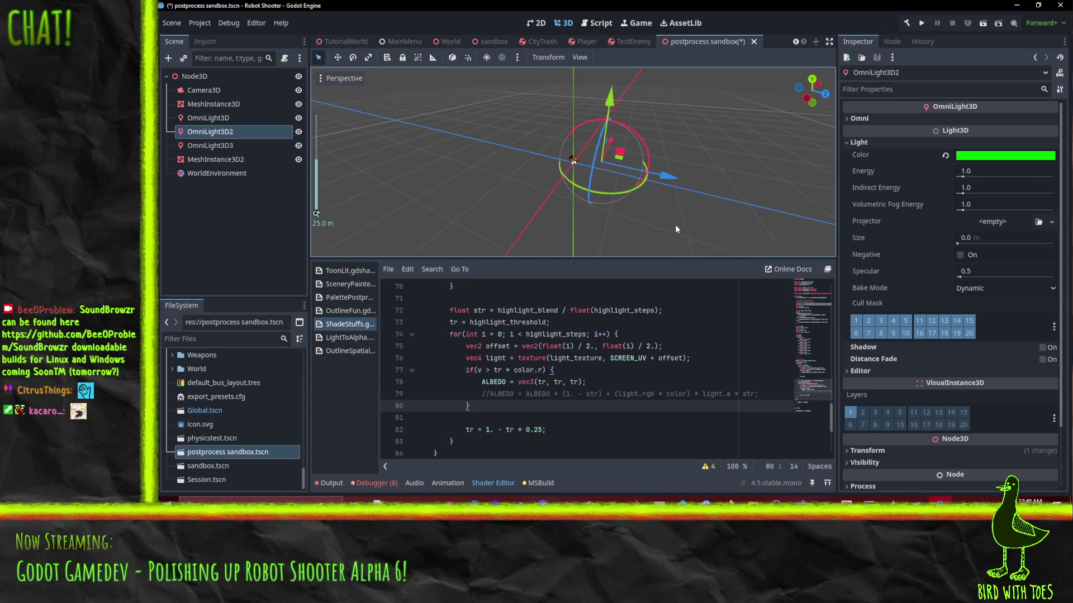
{"action": "scroll", "coordinate": [635, 212], "scroll_direction": "up", "scroll_amount": 3}
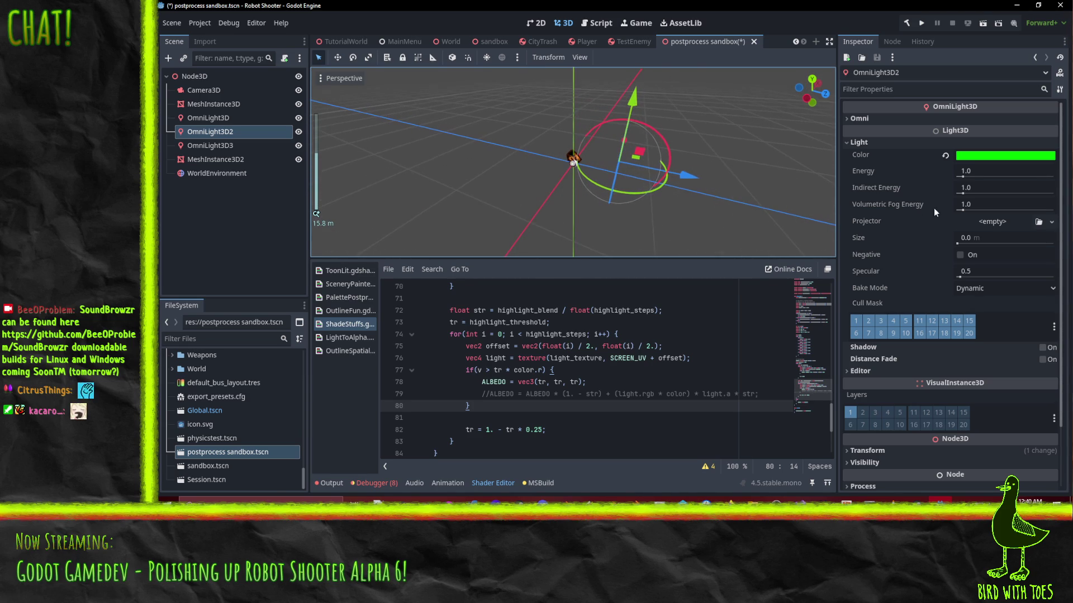
Step: Expand the Omni section to show range, attenuation and shadow settings, and reposition the green light
{"action": "left_click", "coordinate": [858, 118]}
{"action": "mouse_move", "coordinate": [738, 168]}
{"action": "left_mouse_down"}
{"action": "mouse_move", "coordinate": [671, 186]}
{"action": "mouse_move", "coordinate": [699, 217]}
{"action": "mouse_move", "coordinate": [672, 190]}
{"action": "mouse_move", "coordinate": [726, 186]}
{"action": "mouse_move", "coordinate": [652, 171]}
{"action": "mouse_move", "coordinate": [686, 174]}
{"action": "left_mouse_up"}
{"action": "scroll", "coordinate": [728, 187], "scroll_direction": "up", "scroll_amount": 5}
{"action": "mouse_move", "coordinate": [799, 221]}
{"action": "left_mouse_down"}
{"action": "mouse_move", "coordinate": [614, 178]}
{"action": "mouse_move", "coordinate": [587, 184]}
{"action": "left_mouse_up"}
{"action": "scroll", "coordinate": [533, 331], "scroll_direction": "up", "scroll_amount": 1}
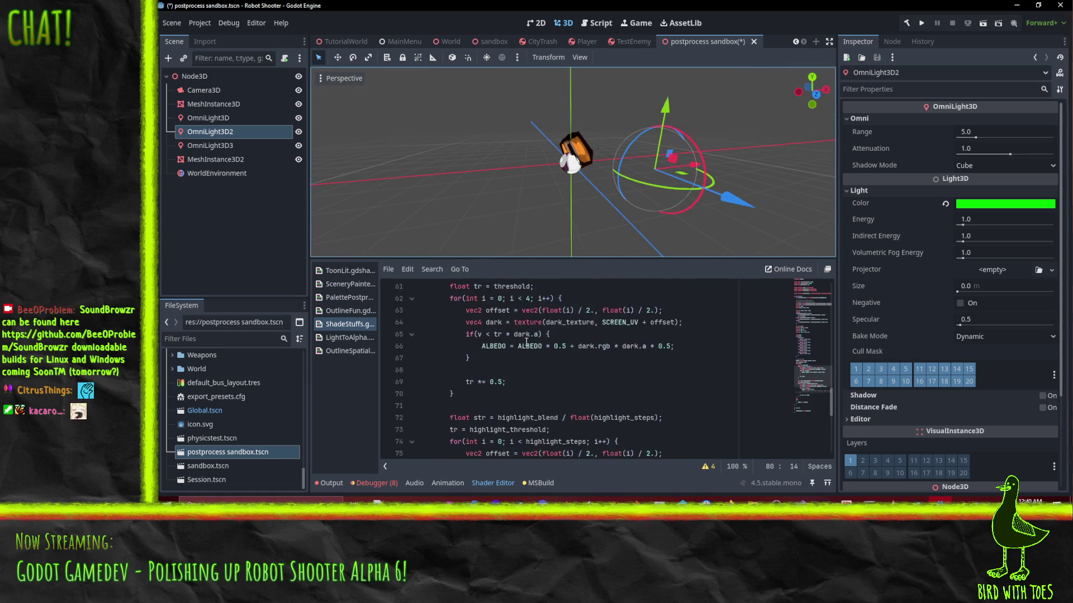
{"action": "scroll", "coordinate": [615, 340], "scroll_direction": "down", "scroll_amount": 1}
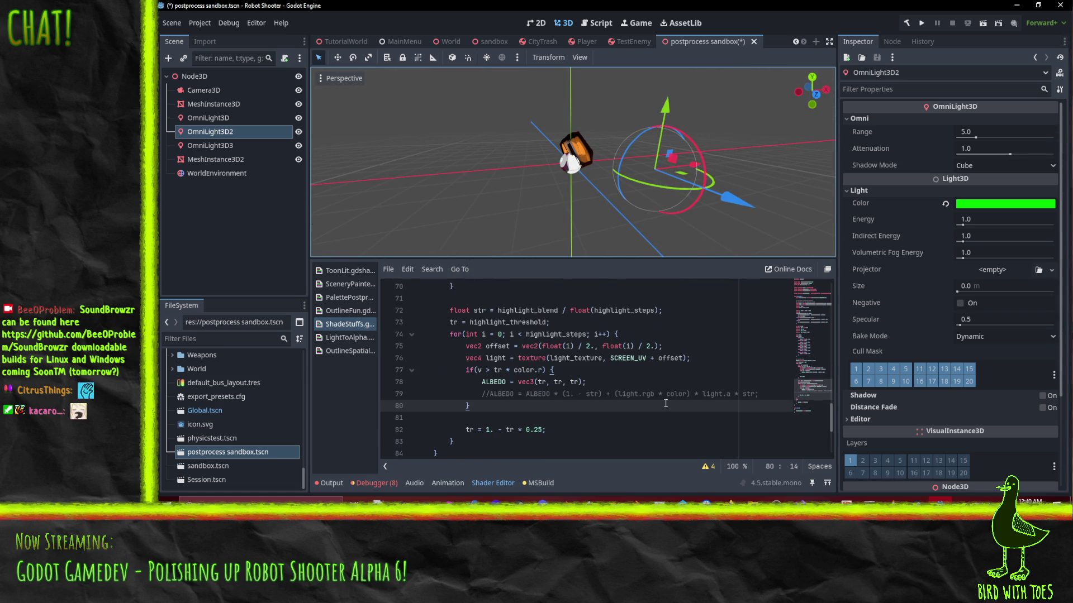
{"action": "scroll", "coordinate": [528, 207], "scroll_direction": "up", "scroll_amount": 3}
{"action": "left_click_drag", "start_coordinate": [529, 207], "coordinate": [639, 196]}
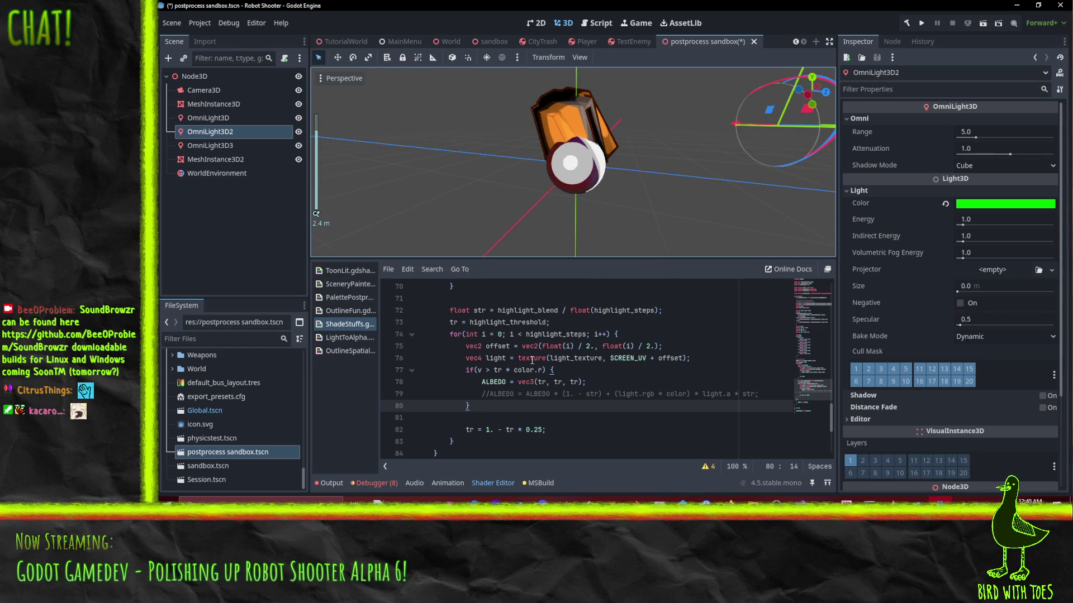
{"action": "scroll", "coordinate": [532, 361], "scroll_direction": "up", "scroll_amount": 4}
{"action": "scroll", "coordinate": [533, 361], "scroll_direction": "up", "scroll_amount": 2}
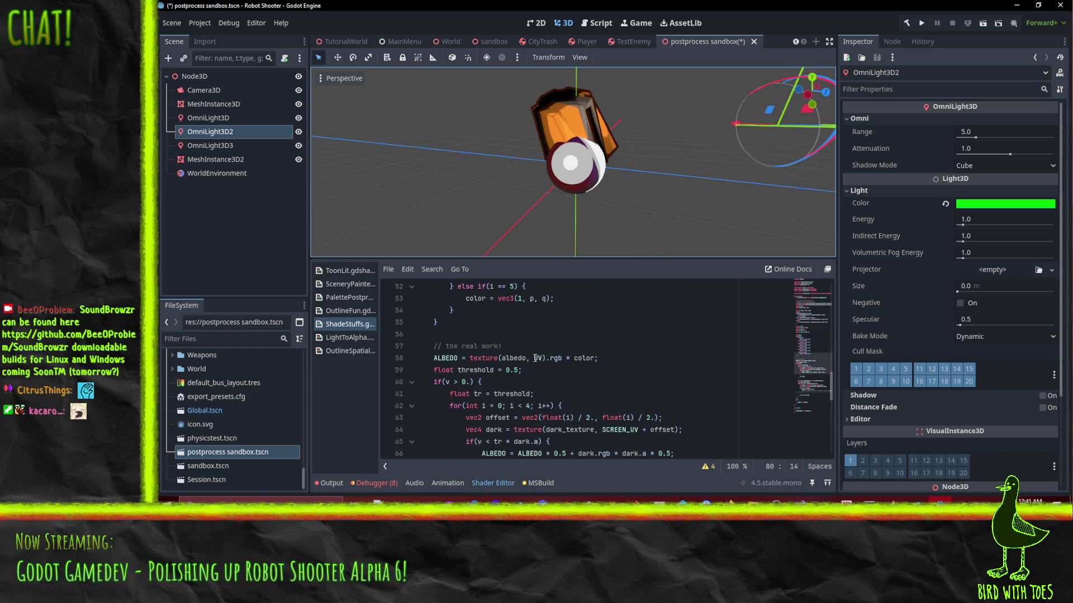
{"action": "scroll", "coordinate": [535, 358], "scroll_direction": "down", "scroll_amount": 7}
{"action": "scroll", "coordinate": [685, 102], "scroll_direction": "up", "scroll_amount": 5}
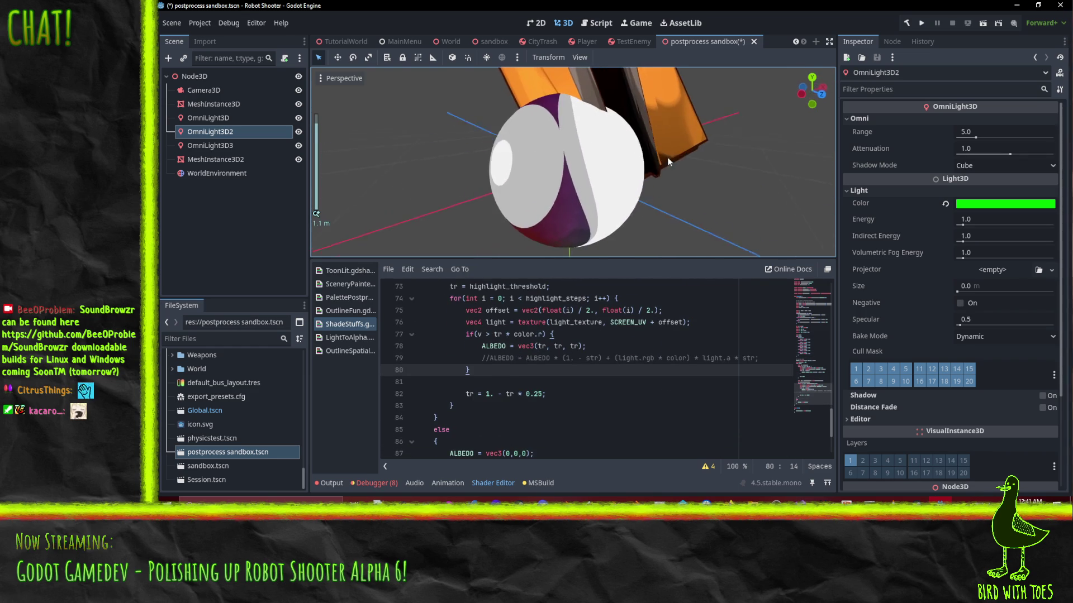
{"action": "scroll", "coordinate": [556, 373], "scroll_direction": "up", "scroll_amount": 1}
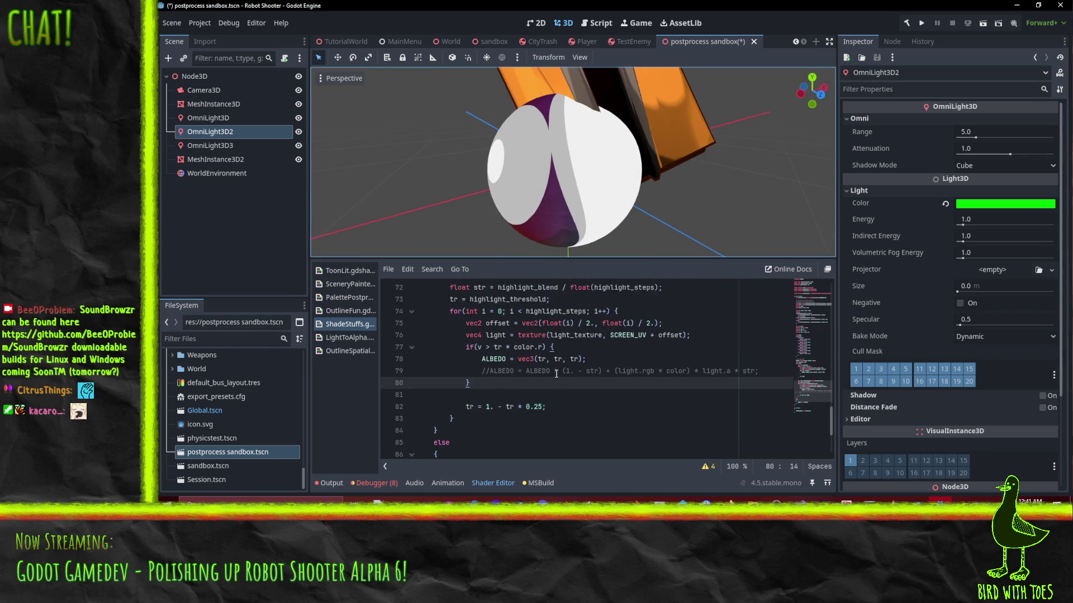
{"action": "scroll", "coordinate": [556, 373], "scroll_direction": "up", "scroll_amount": 20}
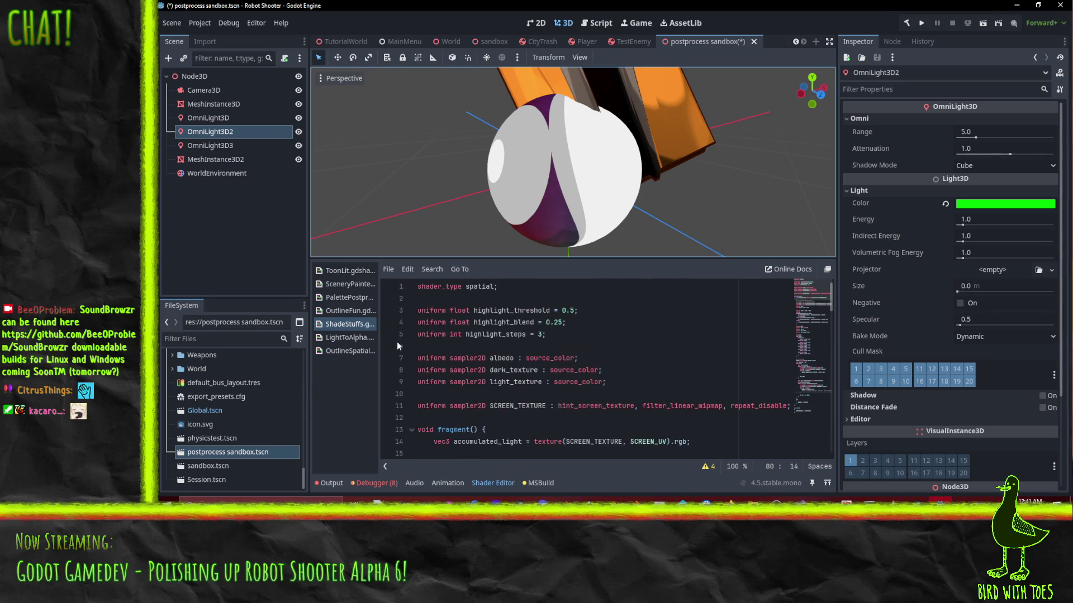
Step: Add 'uniform int on = 1;' under the shader_type line
{"action": "left_click", "coordinate": [477, 299]}
{"action": "key", "text": "Return"}
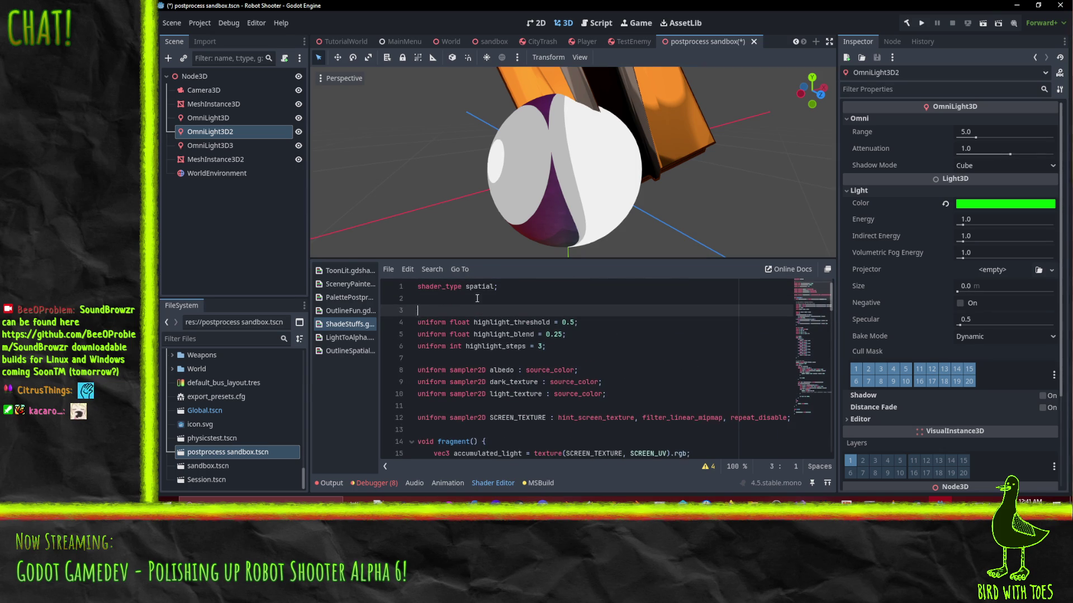
{"action": "type", "text": "uniform int on"}
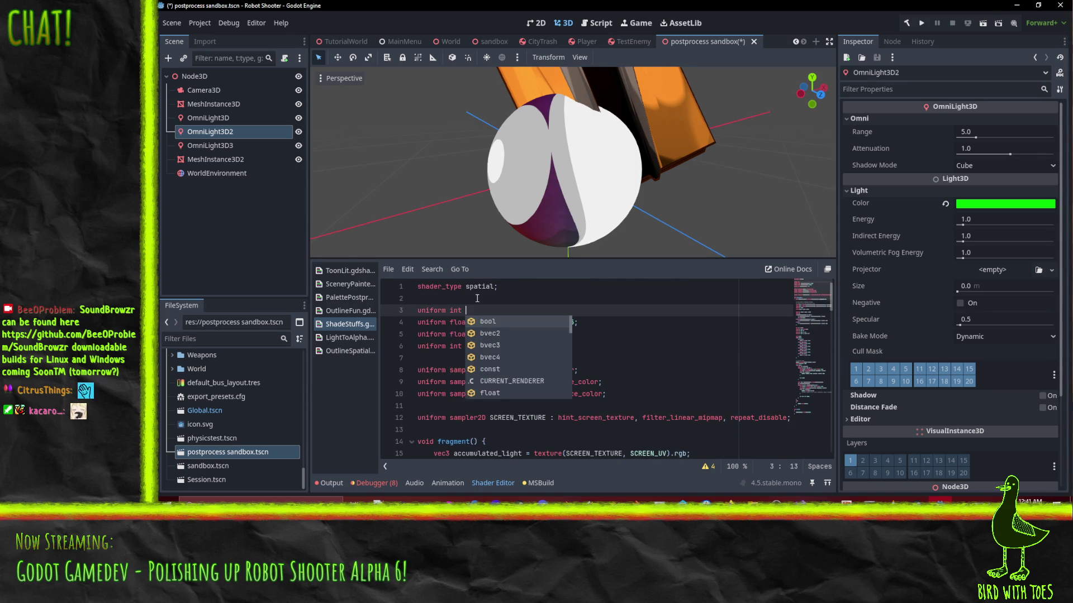
{"action": "type", "text": " = "}
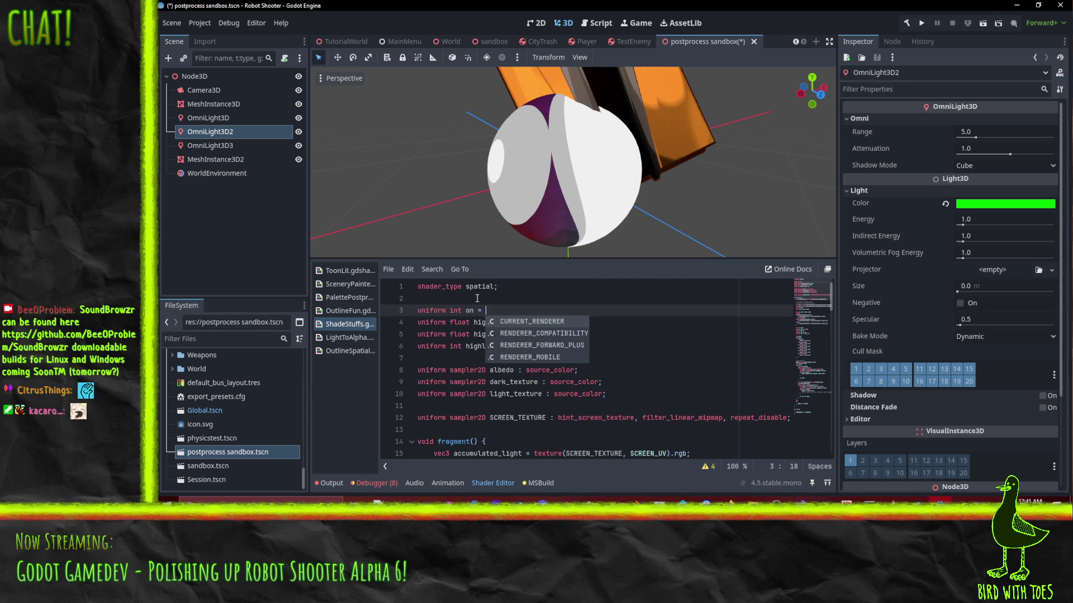
{"action": "type", "text": "1;"}
{"action": "scroll", "coordinate": [487, 366], "scroll_direction": "down", "scroll_amount": 5}
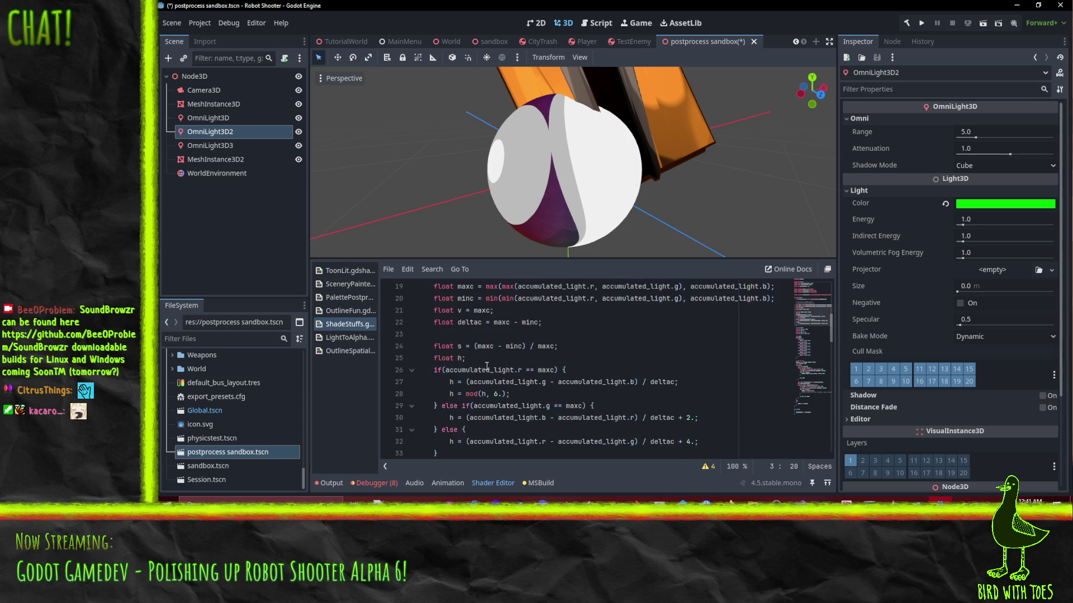
{"action": "scroll", "coordinate": [530, 353], "scroll_direction": "up", "scroll_amount": 3}
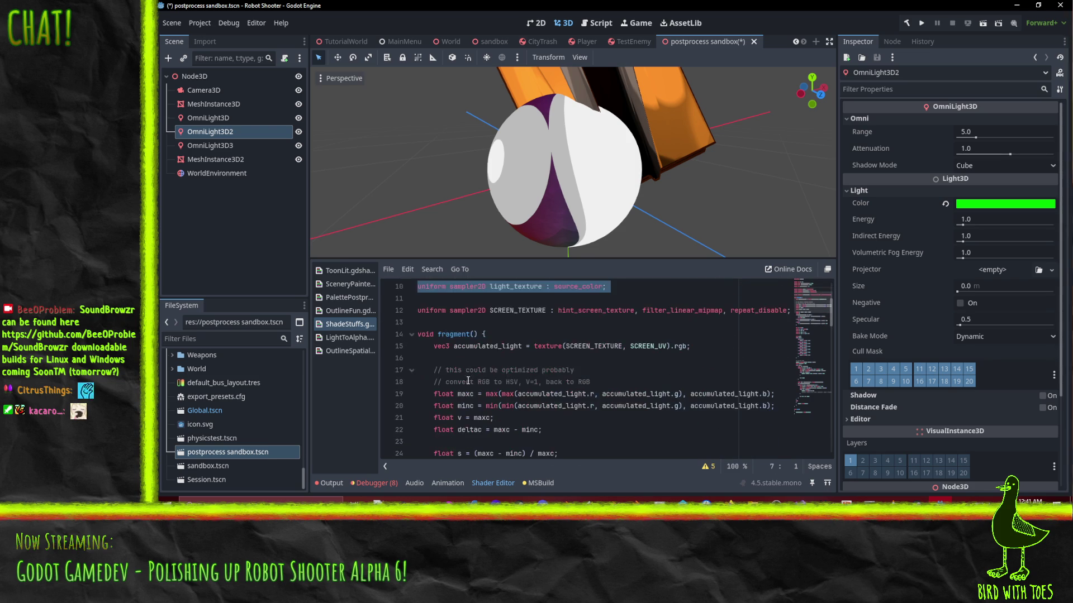
{"action": "left_click", "coordinate": [515, 338]}
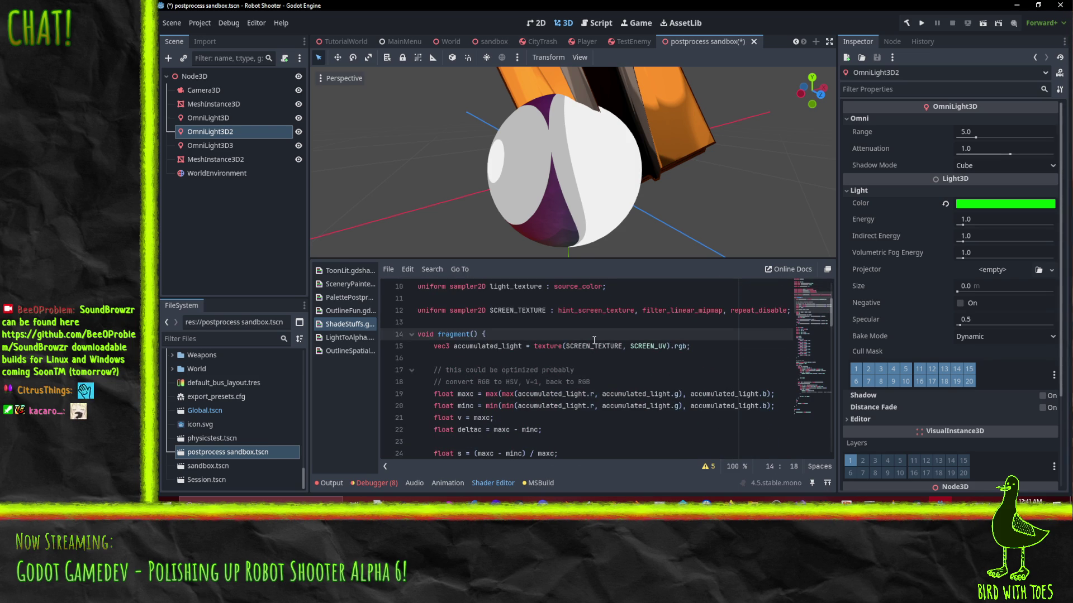
{"action": "scroll", "coordinate": [594, 340], "scroll_direction": "down", "scroll_amount": 15}
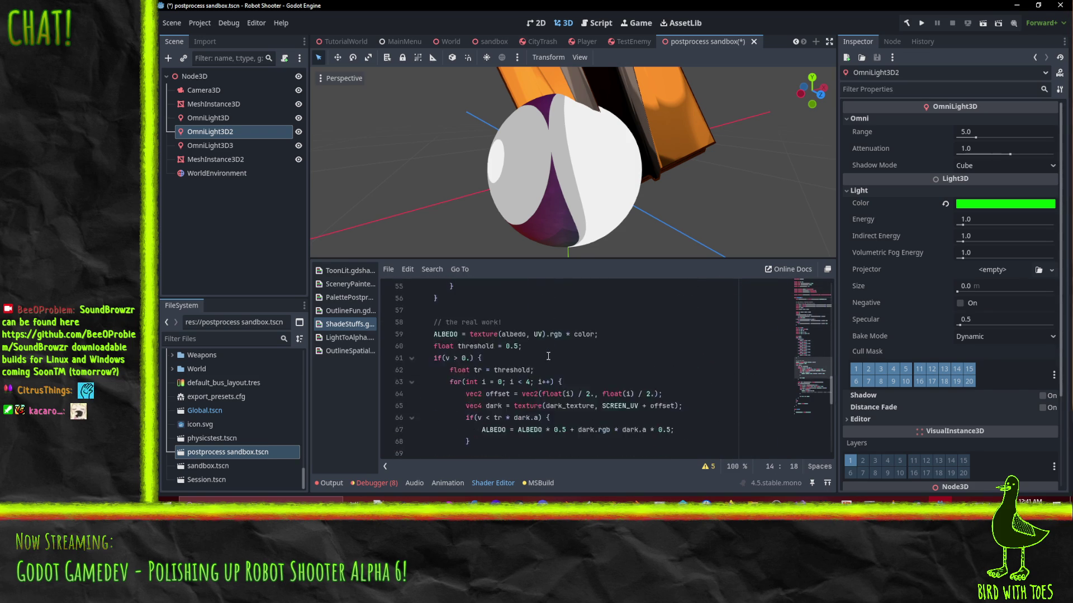
Step: Start a toggle check before the main shading code, undo it, and move to fragment()'s end
{"action": "left_click", "coordinate": [480, 310]}
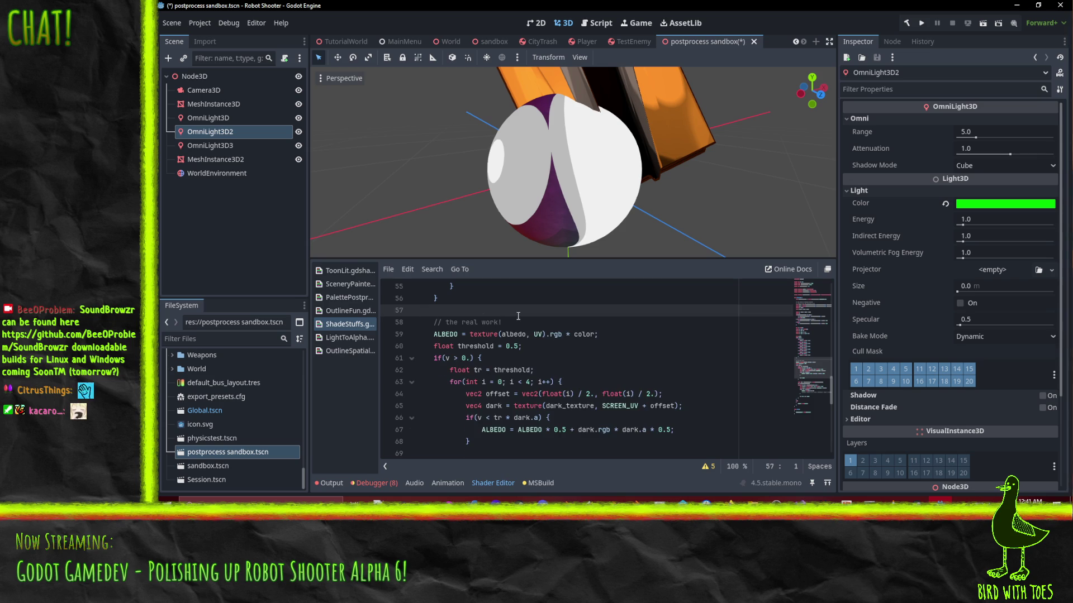
{"action": "key", "text": "Return"}
{"action": "type", "text": "if("}
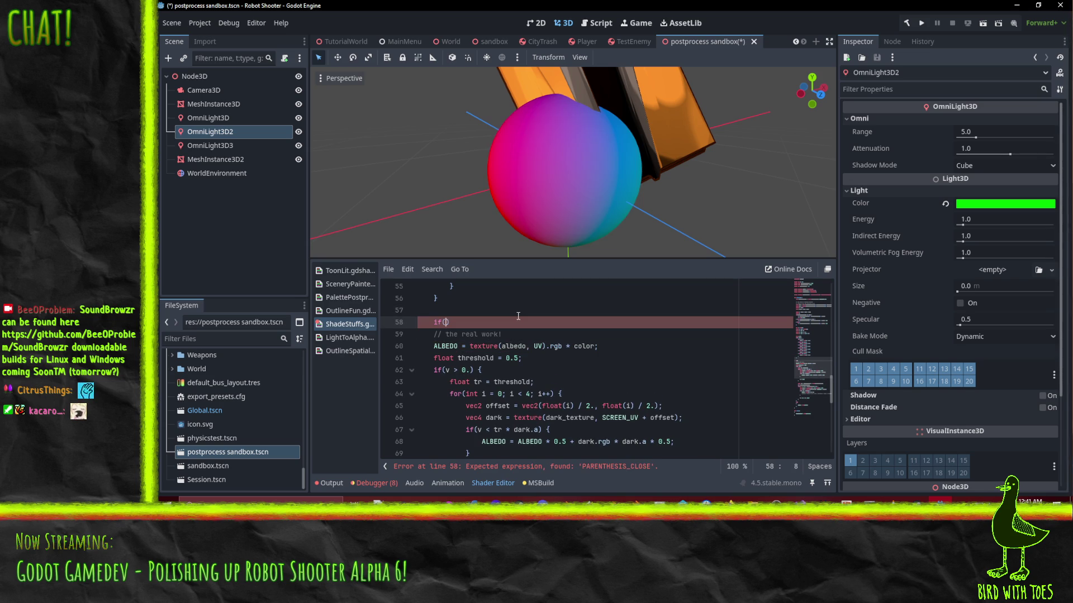
{"action": "key", "text": "ctrl+z"}
{"action": "scroll", "coordinate": [456, 351], "scroll_direction": "down", "scroll_amount": 9}
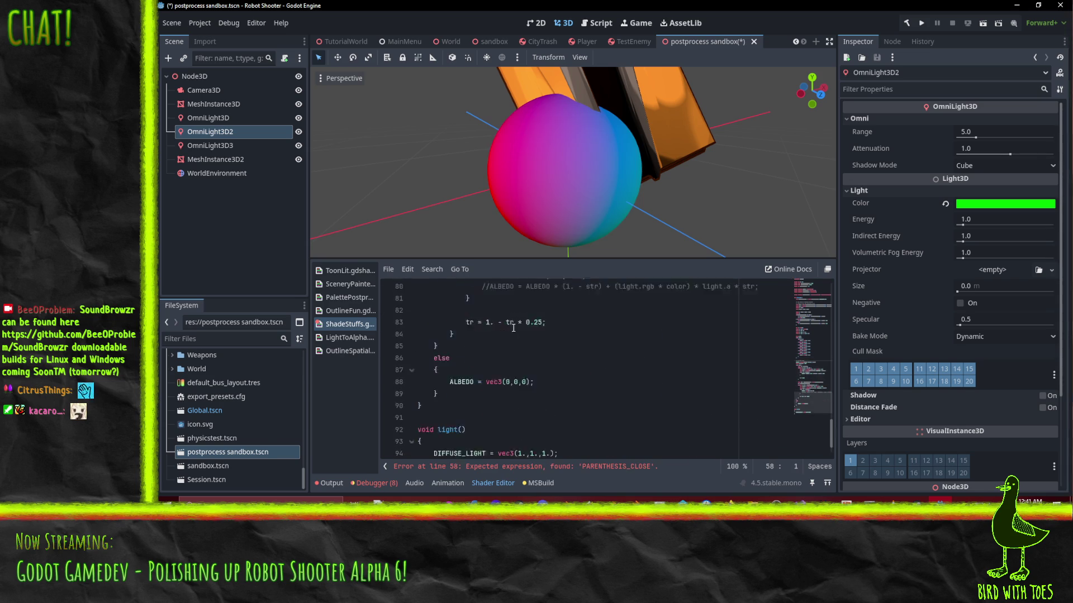
{"action": "left_click", "coordinate": [426, 371]}
{"action": "key", "text": "ctrl+z"}
{"action": "type", "text": "if(on == 0) ALBEDO = old;"}
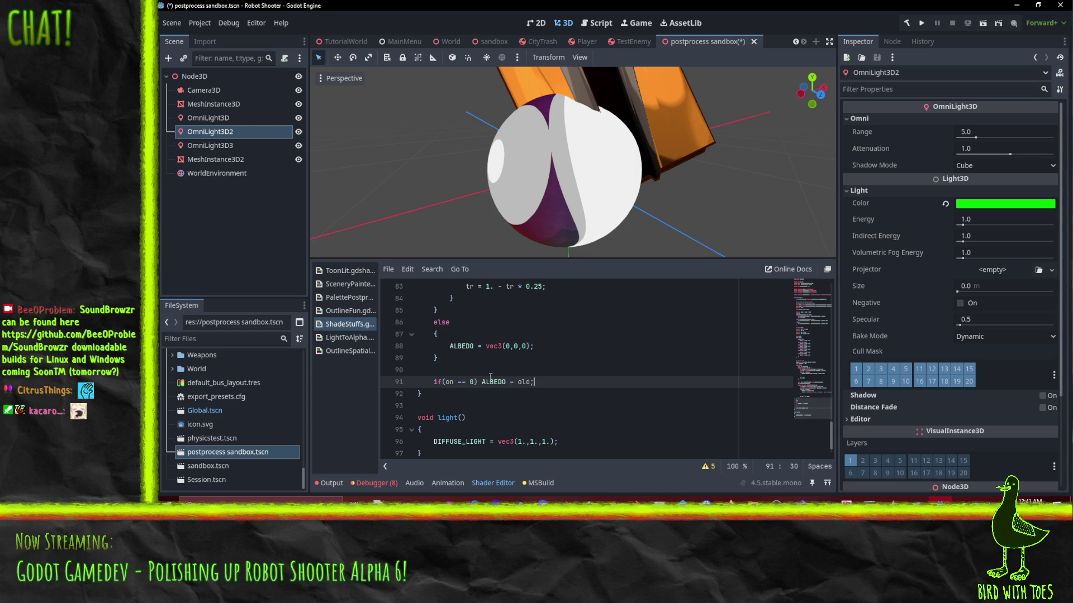
Step: Finish 'if(on == 0) ALBEDO = accumulated_light;' at the end of fragment()
{"action": "scroll", "coordinate": [490, 379], "scroll_direction": "up", "scroll_amount": 20}
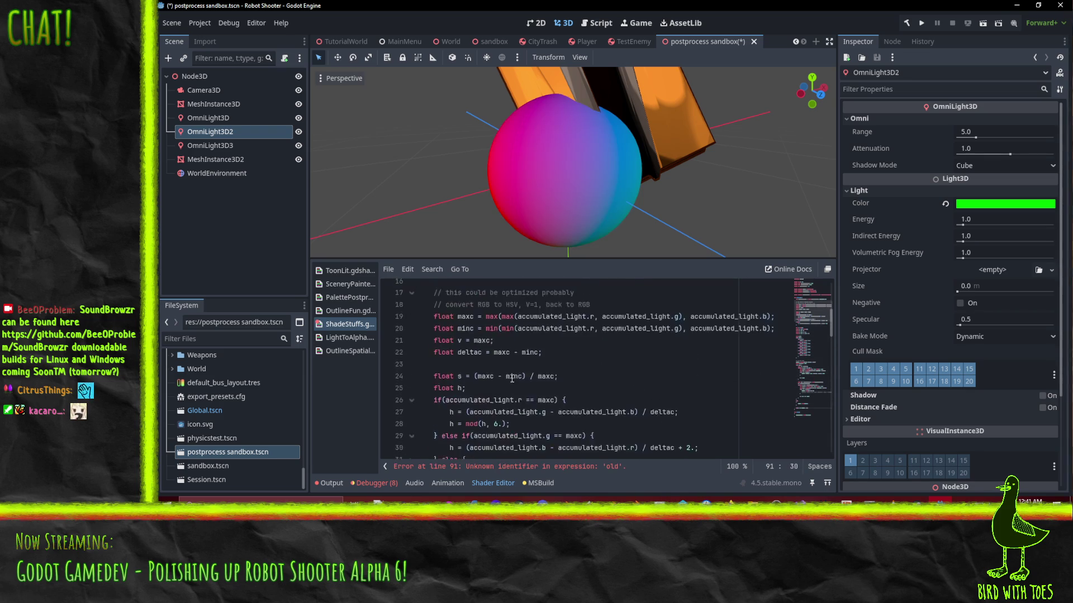
{"action": "scroll", "coordinate": [512, 379], "scroll_direction": "up", "scroll_amount": 3}
{"action": "scroll", "coordinate": [512, 382], "scroll_direction": "down", "scroll_amount": 1}
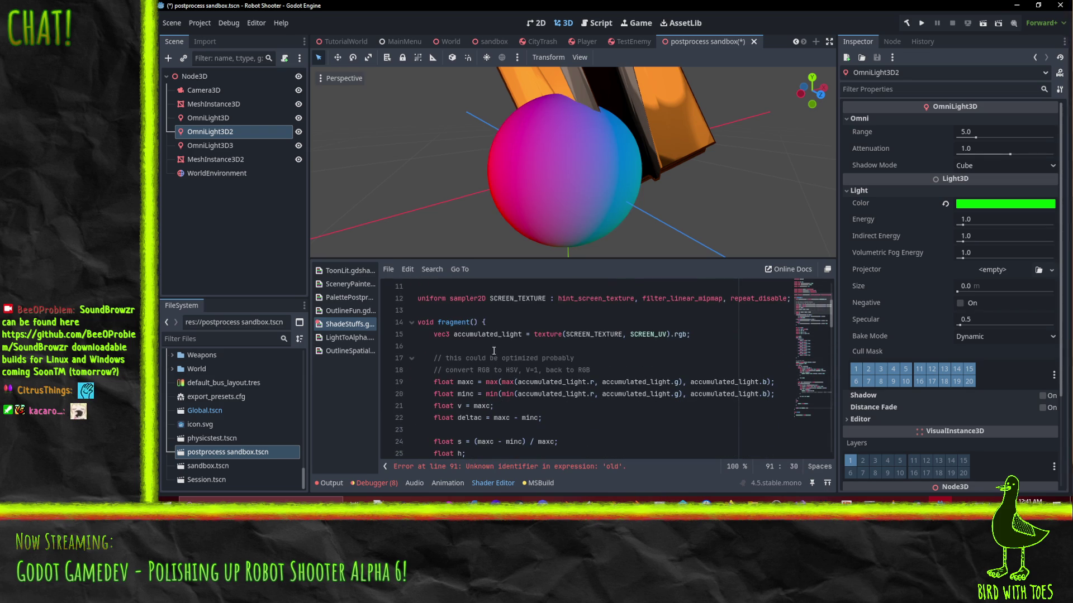
{"action": "left_click", "coordinate": [525, 334]}
{"action": "scroll", "coordinate": [556, 388], "scroll_direction": "down", "scroll_amount": 20}
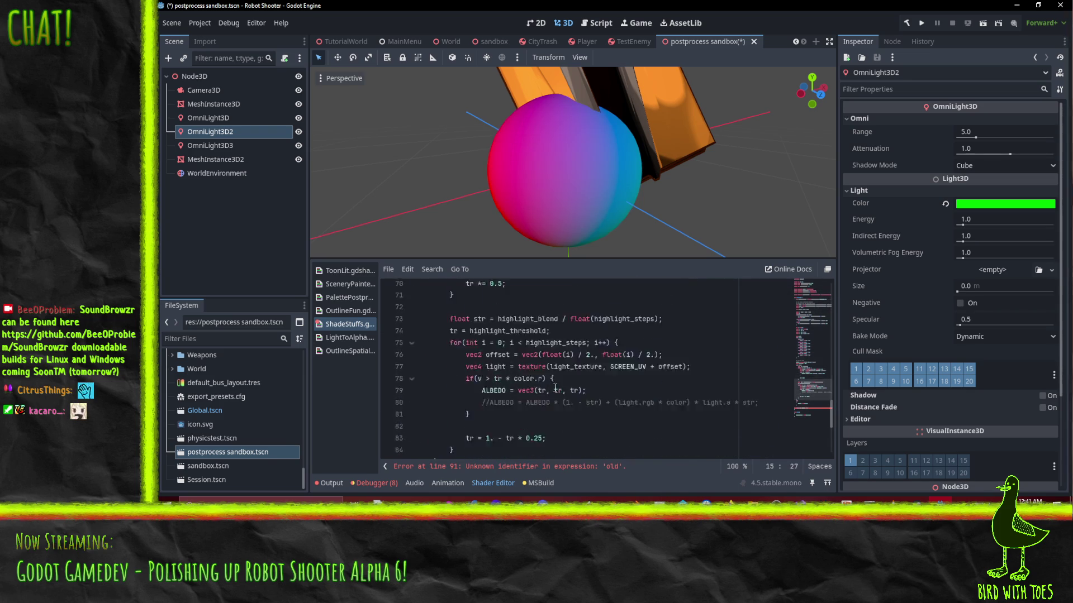
{"action": "scroll", "coordinate": [555, 388], "scroll_direction": "down", "scroll_amount": 5}
{"action": "left_click", "coordinate": [563, 347]}
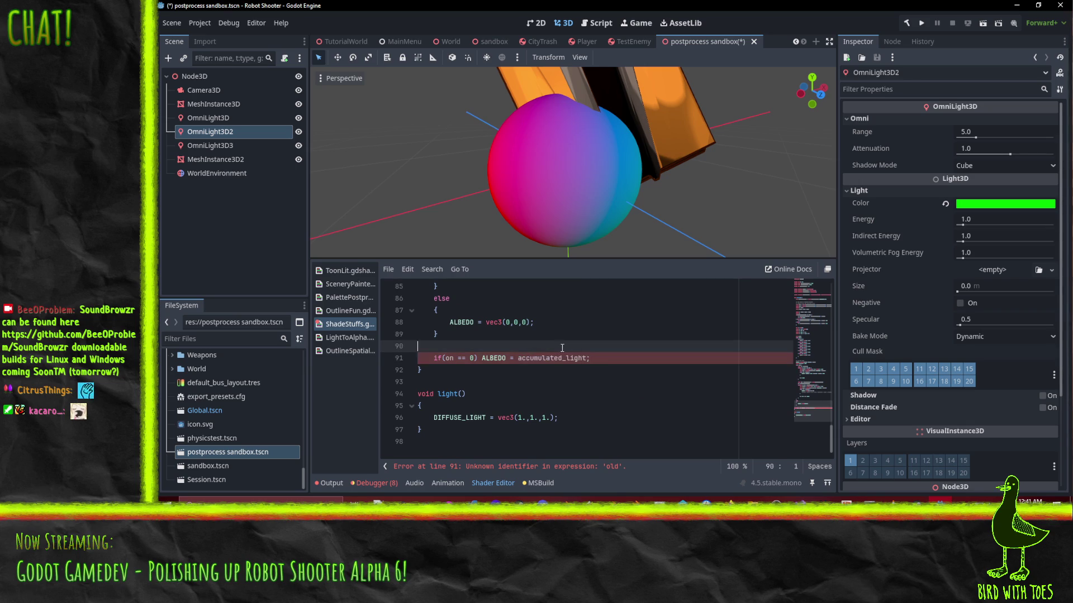
{"action": "left_click", "coordinate": [620, 324]}
{"action": "scroll", "coordinate": [545, 201], "scroll_direction": "down", "scroll_amount": 2}
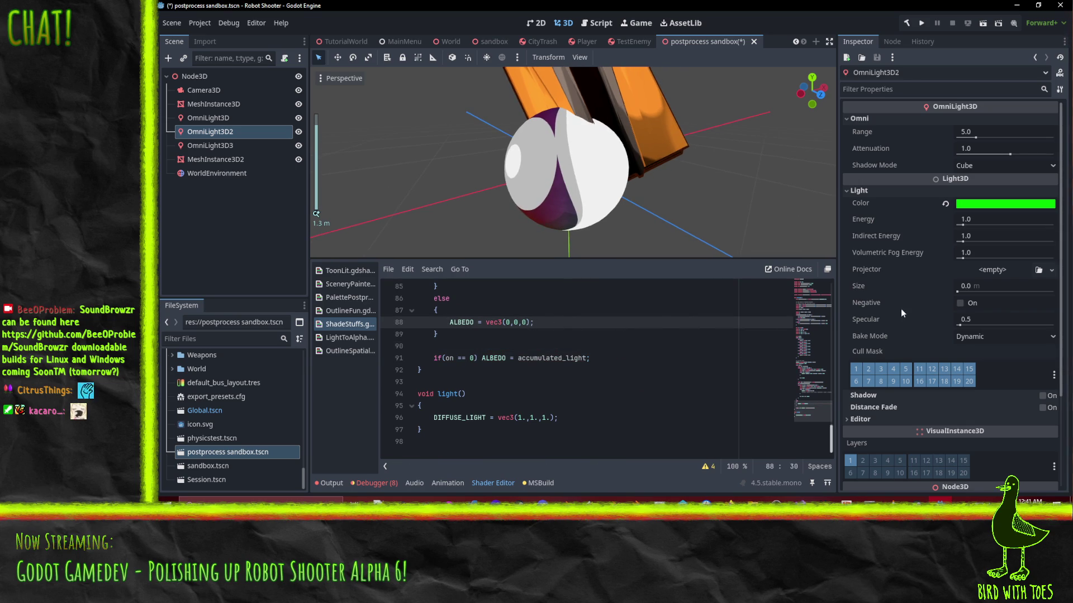
{"action": "left_click_drag", "start_coordinate": [727, 180], "coordinate": [585, 176]}
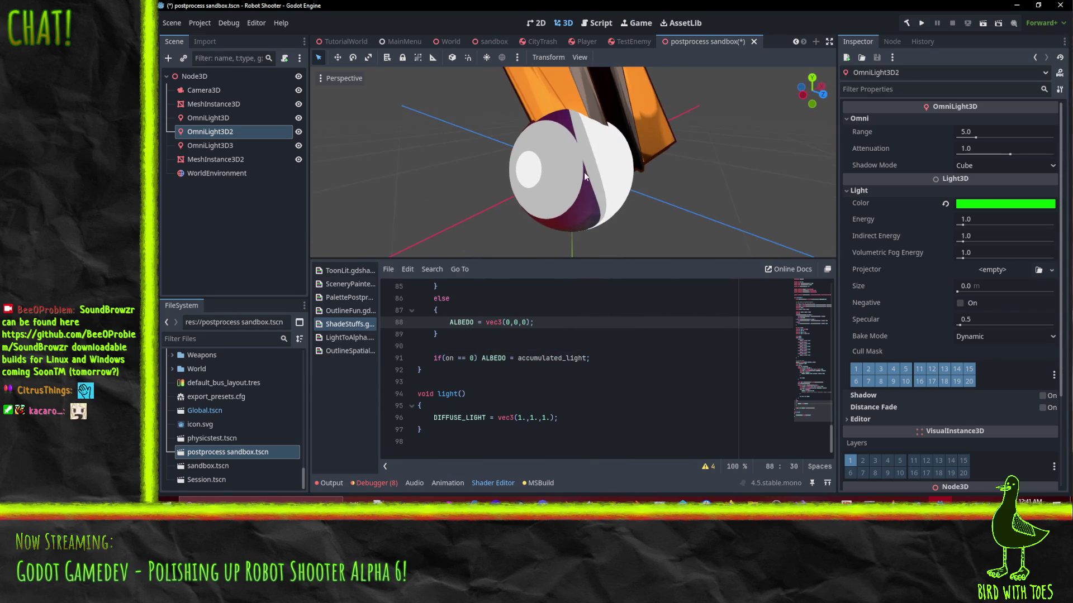
Step: Select the sphere mesh and set On to 0 to view the raw accumulated light
{"action": "left_click", "coordinate": [206, 103]}
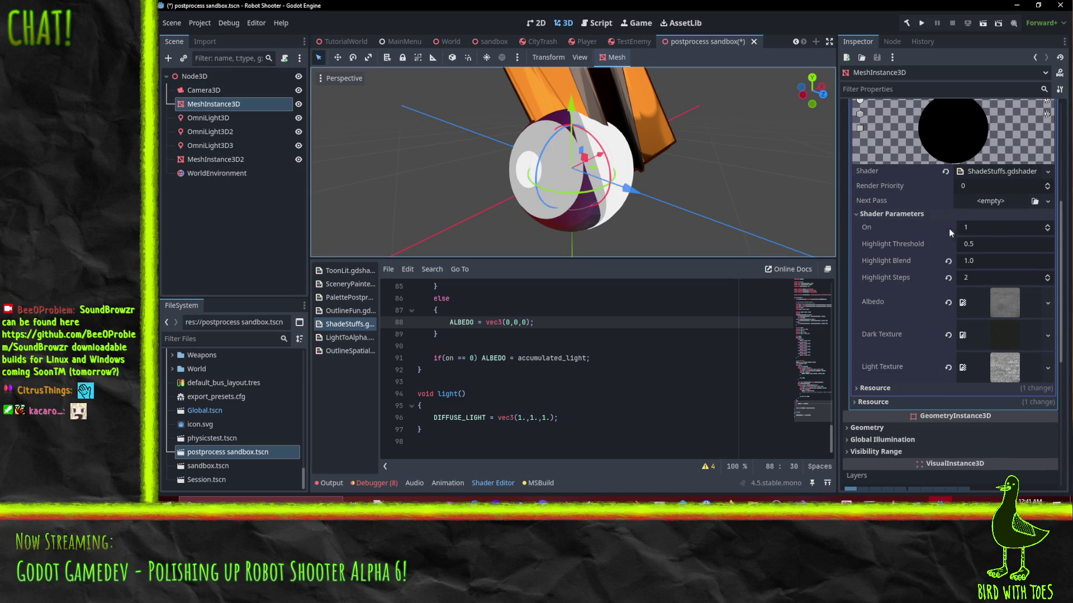
{"action": "left_click", "coordinate": [1049, 230]}
{"action": "scroll", "coordinate": [675, 203], "scroll_direction": "down", "scroll_amount": 3}
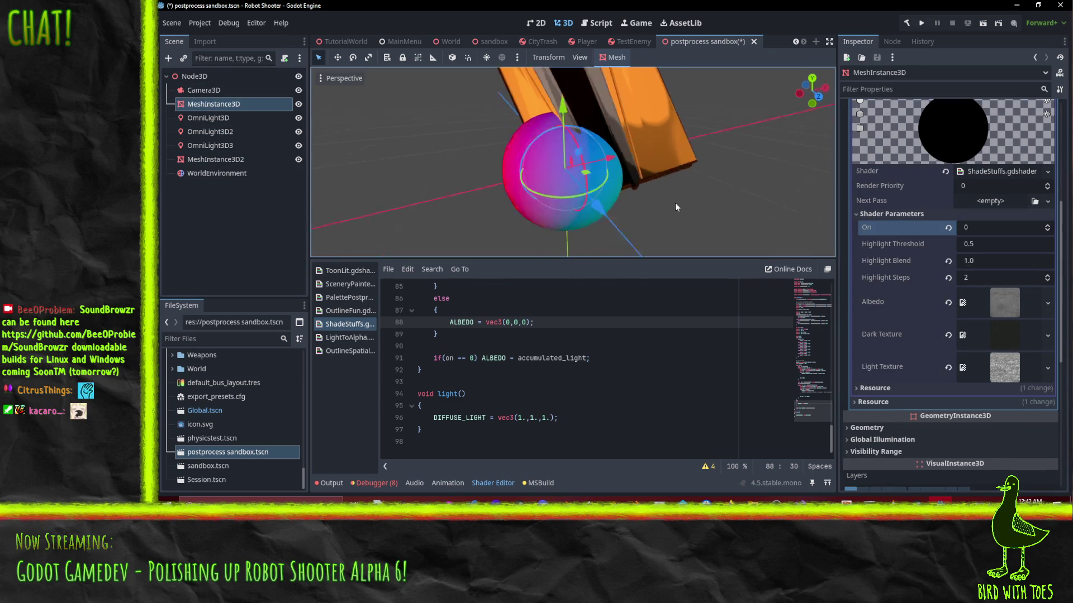
{"action": "mouse_move", "coordinate": [674, 203]}
{"action": "left_mouse_down"}
{"action": "mouse_move", "coordinate": [613, 204]}
{"action": "mouse_move", "coordinate": [675, 129]}
{"action": "mouse_move", "coordinate": [812, 86]}
{"action": "mouse_move", "coordinate": [801, 116]}
{"action": "left_mouse_up"}
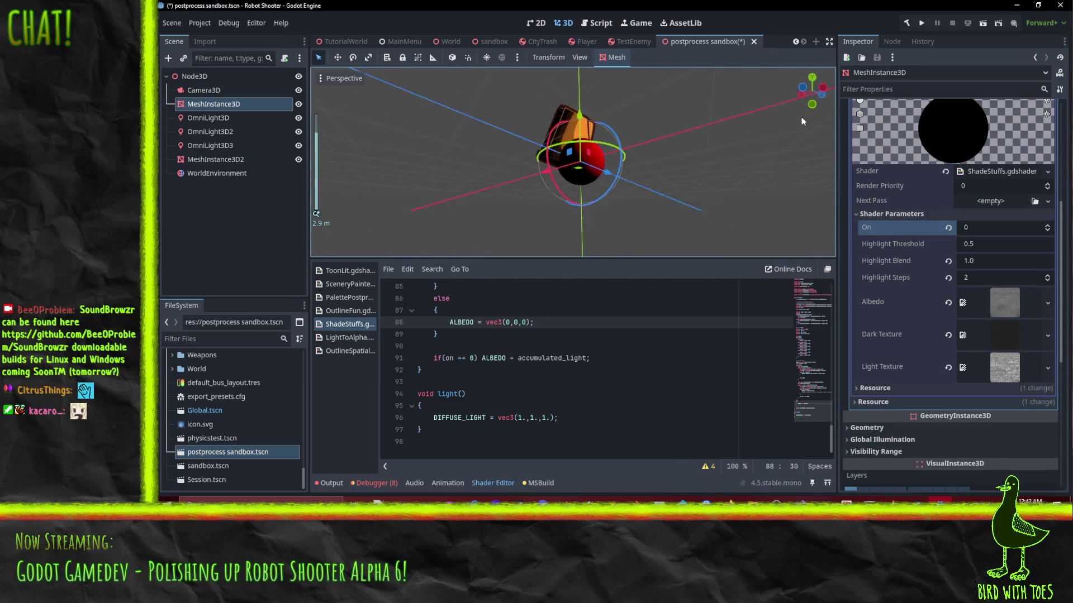
{"action": "scroll", "coordinate": [693, 156], "scroll_direction": "up", "scroll_amount": 5}
{"action": "mouse_move", "coordinate": [683, 173]}
{"action": "left_mouse_down"}
{"action": "mouse_move", "coordinate": [547, 252]}
{"action": "mouse_move", "coordinate": [484, 226]}
{"action": "mouse_move", "coordinate": [599, 141]}
{"action": "left_mouse_up"}
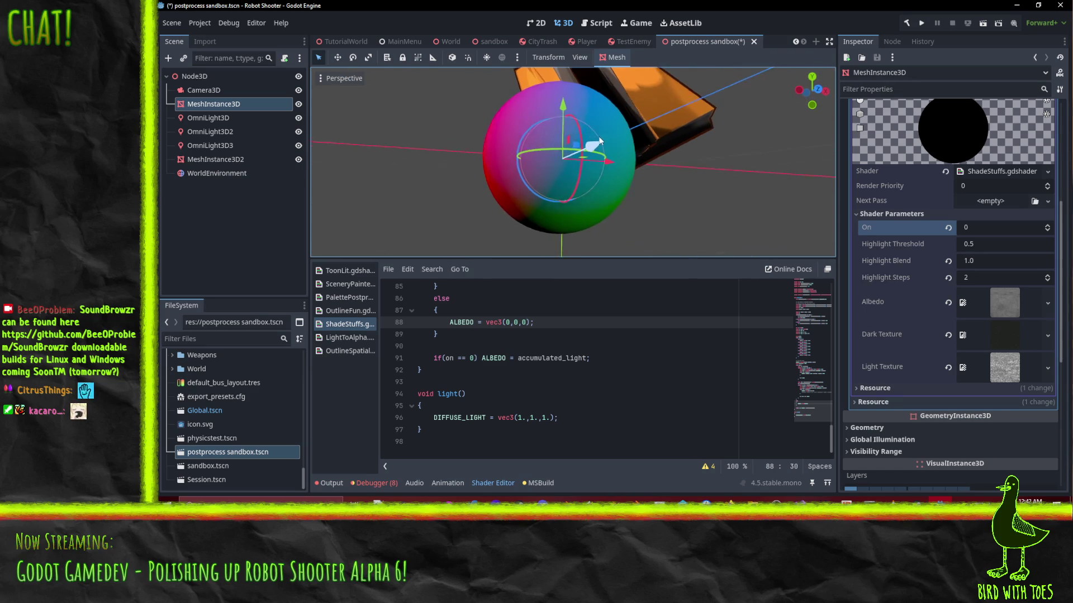
Step: Set On back to 1 and orbit around the white-shaded sphere
{"action": "left_click", "coordinate": [1047, 227]}
{"action": "scroll", "coordinate": [639, 146], "scroll_direction": "down", "scroll_amount": 2}
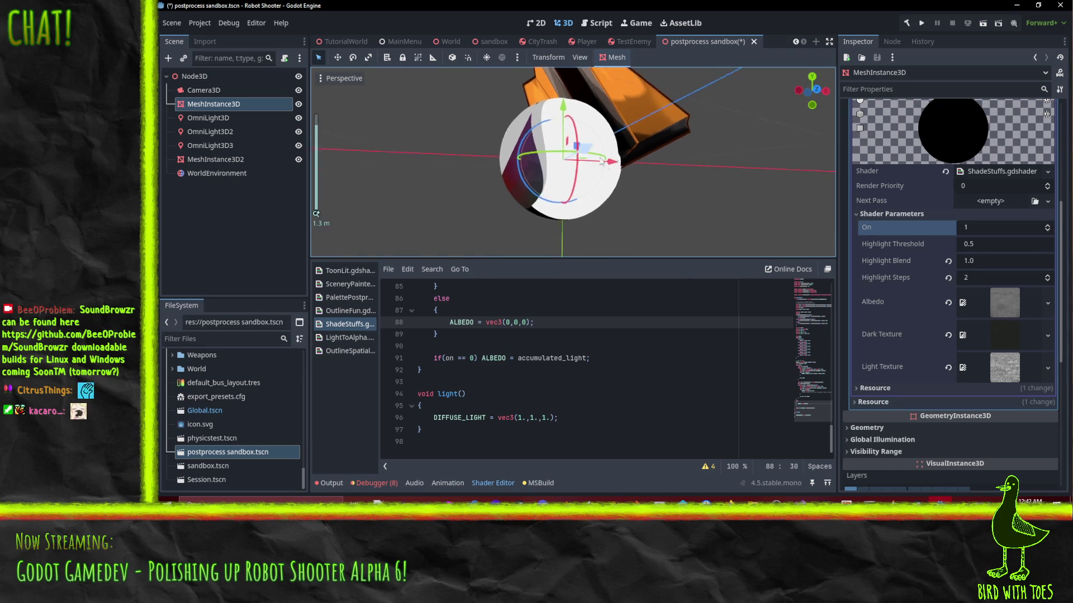
{"action": "mouse_move", "coordinate": [600, 161]}
{"action": "left_mouse_down"}
{"action": "mouse_move", "coordinate": [716, 206]}
{"action": "mouse_move", "coordinate": [510, 74]}
{"action": "mouse_move", "coordinate": [636, 176]}
{"action": "mouse_move", "coordinate": [609, 234]}
{"action": "left_mouse_up"}
Step: Rename maxc to v on line 19 and delete the redundant 'float v = maxc;' line
{"action": "scroll", "coordinate": [585, 374], "scroll_direction": "up", "scroll_amount": 5}
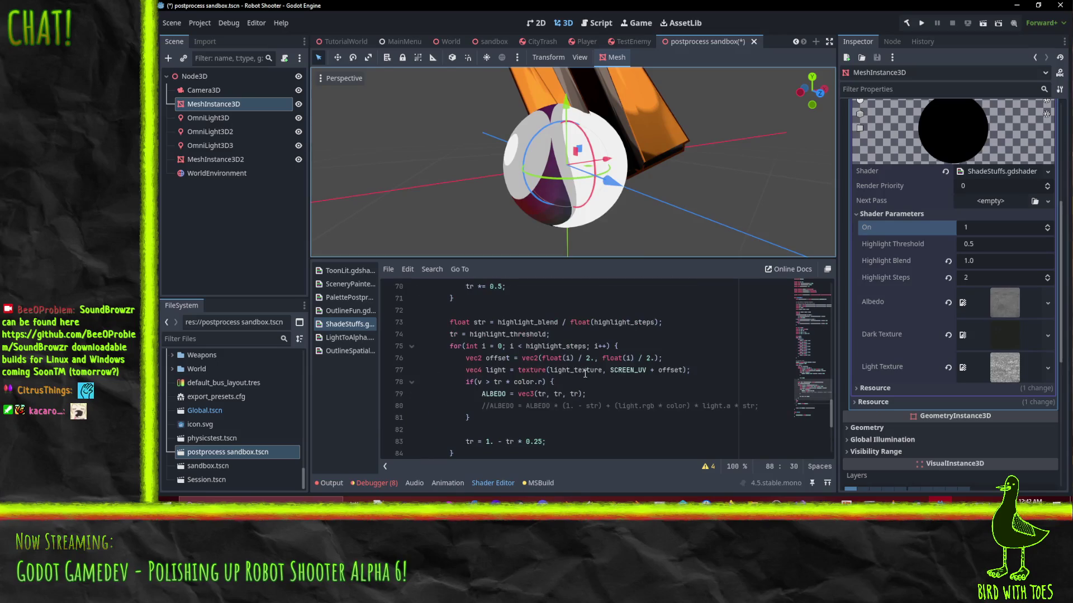
{"action": "scroll", "coordinate": [596, 382], "scroll_direction": "down", "scroll_amount": 1}
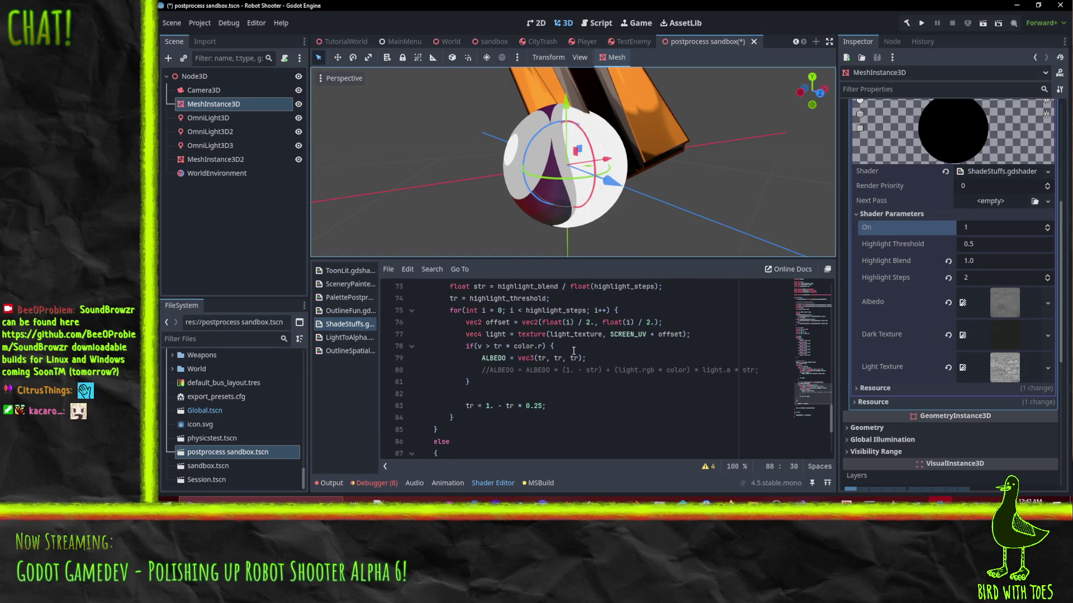
{"action": "left_click", "coordinate": [482, 341]}
{"action": "scroll", "coordinate": [550, 356], "scroll_direction": "down", "scroll_amount": 2}
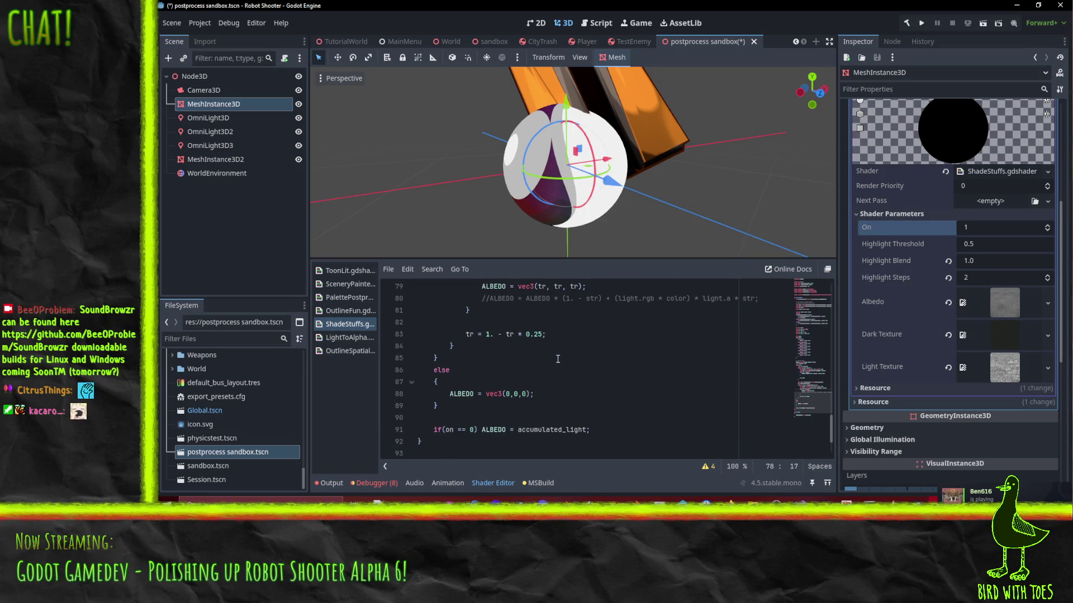
{"action": "scroll", "coordinate": [558, 359], "scroll_direction": "up", "scroll_amount": 14}
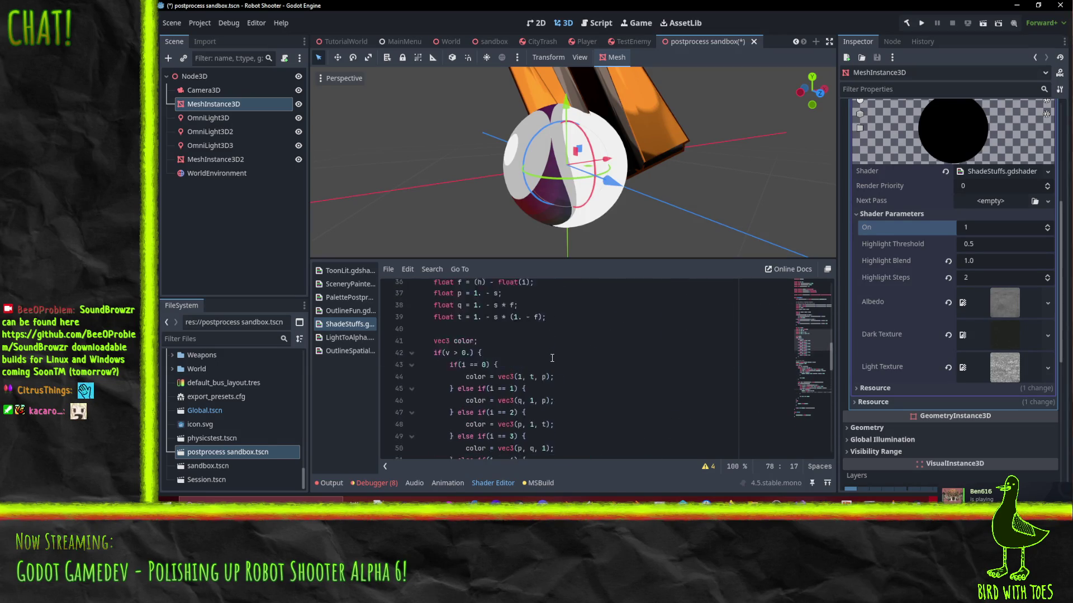
{"action": "scroll", "coordinate": [552, 357], "scroll_direction": "up", "scroll_amount": 8}
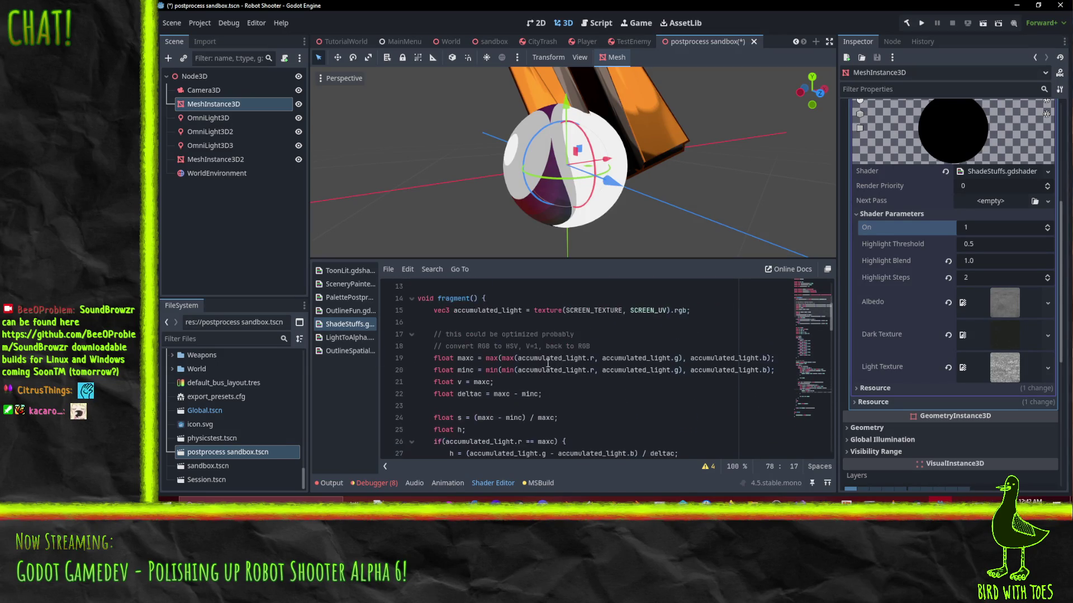
{"action": "scroll", "coordinate": [548, 363], "scroll_direction": "down", "scroll_amount": 1}
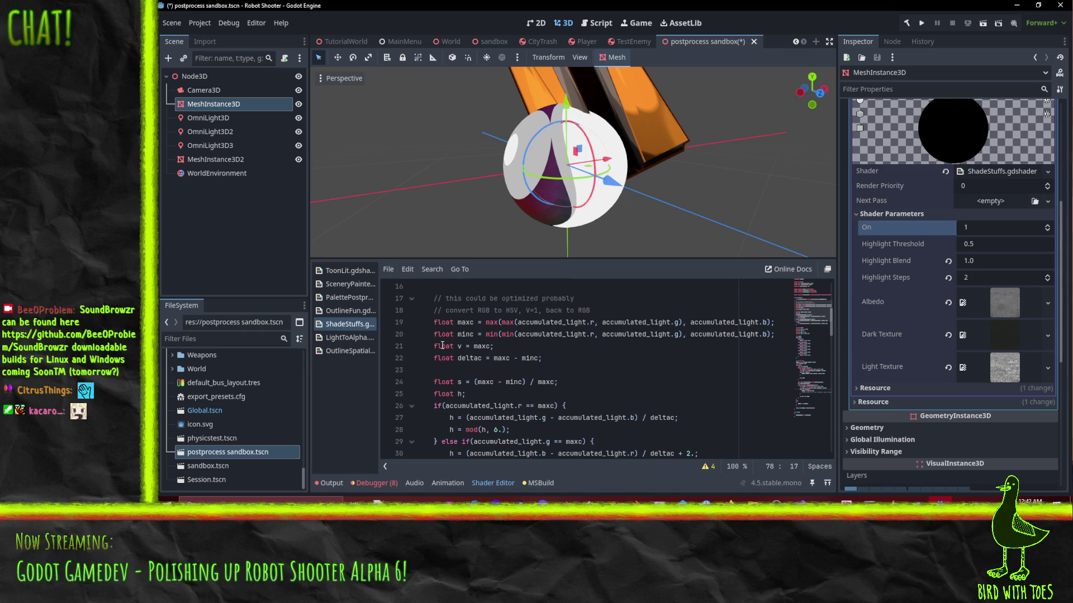
{"action": "left_click", "coordinate": [443, 346]}
{"action": "double_click", "coordinate": [466, 323]}
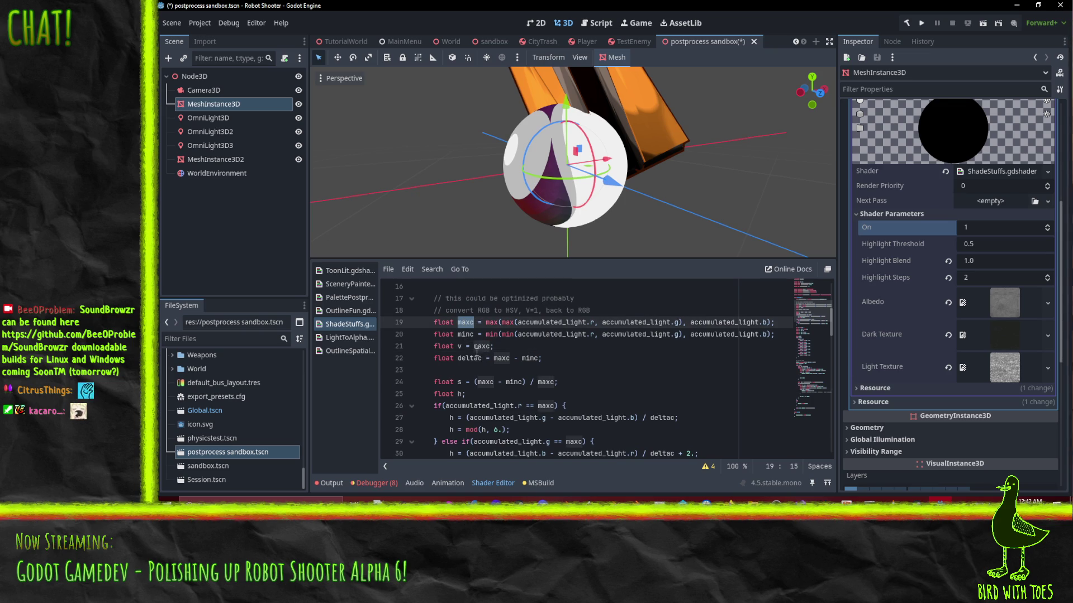
{"action": "type", "text": "c"}
{"action": "left_click", "coordinate": [477, 346]}
{"action": "key", "text": "Up"}
{"action": "key", "text": "Up"}
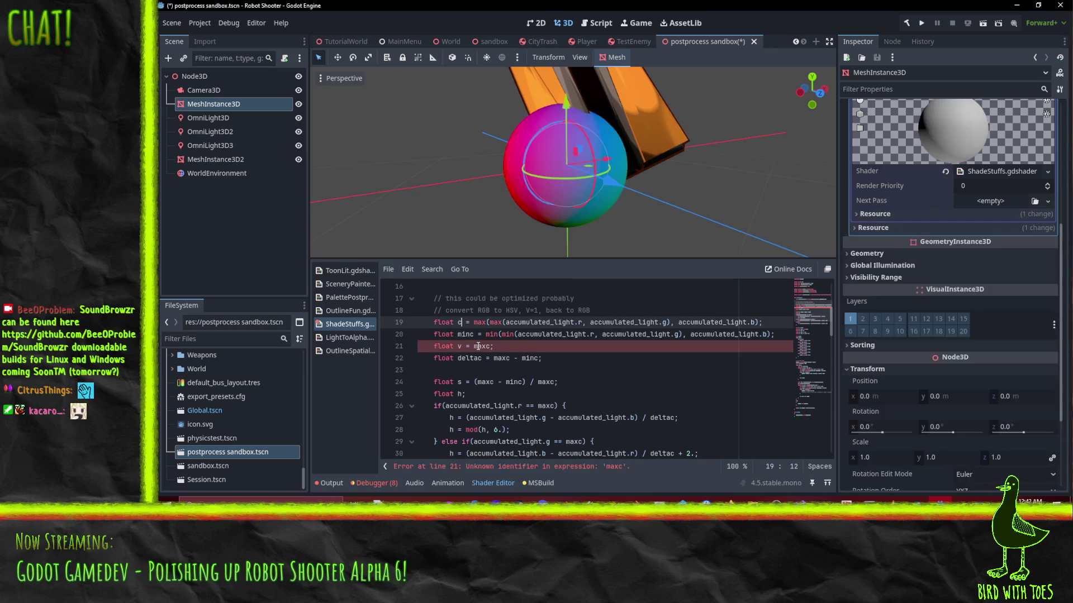
{"action": "key", "text": "Left"}
{"action": "key", "text": "Left"}
{"action": "key", "text": "Left"}
{"action": "key", "text": "BackSpace"}
{"action": "type", "text": "v"}
{"action": "key", "text": "Down"}
{"action": "key", "text": "Down"}
{"action": "key", "text": "Down"}
{"action": "key", "text": "Up"}
{"action": "key", "text": "ctrl+shift+k"}
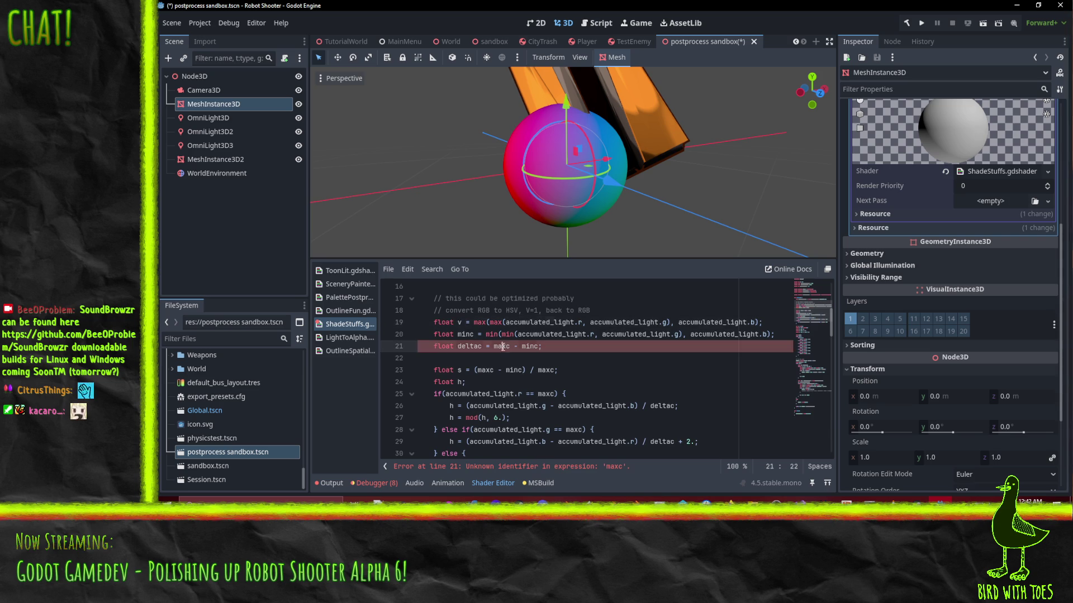
Step: Replace the remaining maxc uses in the deltac, saturation and channel comparisons with v
{"action": "double_click", "coordinate": [501, 346]}
{"action": "type", "text": "v"}
{"action": "double_click", "coordinate": [483, 370]}
{"action": "key", "text": "ctrl+d"}
{"action": "type", "text": "v"}
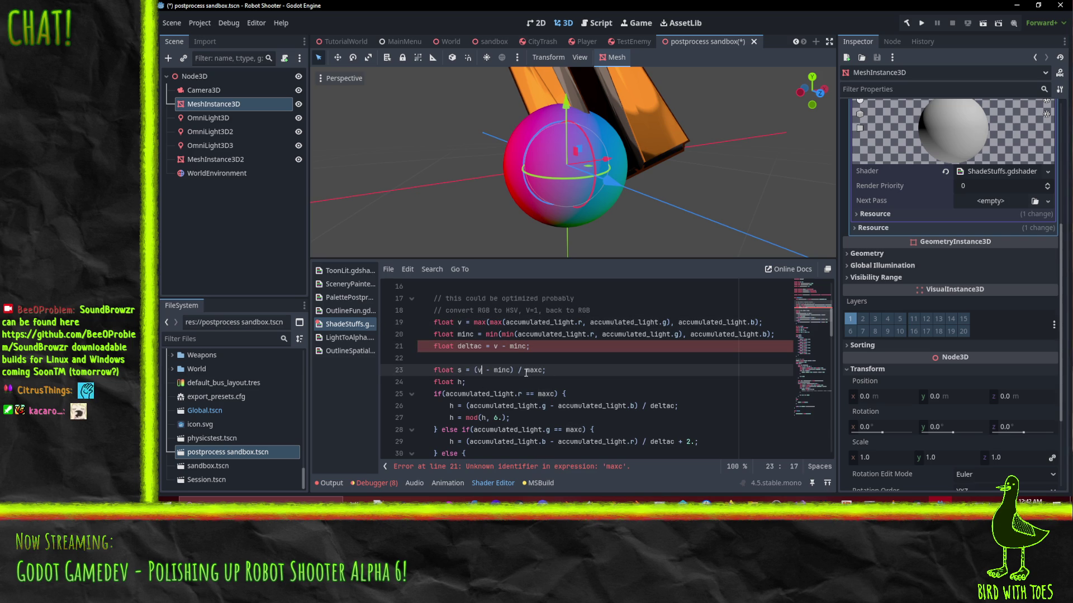
{"action": "double_click", "coordinate": [548, 393]}
{"action": "type", "text": "v"}
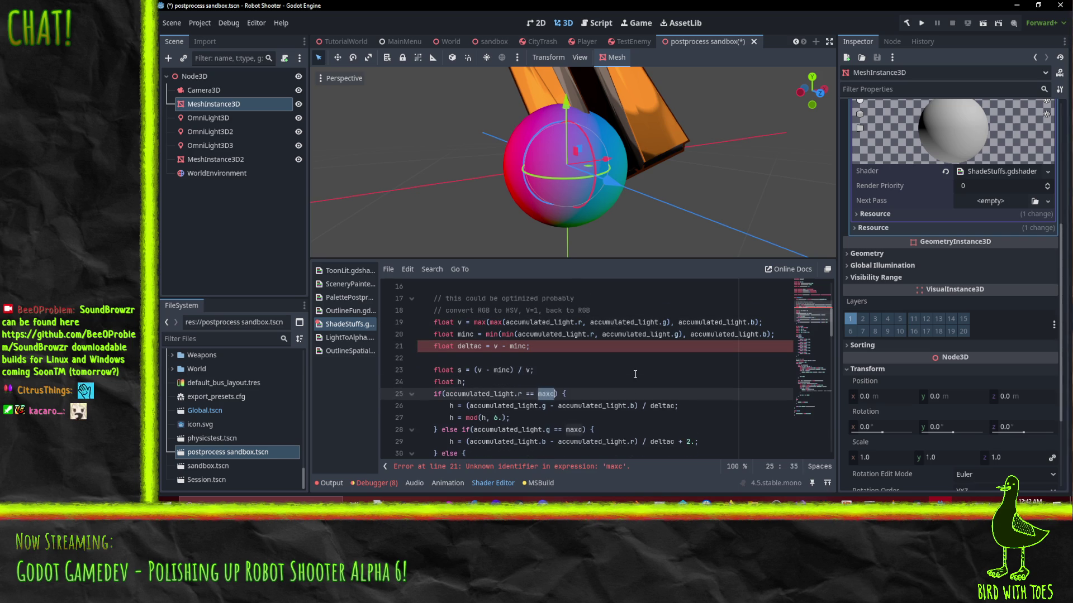
{"action": "scroll", "coordinate": [553, 391], "scroll_direction": "down", "scroll_amount": 3}
{"action": "left_click", "coordinate": [568, 322]}
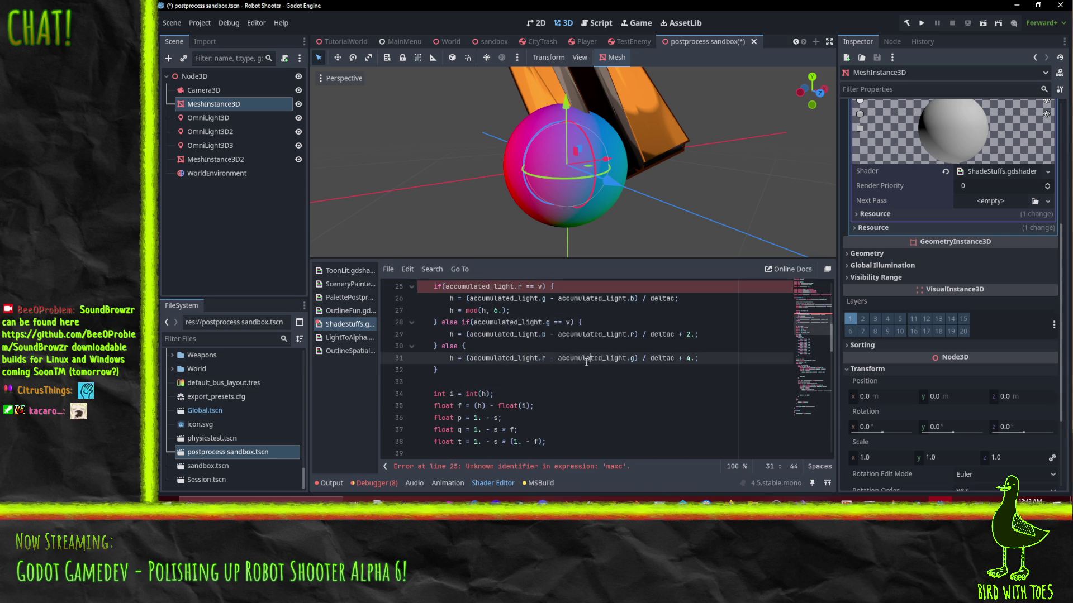
{"action": "scroll", "coordinate": [592, 358], "scroll_direction": "up", "scroll_amount": 1}
{"action": "left_click", "coordinate": [617, 322]}
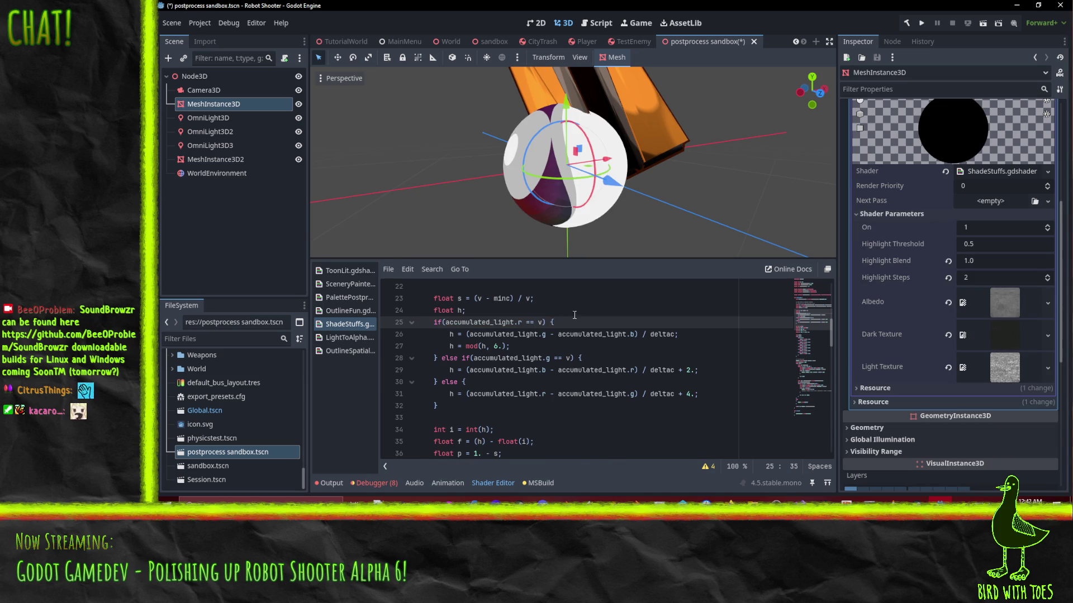
{"action": "scroll", "coordinate": [581, 322], "scroll_direction": "down", "scroll_amount": 13}
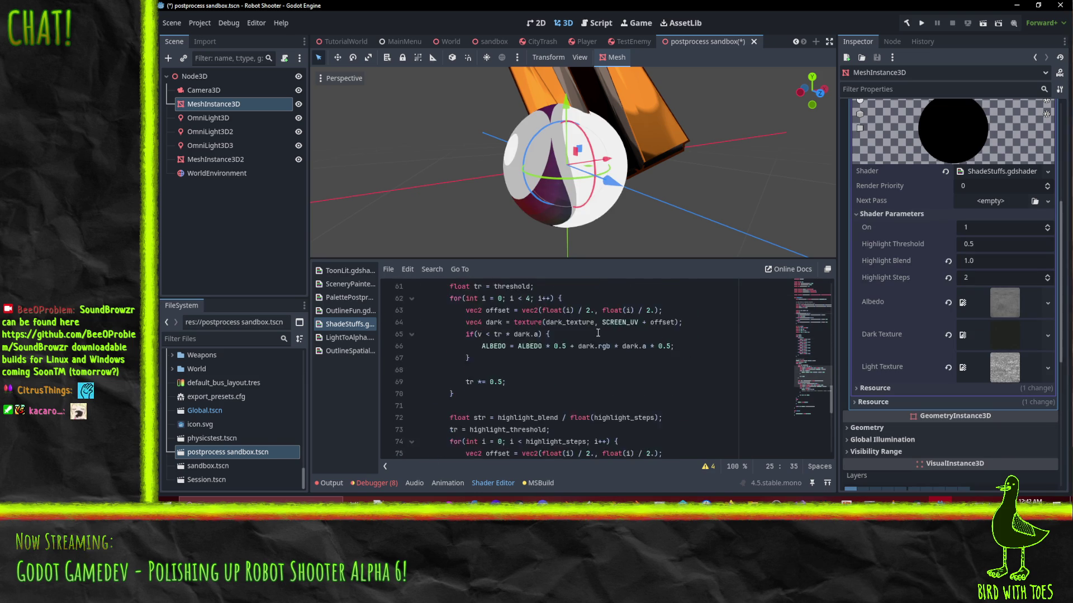
{"action": "scroll", "coordinate": [598, 333], "scroll_direction": "down", "scroll_amount": 8}
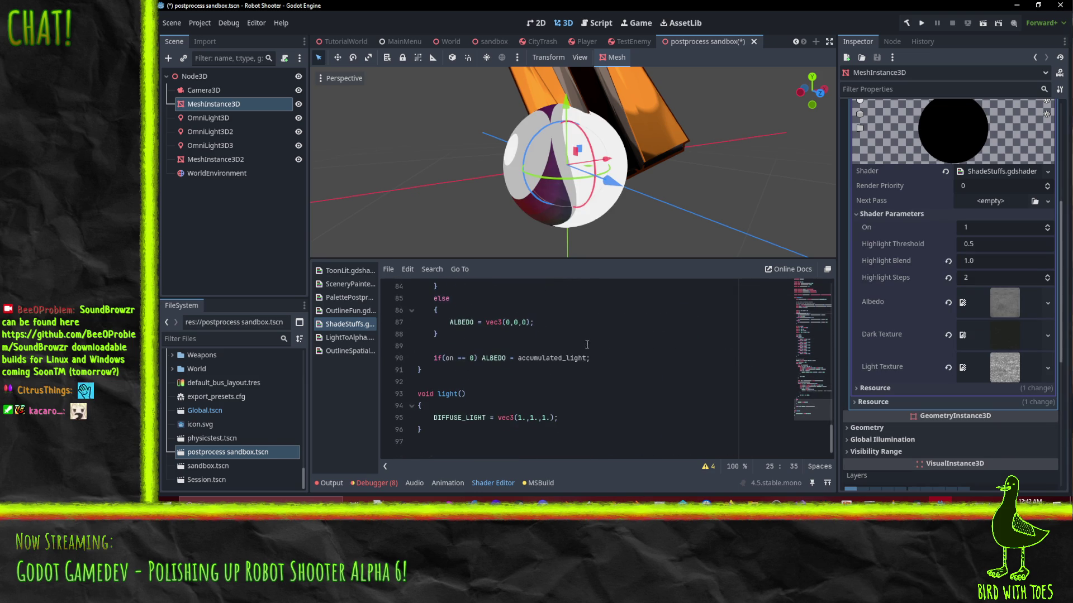
{"action": "scroll", "coordinate": [587, 345], "scroll_direction": "up", "scroll_amount": 5}
{"action": "scroll", "coordinate": [532, 366], "scroll_direction": "down", "scroll_amount": 1}
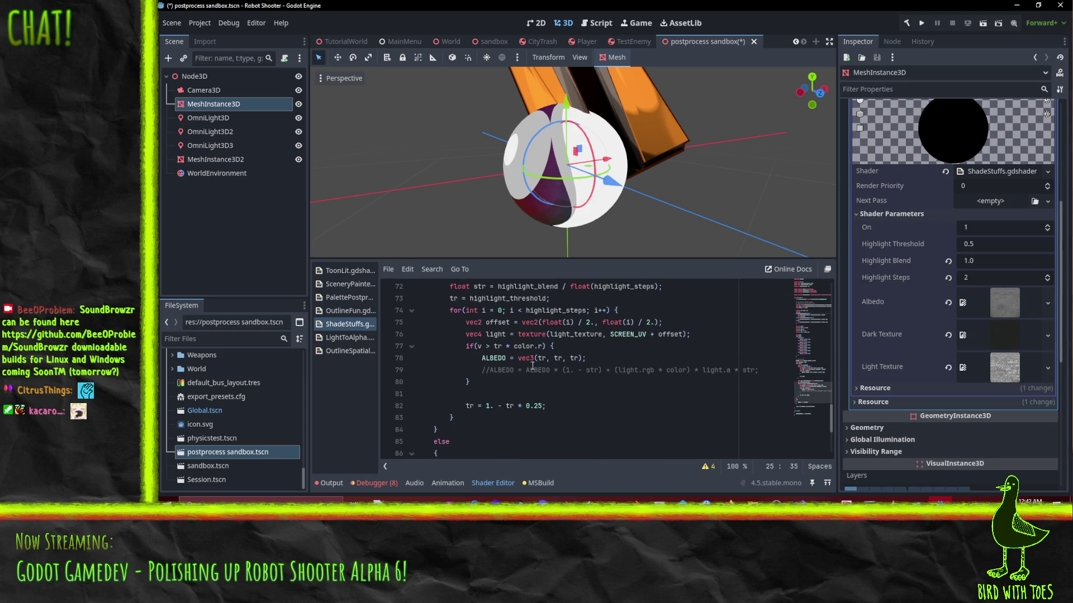
Step: Change line 78 from ALBEDO = vec3(tr, tr, tr) to vec3(v, v, v)
{"action": "left_click", "coordinate": [543, 358]}
{"action": "double_click", "coordinate": [539, 358]}
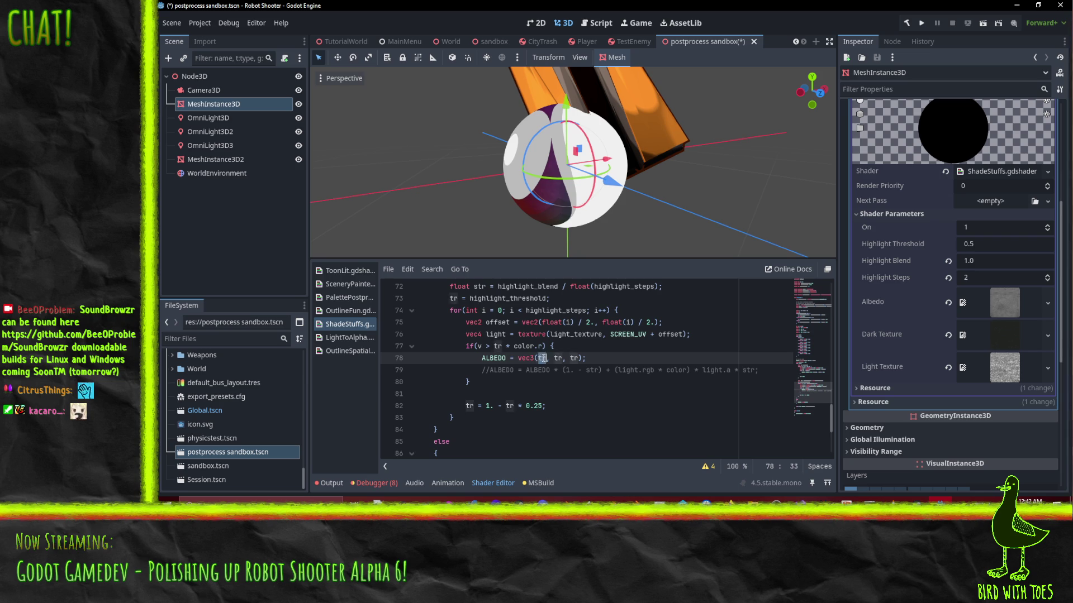
{"action": "type", "text": "v"}
{"action": "left_click_drag", "start_coordinate": [551, 358], "coordinate": [560, 358]}
{"action": "type", "text": "v, v"}
{"action": "left_click", "coordinate": [601, 348]}
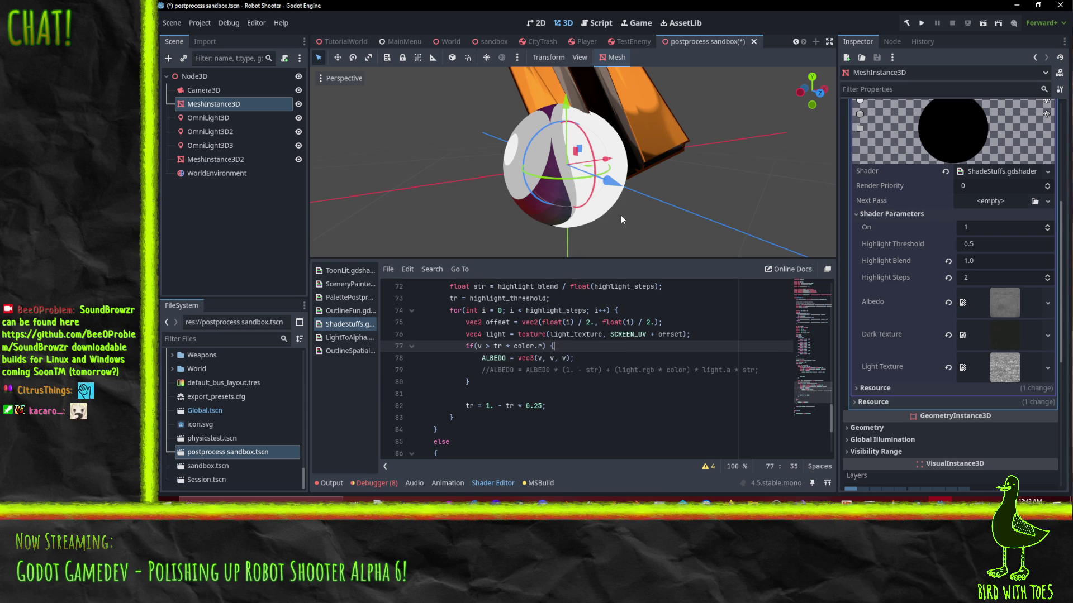
Step: Orbit and zoom around the sphere to inspect its new grey value shading
{"action": "mouse_move", "coordinate": [622, 216]}
{"action": "left_mouse_down"}
{"action": "mouse_move", "coordinate": [661, 206]}
{"action": "mouse_move", "coordinate": [620, 194]}
{"action": "mouse_move", "coordinate": [589, 223]}
{"action": "mouse_move", "coordinate": [648, 214]}
{"action": "left_mouse_up"}
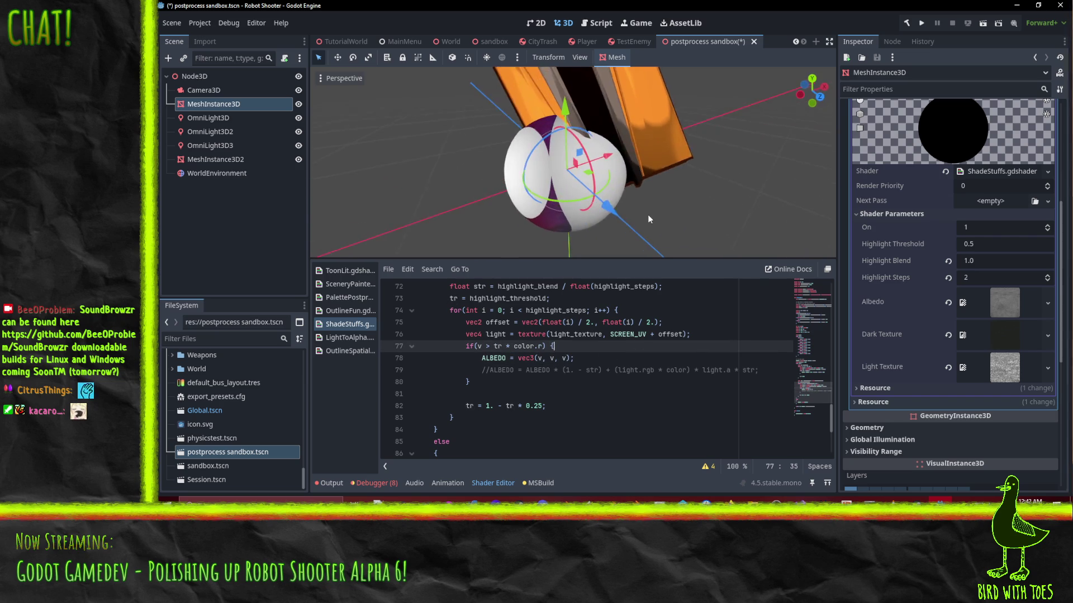
{"action": "scroll", "coordinate": [648, 214], "scroll_direction": "up", "scroll_amount": 3}
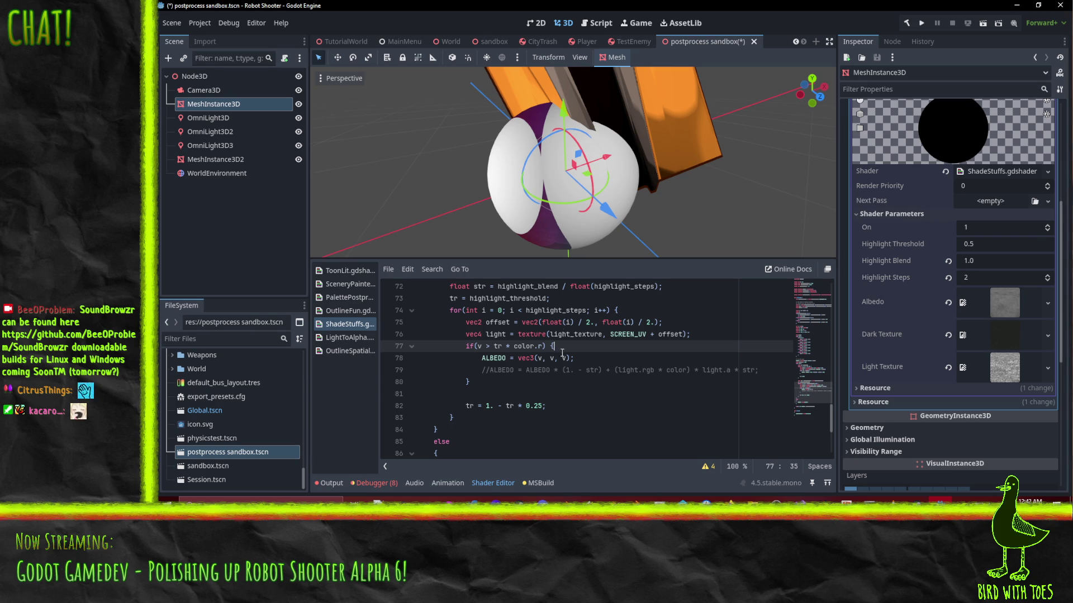
{"action": "mouse_move", "coordinate": [502, 167]}
{"action": "left_mouse_down"}
{"action": "mouse_move", "coordinate": [480, 146]}
{"action": "mouse_move", "coordinate": [415, 124]}
{"action": "mouse_move", "coordinate": [468, 85]}
{"action": "mouse_move", "coordinate": [528, 251]}
{"action": "mouse_move", "coordinate": [471, 243]}
{"action": "mouse_move", "coordinate": [546, 166]}
{"action": "mouse_move", "coordinate": [440, 215]}
{"action": "left_mouse_up"}
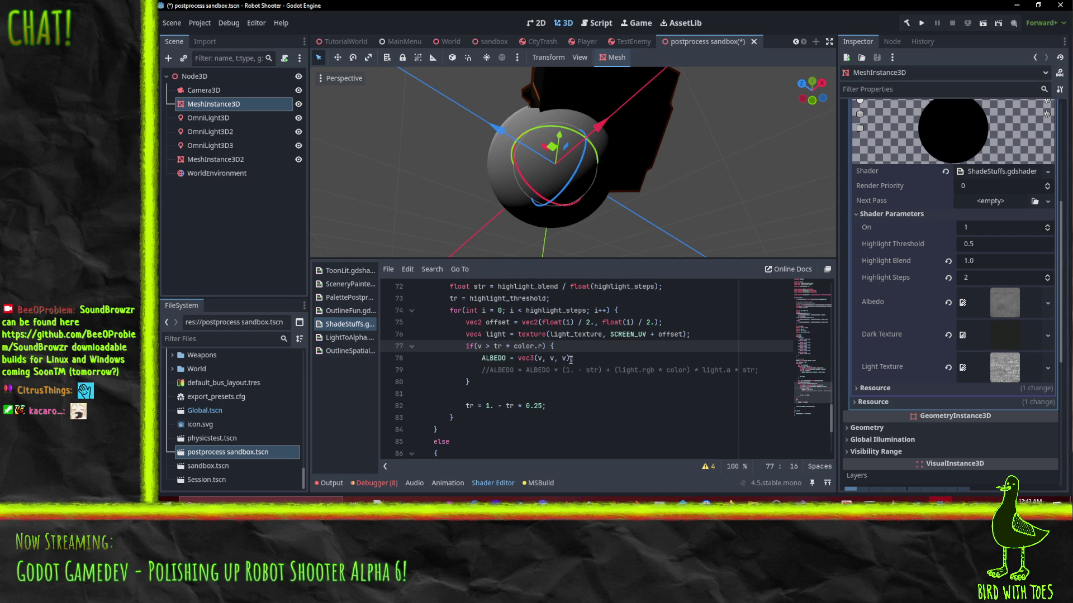
{"action": "mouse_move", "coordinate": [603, 206]}
{"action": "left_mouse_down"}
{"action": "mouse_move", "coordinate": [589, 224]}
{"action": "mouse_move", "coordinate": [769, 236]}
{"action": "mouse_move", "coordinate": [801, 67]}
{"action": "mouse_move", "coordinate": [625, 219]}
{"action": "mouse_move", "coordinate": [435, 218]}
{"action": "left_mouse_up"}
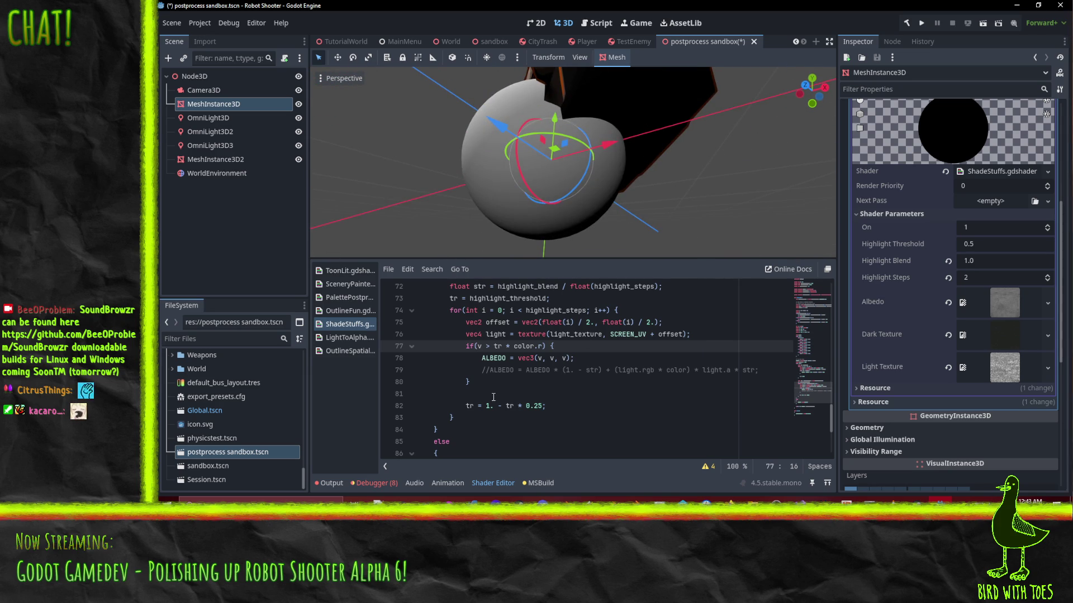
{"action": "scroll", "coordinate": [493, 397], "scroll_direction": "up", "scroll_amount": 1}
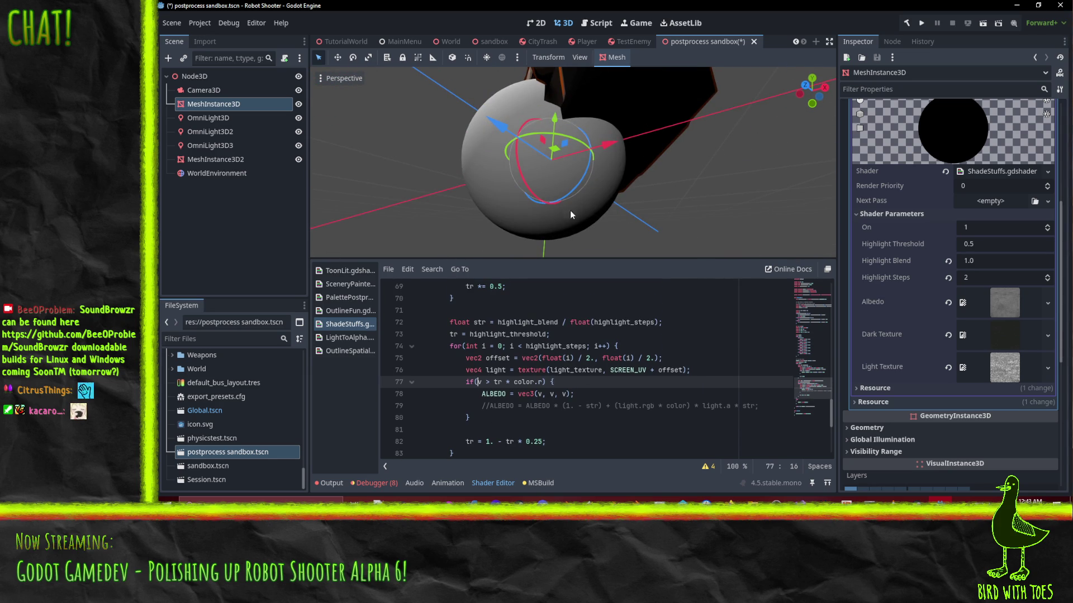
{"action": "mouse_move", "coordinate": [571, 214]}
{"action": "left_mouse_down"}
{"action": "mouse_move", "coordinate": [581, 197]}
{"action": "mouse_move", "coordinate": [448, 181]}
{"action": "mouse_move", "coordinate": [609, 220]}
{"action": "mouse_move", "coordinate": [662, 164]}
{"action": "mouse_move", "coordinate": [673, 191]}
{"action": "left_mouse_up"}
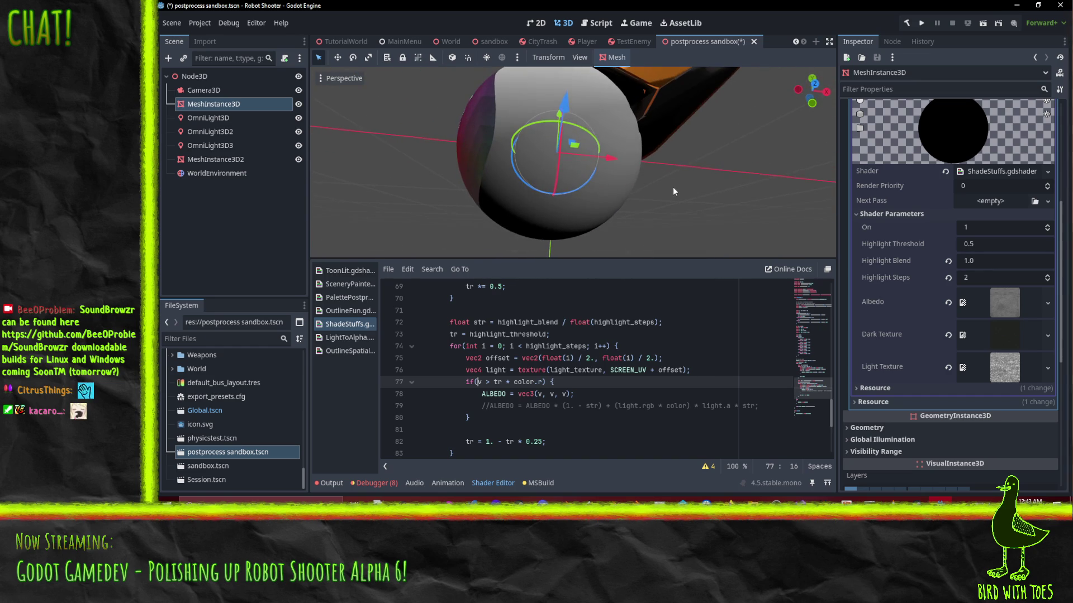
{"action": "left_click", "coordinate": [509, 393]}
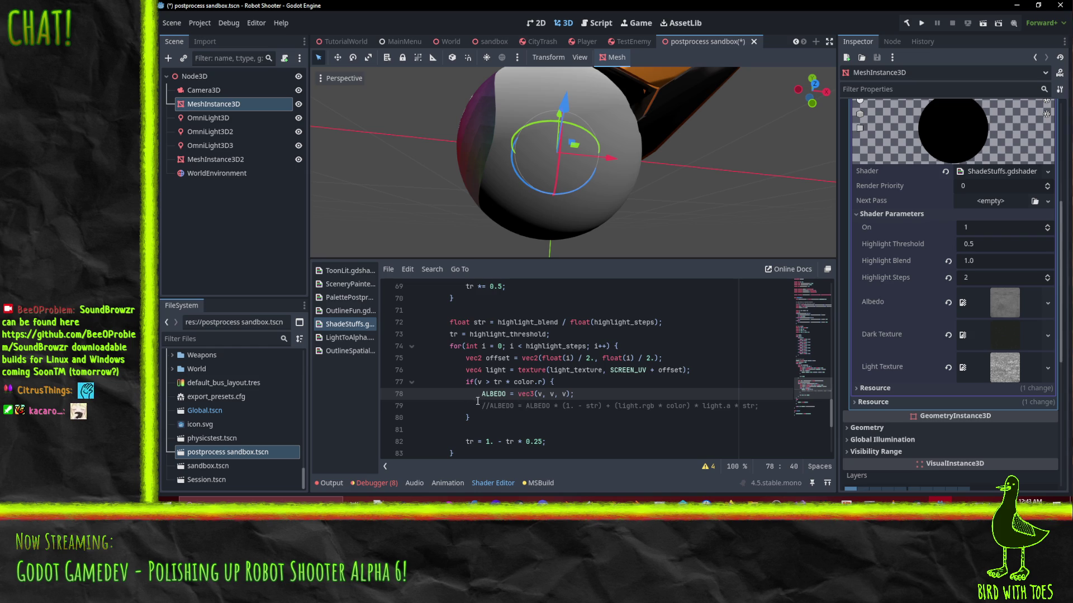
Step: Orbit and zoom around the sphere to study its current shading
{"action": "scroll", "coordinate": [526, 380], "scroll_direction": "up", "scroll_amount": 1}
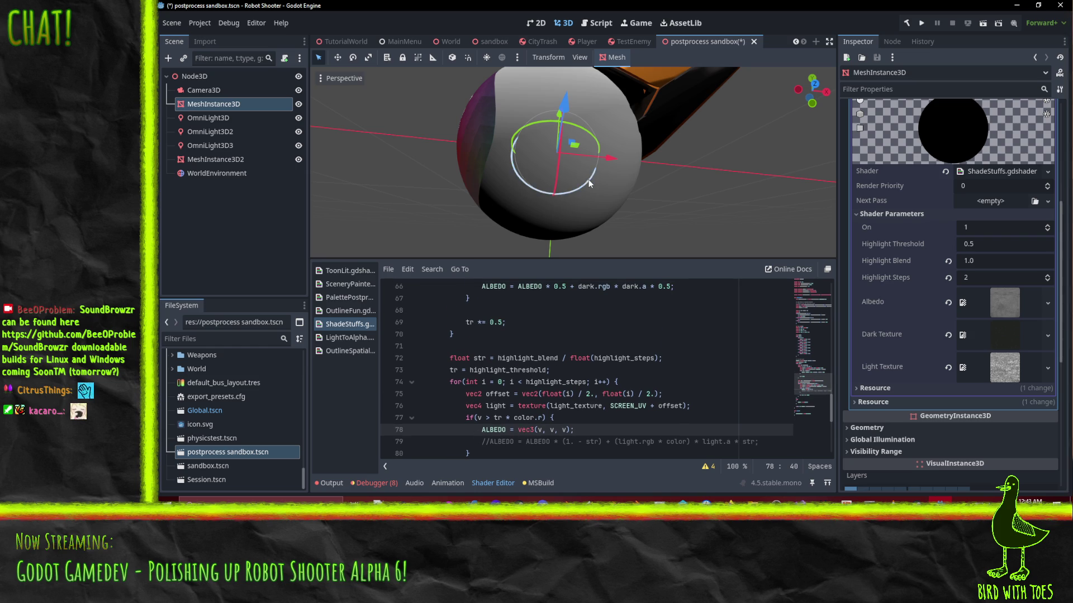
{"action": "mouse_move", "coordinate": [592, 184]}
{"action": "left_mouse_down"}
{"action": "mouse_move", "coordinate": [551, 145]}
{"action": "mouse_move", "coordinate": [632, 213]}
{"action": "mouse_move", "coordinate": [480, 140]}
{"action": "mouse_move", "coordinate": [455, 107]}
{"action": "mouse_move", "coordinate": [544, 95]}
{"action": "mouse_move", "coordinate": [581, 171]}
{"action": "mouse_move", "coordinate": [562, 186]}
{"action": "mouse_move", "coordinate": [606, 219]}
{"action": "mouse_move", "coordinate": [491, 123]}
{"action": "mouse_move", "coordinate": [526, 202]}
{"action": "mouse_move", "coordinate": [638, 181]}
{"action": "mouse_move", "coordinate": [587, 168]}
{"action": "mouse_move", "coordinate": [559, 223]}
{"action": "mouse_move", "coordinate": [538, 334]}
{"action": "left_mouse_up"}
{"action": "scroll", "coordinate": [538, 334], "scroll_direction": "up", "scroll_amount": 14}
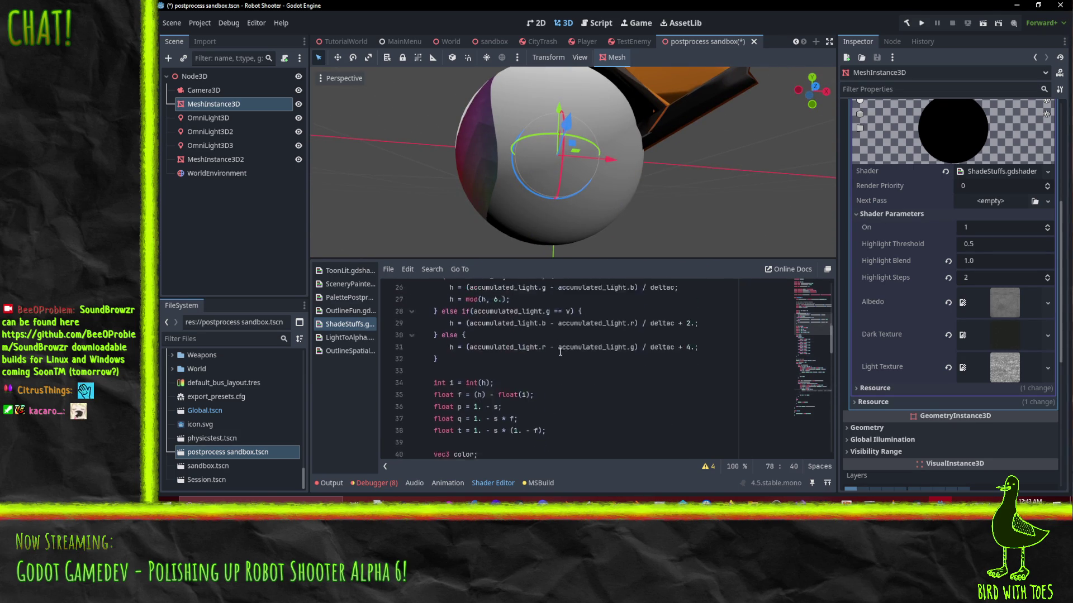
{"action": "scroll", "coordinate": [564, 359], "scroll_direction": "up", "scroll_amount": 3}
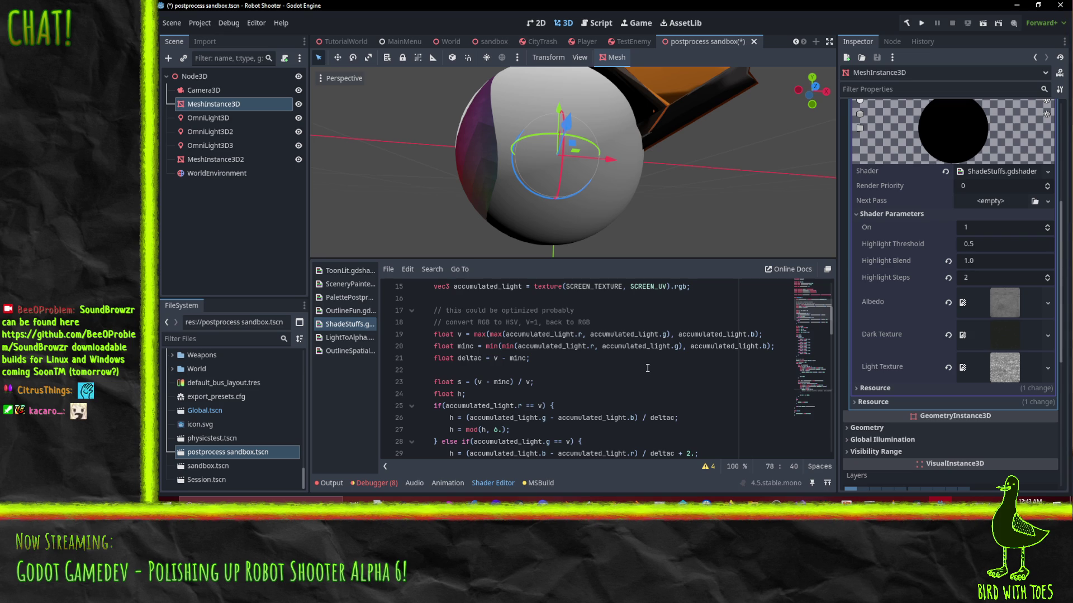
{"action": "scroll", "coordinate": [642, 367], "scroll_direction": "down", "scroll_amount": 15}
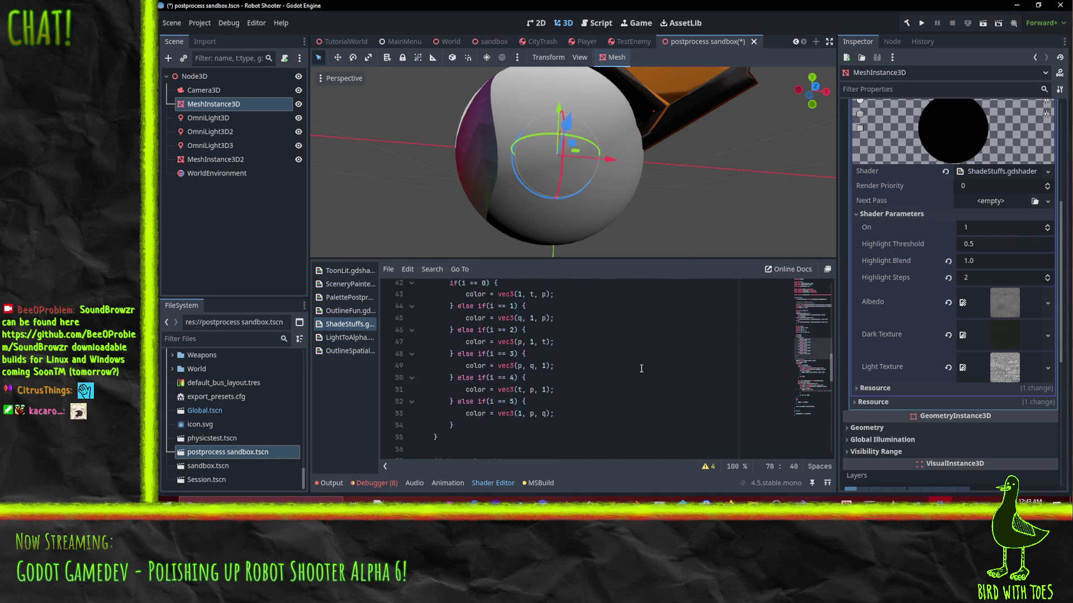
{"action": "scroll", "coordinate": [642, 368], "scroll_direction": "up", "scroll_amount": 17}
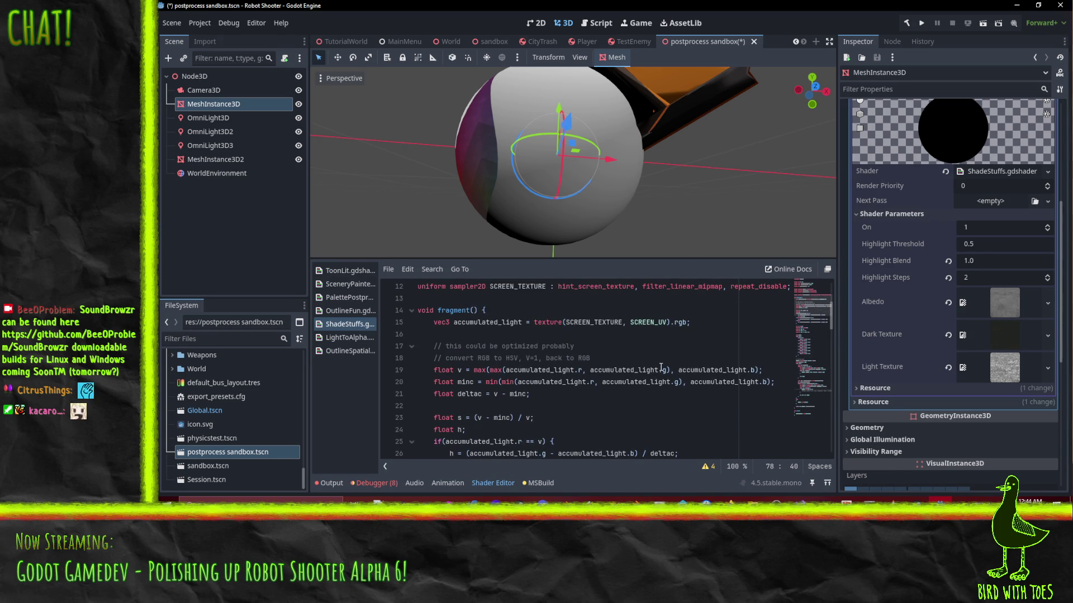
{"action": "scroll", "coordinate": [565, 206], "scroll_direction": "down", "scroll_amount": 3}
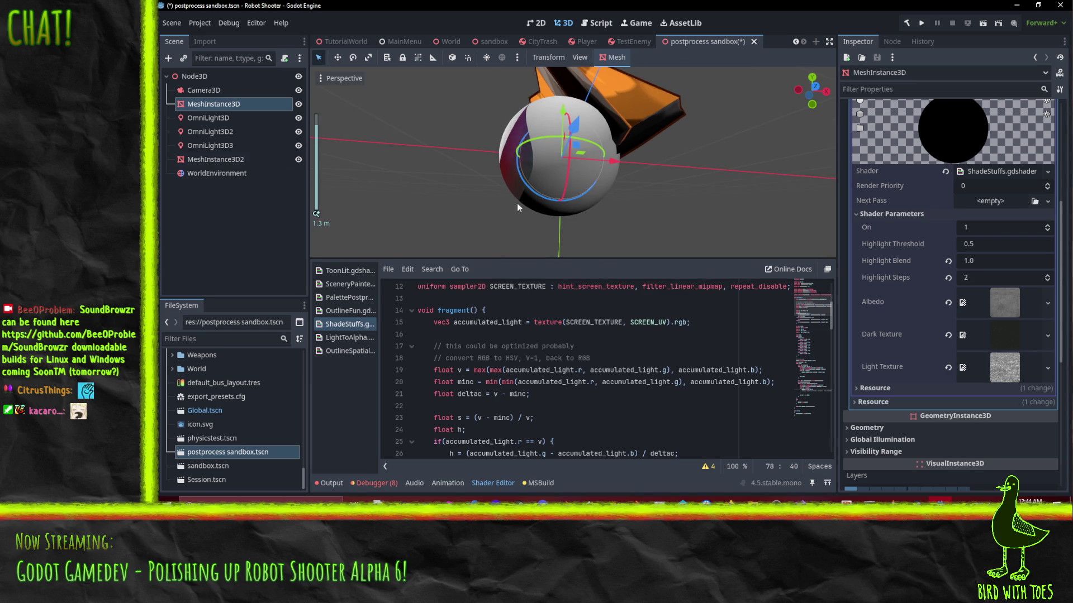
Step: Hide OmniLight3D2, show it again, then hide OmniLight3D3 and check the sphere
{"action": "left_click", "coordinate": [298, 133]}
{"action": "left_click", "coordinate": [298, 132]}
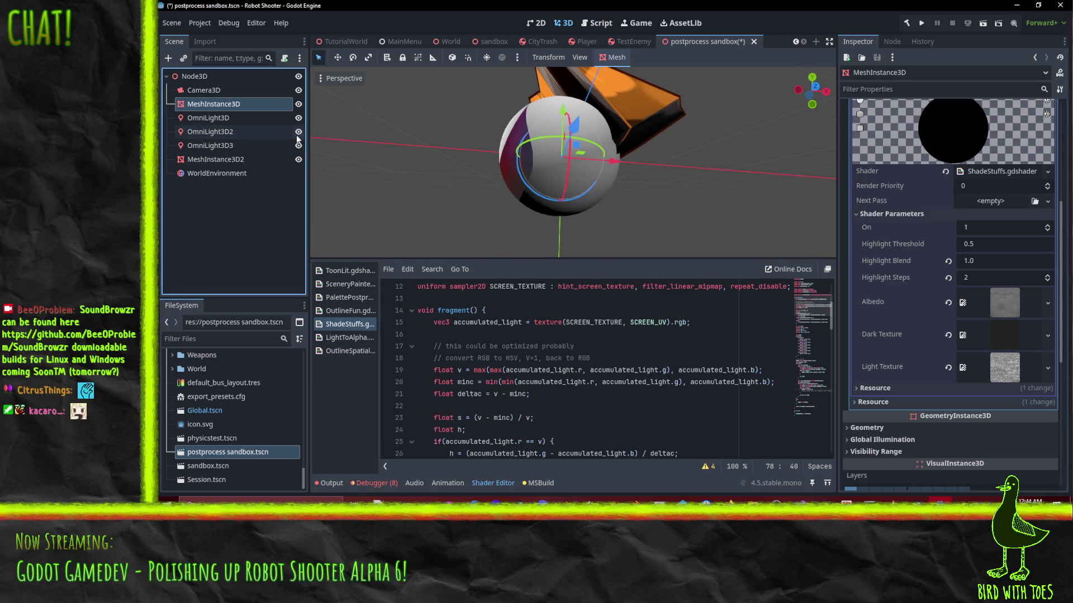
{"action": "left_click", "coordinate": [298, 146]}
{"action": "mouse_move", "coordinate": [530, 154]}
{"action": "left_mouse_down"}
{"action": "mouse_move", "coordinate": [507, 162]}
{"action": "mouse_move", "coordinate": [406, 144]}
{"action": "mouse_move", "coordinate": [521, 172]}
{"action": "mouse_move", "coordinate": [391, 146]}
{"action": "left_mouse_up"}
Step: Select OmniLight3D2 and search the shader code for 'v ='
{"action": "left_click", "coordinate": [236, 133]}
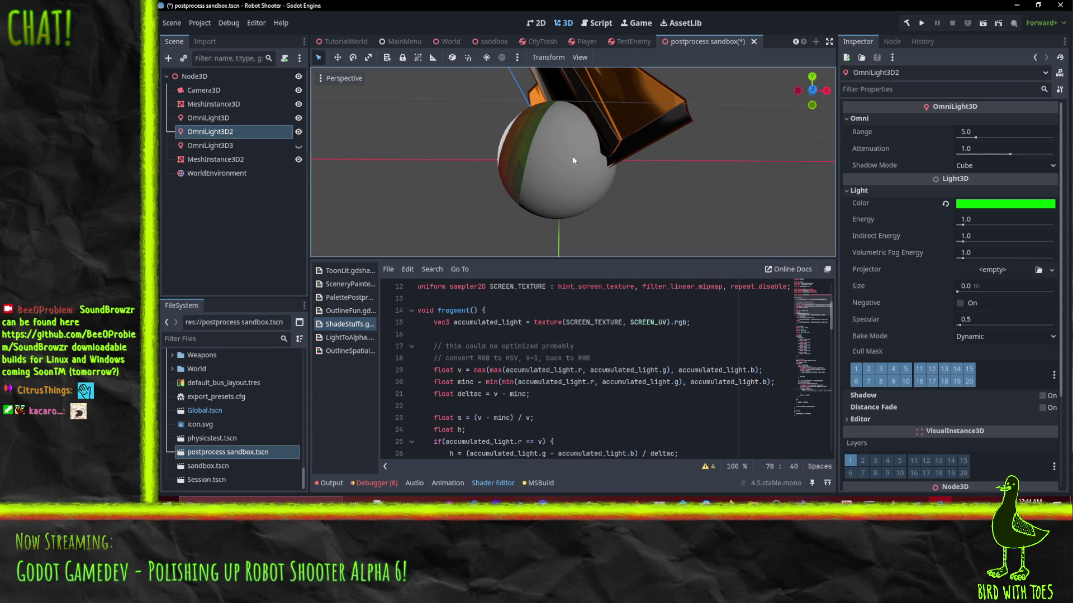
{"action": "left_click", "coordinate": [631, 371]}
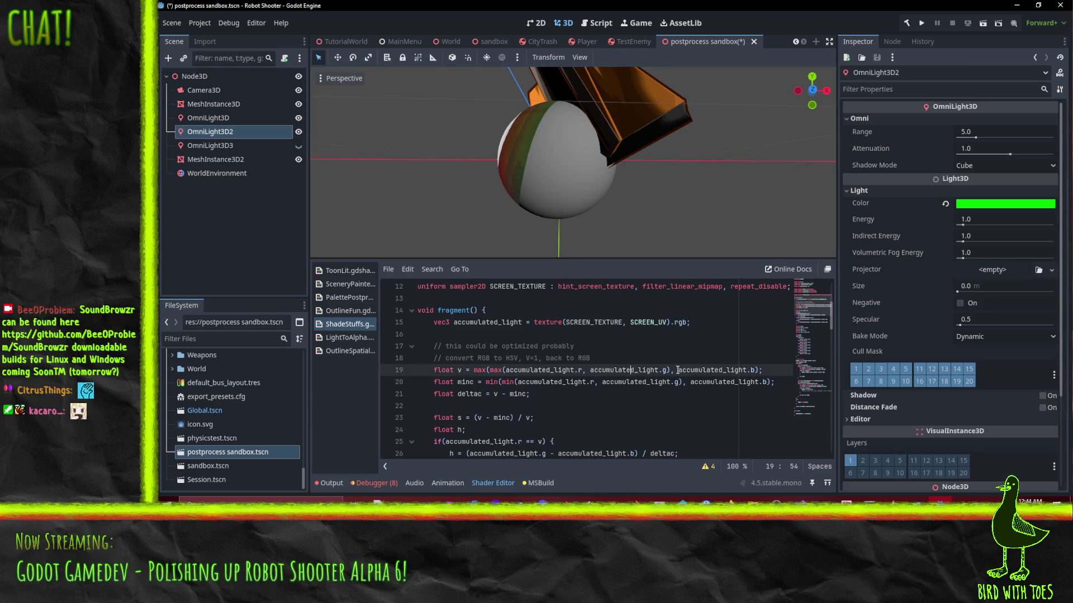
{"action": "scroll", "coordinate": [706, 364], "scroll_direction": "down", "scroll_amount": 2}
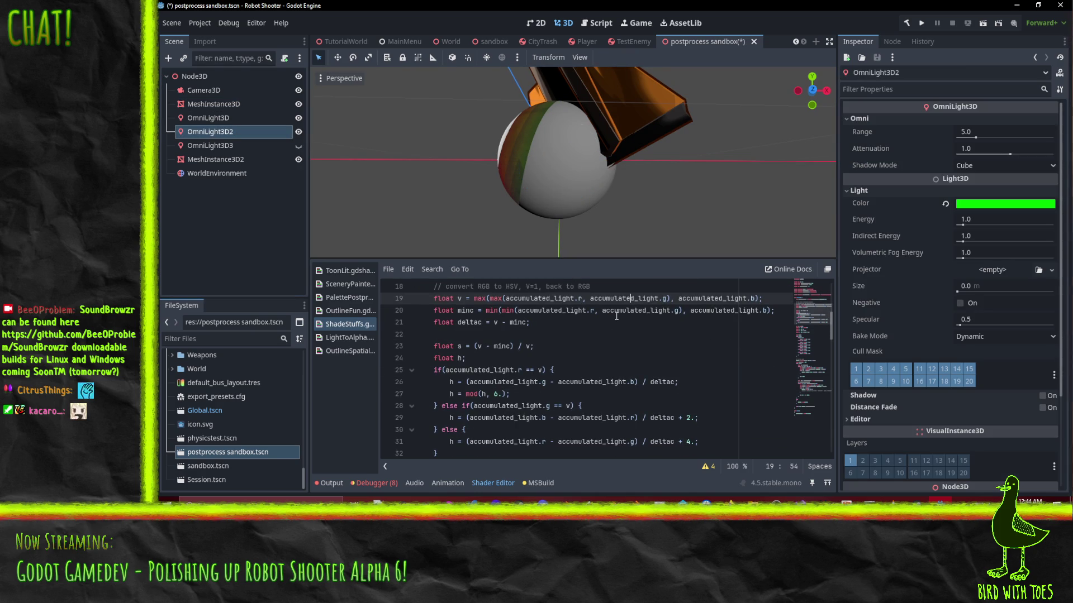
{"action": "key", "text": "ctrl+f"}
{"action": "type", "text": "v ="}
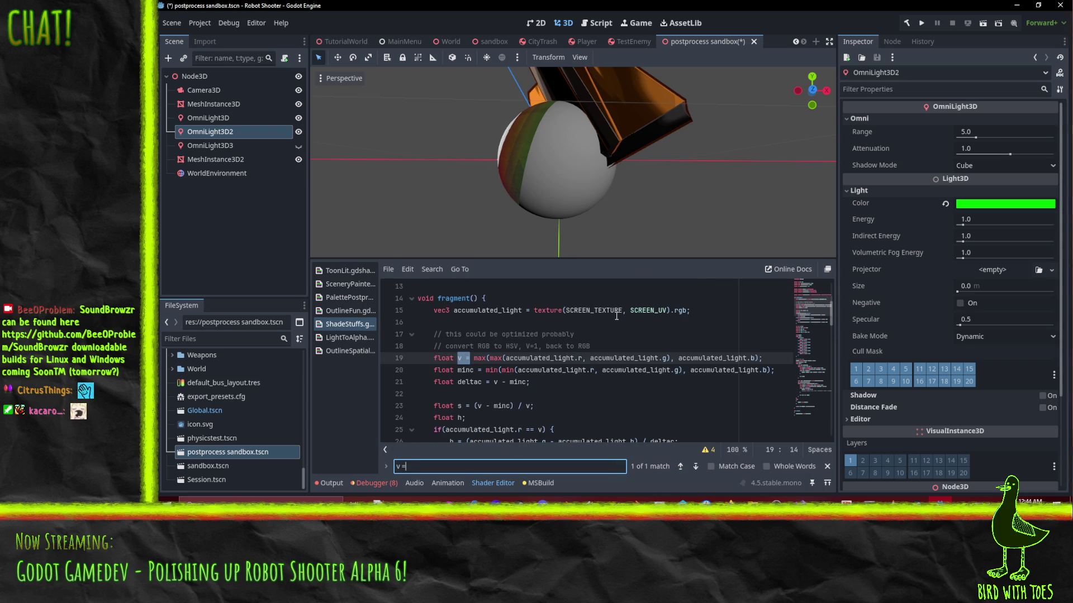
{"action": "scroll", "coordinate": [551, 327], "scroll_direction": "down", "scroll_amount": 1}
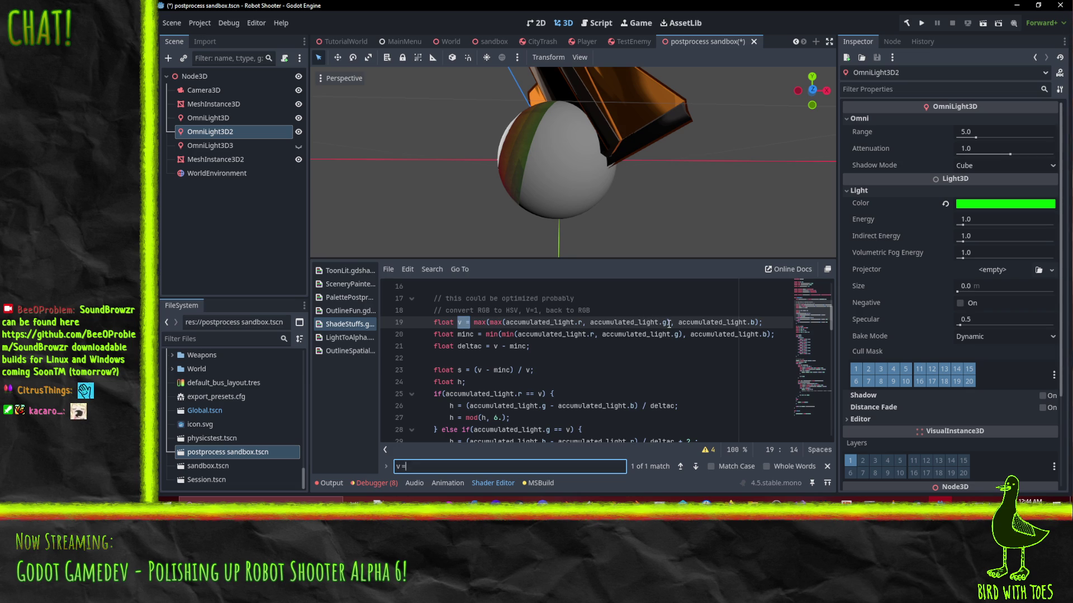
Step: Edit line 19 to max(max(r, g), 0), commenting out the blue term, and inspect the sphere
{"action": "left_click", "coordinate": [669, 323]}
{"action": "type", "text": ")//"}
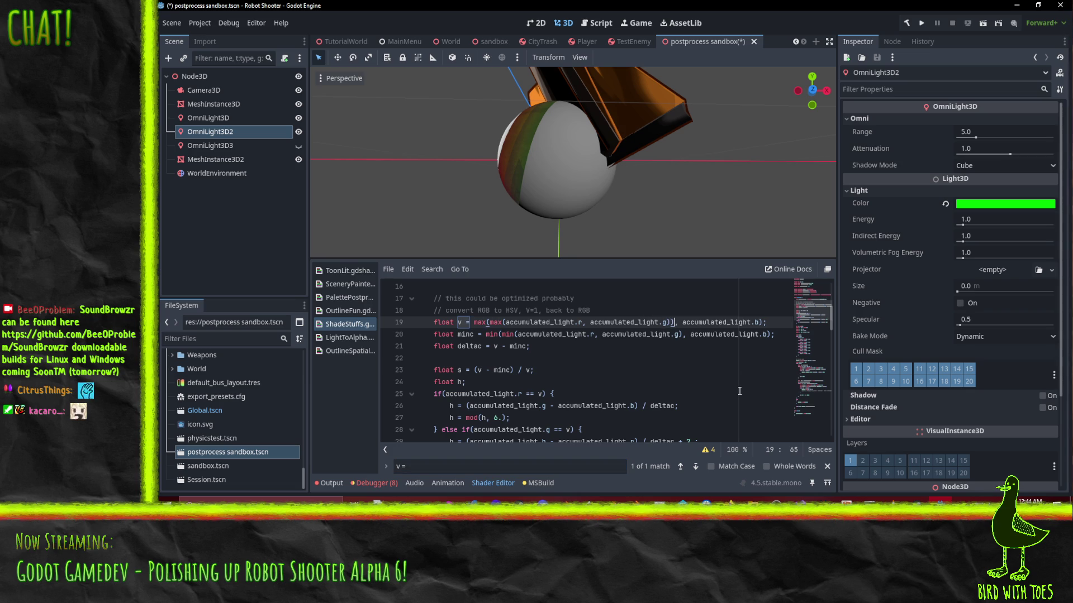
{"action": "key", "text": "Left"}
{"action": "key", "text": "Left"}
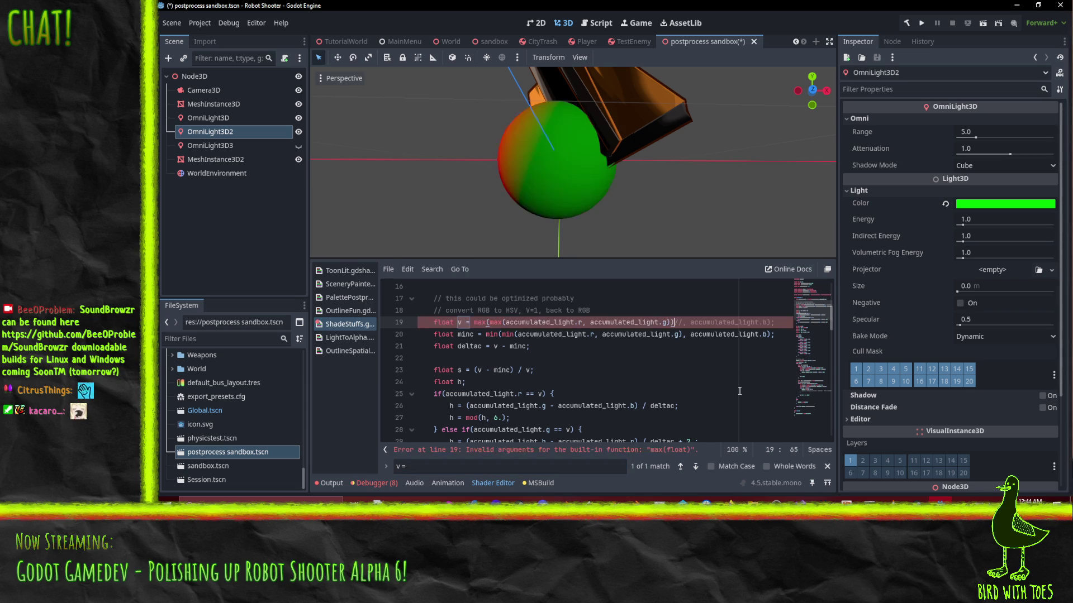
{"action": "type", "text": ";"}
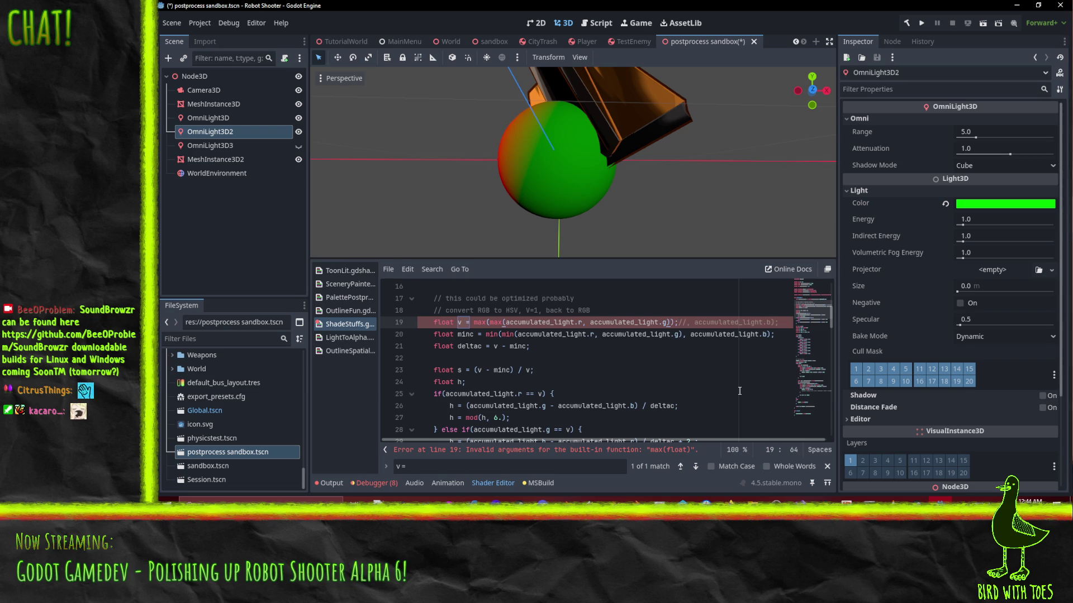
{"action": "type", "text": ", 0"}
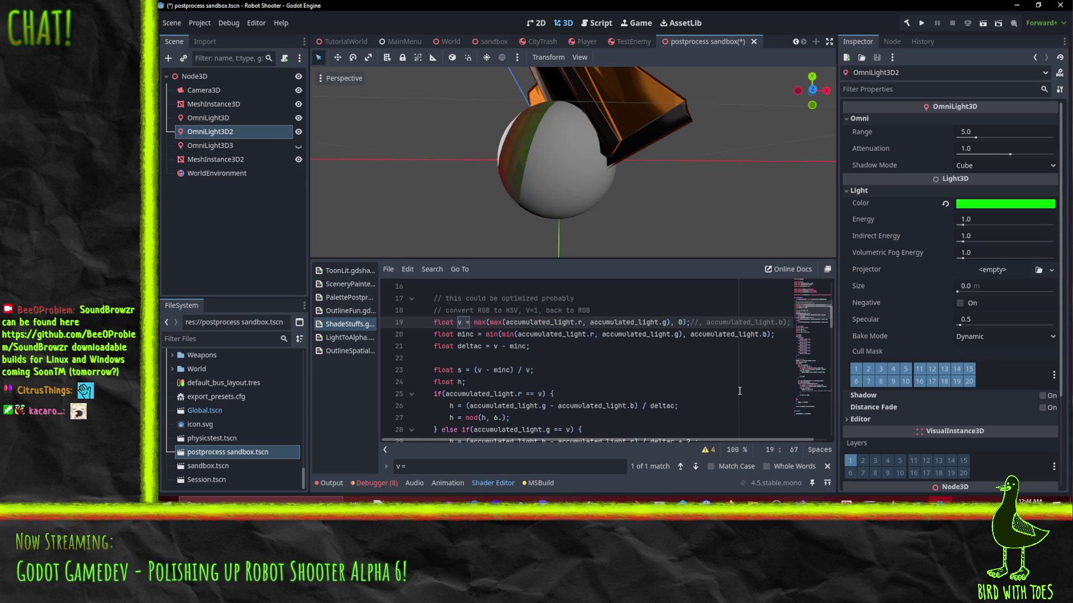
{"action": "mouse_move", "coordinate": [609, 246]}
{"action": "left_mouse_down"}
{"action": "mouse_move", "coordinate": [610, 212]}
{"action": "mouse_move", "coordinate": [445, 79]}
{"action": "mouse_move", "coordinate": [570, 183]}
{"action": "mouse_move", "coordinate": [685, 254]}
{"action": "mouse_move", "coordinate": [700, 70]}
{"action": "mouse_move", "coordinate": [569, 183]}
{"action": "mouse_move", "coordinate": [478, 98]}
{"action": "mouse_move", "coordinate": [498, 124]}
{"action": "mouse_move", "coordinate": [629, 210]}
{"action": "mouse_move", "coordinate": [565, 200]}
{"action": "mouse_move", "coordinate": [536, 180]}
{"action": "mouse_move", "coordinate": [650, 232]}
{"action": "left_mouse_up"}
{"action": "mouse_move", "coordinate": [562, 266]}
{"action": "left_mouse_down"}
{"action": "mouse_move", "coordinate": [515, 173]}
{"action": "mouse_move", "coordinate": [686, 177]}
{"action": "mouse_move", "coordinate": [477, 144]}
{"action": "mouse_move", "coordinate": [570, 179]}
{"action": "left_mouse_up"}
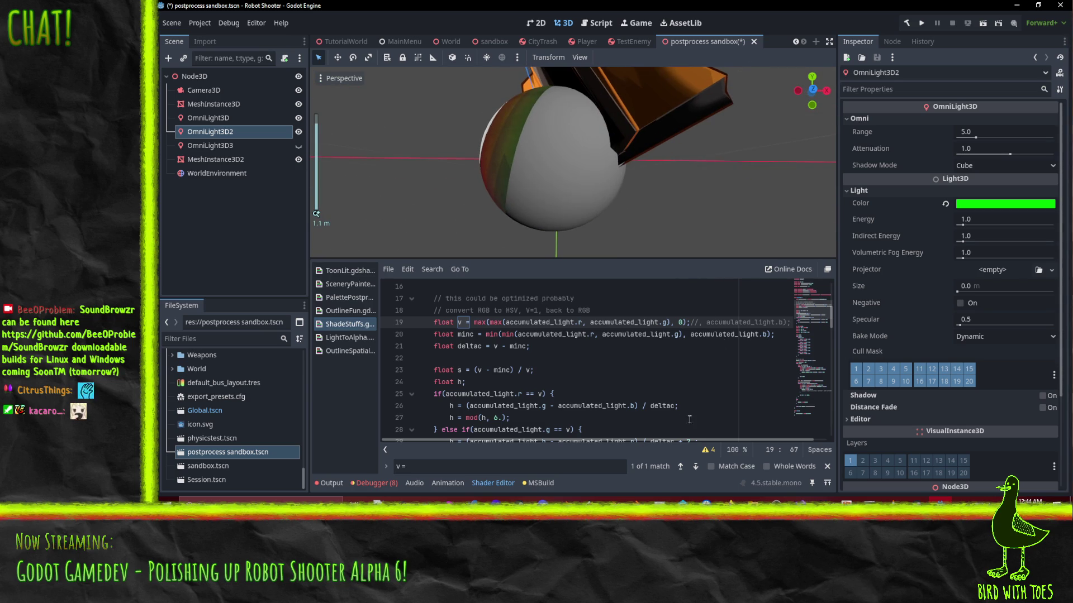
Step: Add an else after the line 80 if block setting ALBEDO to red vec3(1,0,0), then view the sphere
{"action": "scroll", "coordinate": [701, 367], "scroll_direction": "down", "scroll_amount": 3}
{"action": "scroll", "coordinate": [702, 367], "scroll_direction": "up", "scroll_amount": 3}
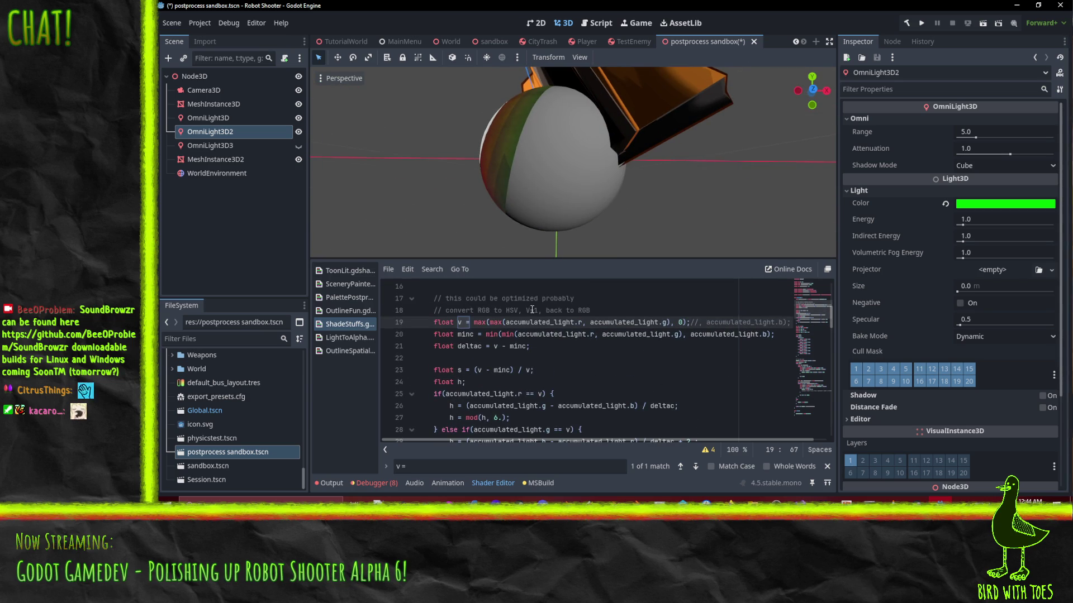
{"action": "mouse_move", "coordinate": [576, 184]}
{"action": "left_mouse_down"}
{"action": "mouse_move", "coordinate": [592, 129]}
{"action": "mouse_move", "coordinate": [549, 82]}
{"action": "mouse_move", "coordinate": [515, 105]}
{"action": "mouse_move", "coordinate": [524, 114]}
{"action": "left_mouse_up"}
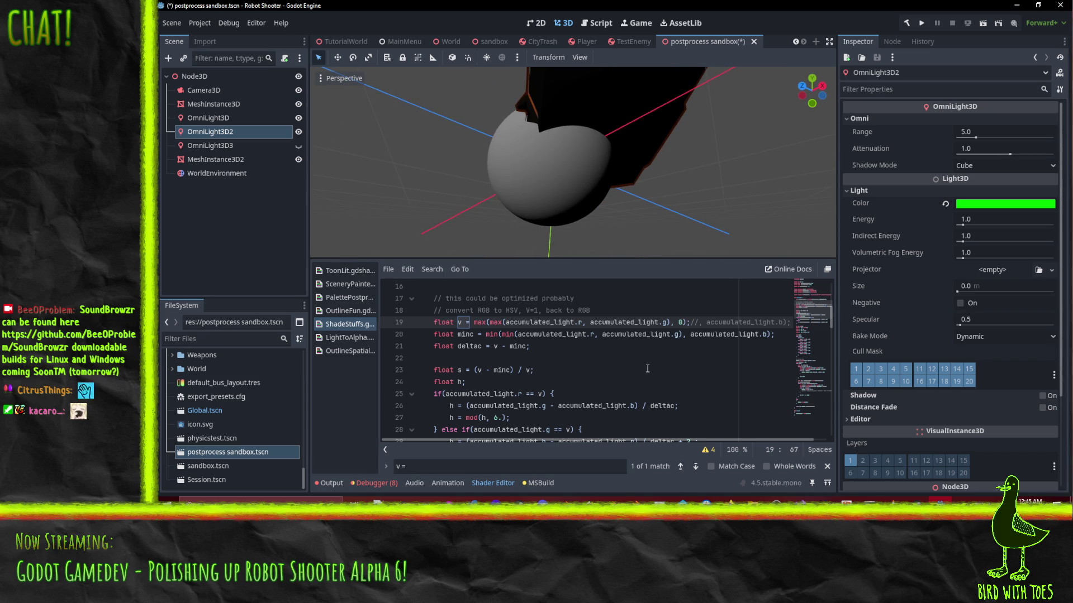
{"action": "scroll", "coordinate": [647, 369], "scroll_direction": "down", "scroll_amount": 15}
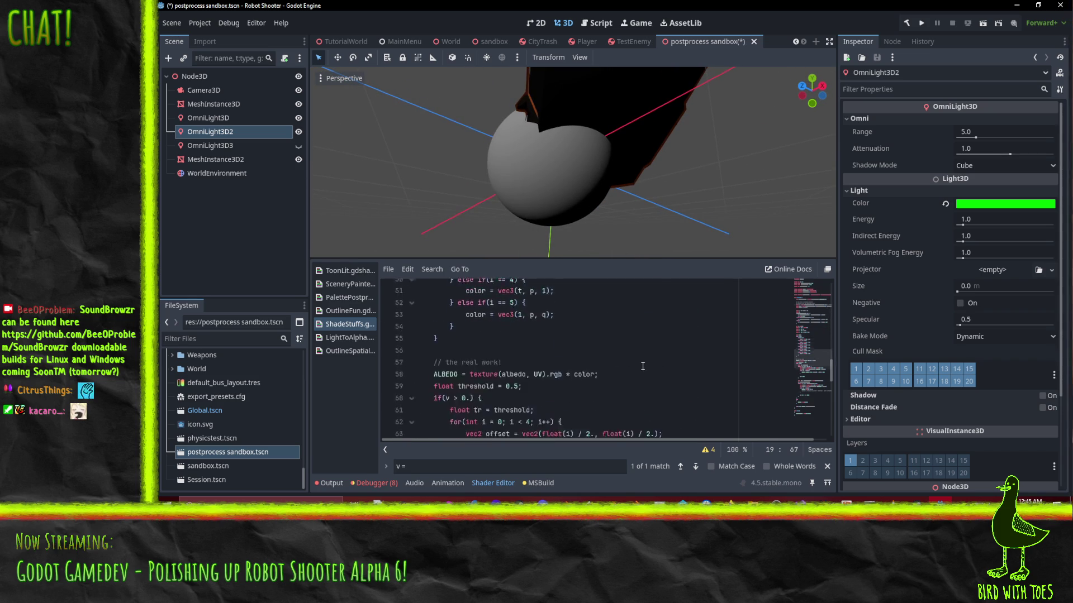
{"action": "scroll", "coordinate": [640, 364], "scroll_direction": "down", "scroll_amount": 2}
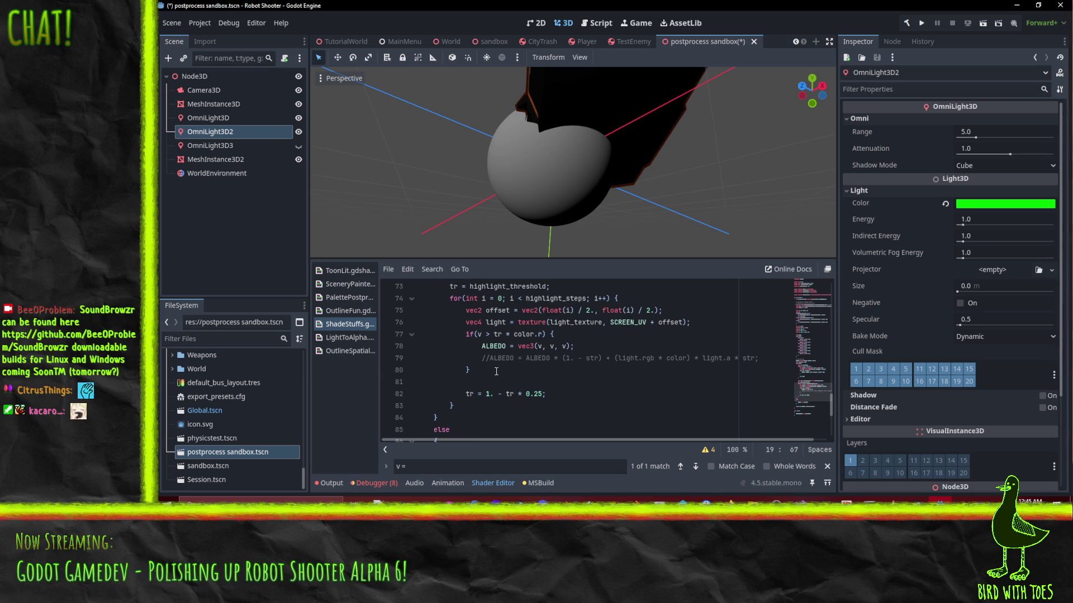
{"action": "left_click", "coordinate": [524, 372]}
{"action": "type", "text": "lse"}
{"action": "key", "text": "Return"}
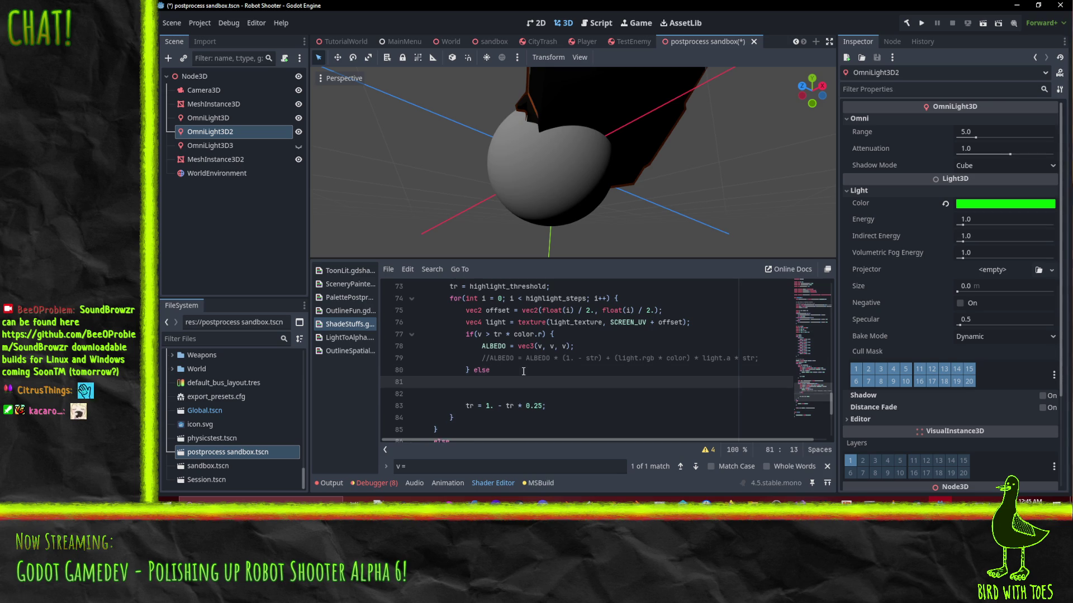
{"action": "key", "text": "ctrl+z"}
{"action": "key", "text": "Return"}
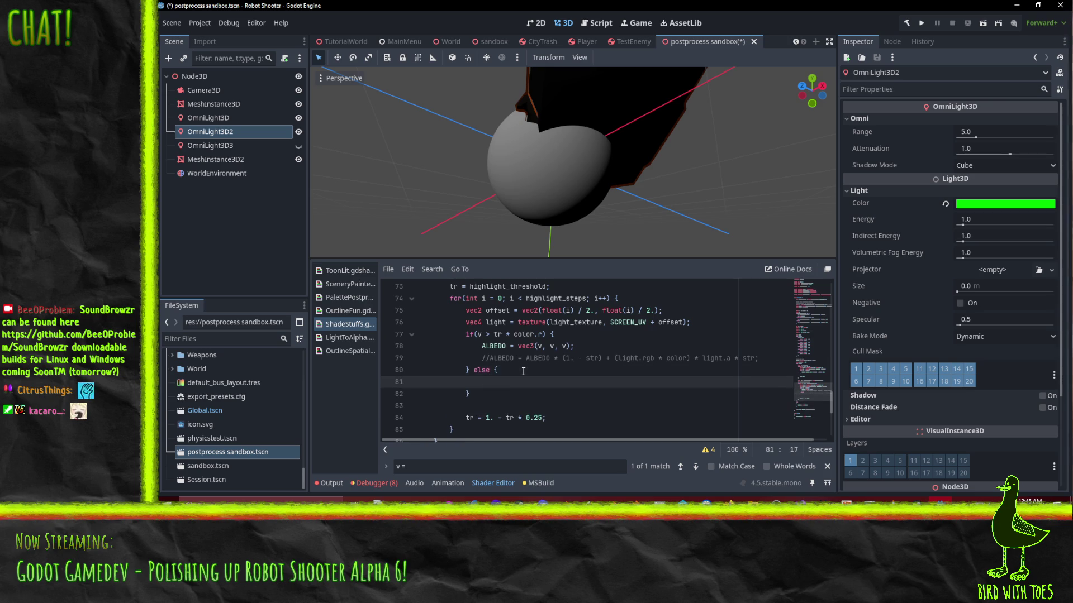
{"action": "type", "text": "ALBEDO = "}
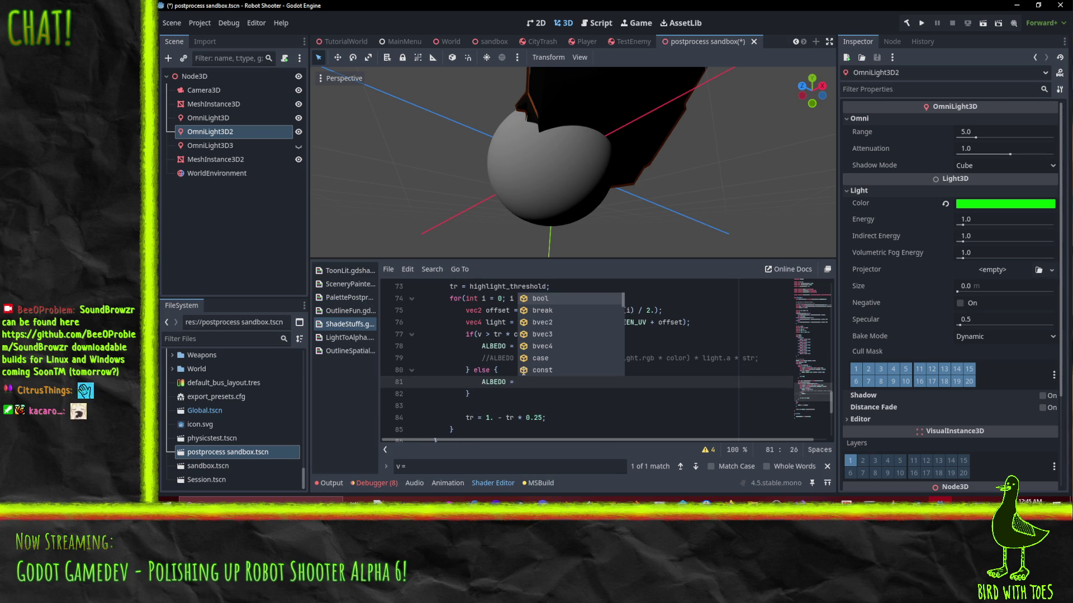
{"action": "type", "text": "vec3("}
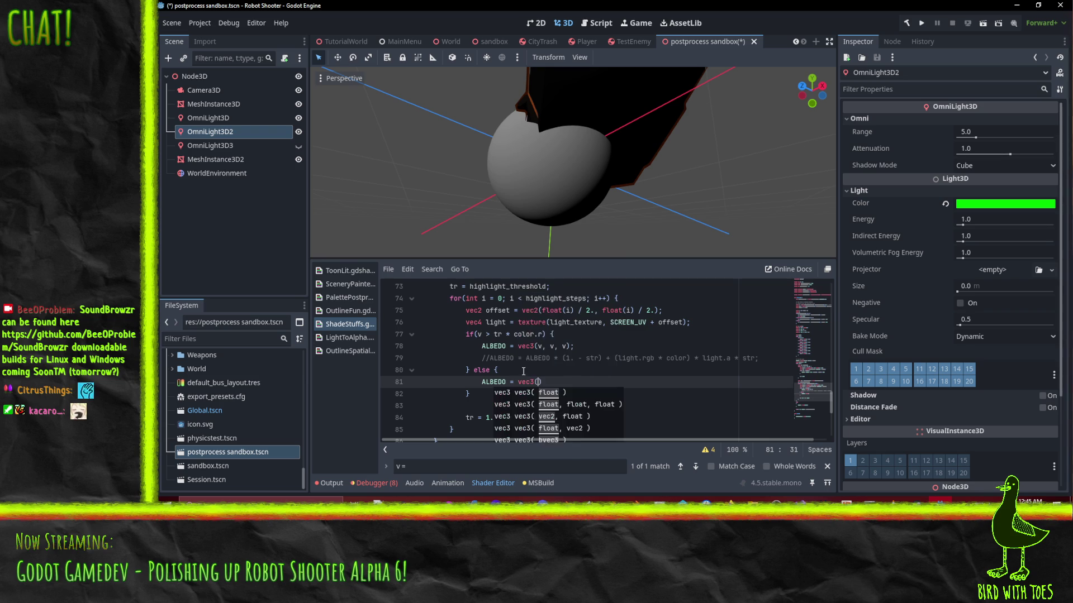
{"action": "type", "text": "0,0,0"}
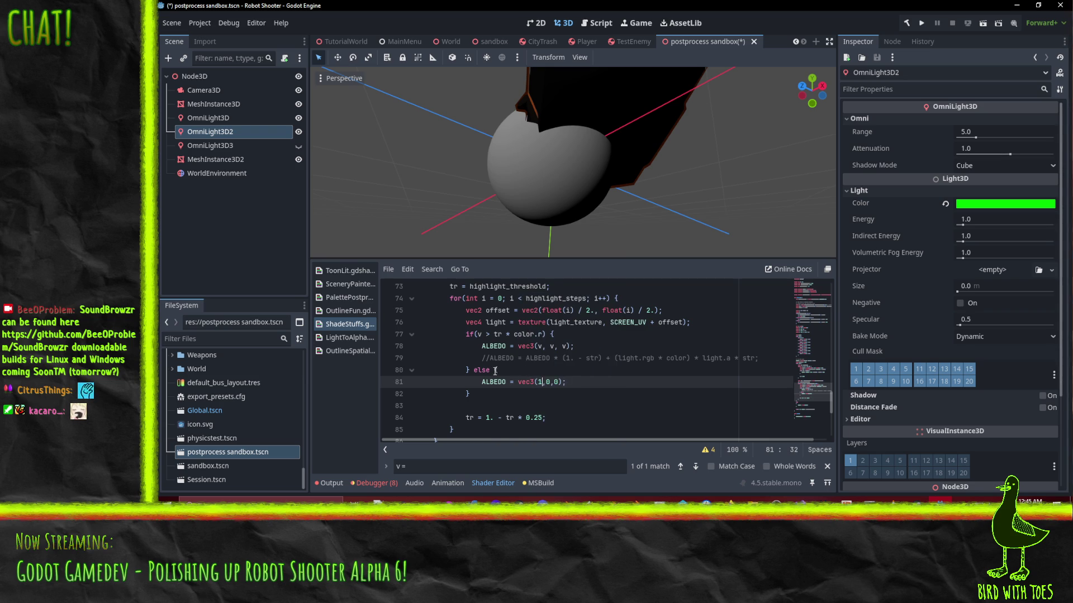
{"action": "left_click", "coordinate": [594, 367]}
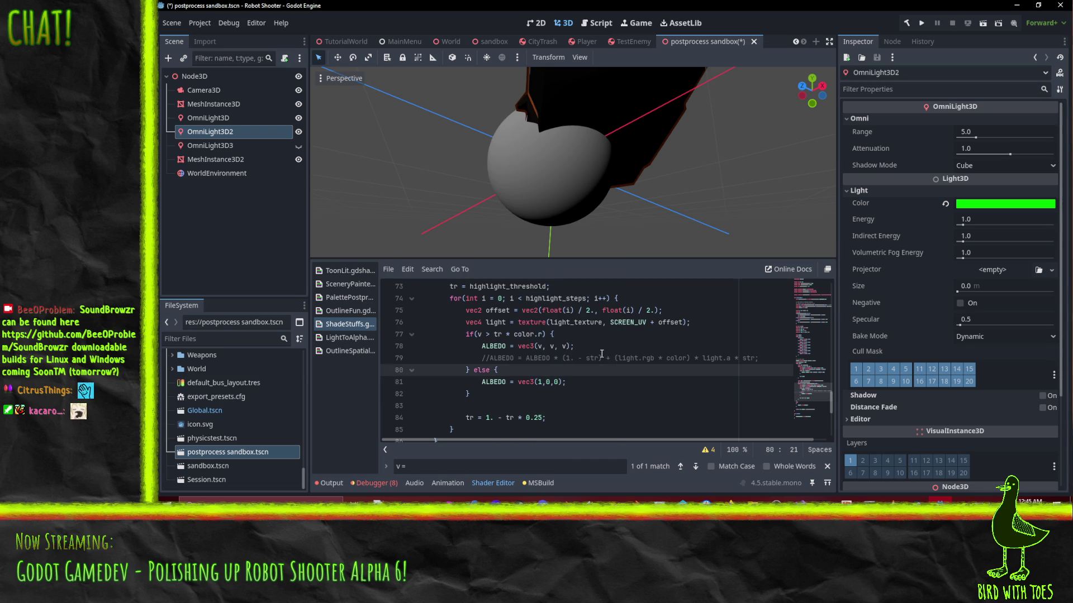
{"action": "left_click", "coordinate": [587, 333]}
{"action": "mouse_move", "coordinate": [576, 258]}
{"action": "left_mouse_down"}
{"action": "mouse_move", "coordinate": [590, 162]}
{"action": "mouse_move", "coordinate": [752, 218]}
{"action": "mouse_move", "coordinate": [827, 224]}
{"action": "mouse_move", "coordinate": [720, 110]}
{"action": "mouse_move", "coordinate": [636, 166]}
{"action": "mouse_move", "coordinate": [456, 140]}
{"action": "mouse_move", "coordinate": [593, 221]}
{"action": "mouse_move", "coordinate": [616, 213]}
{"action": "mouse_move", "coordinate": [534, 138]}
{"action": "left_mouse_up"}
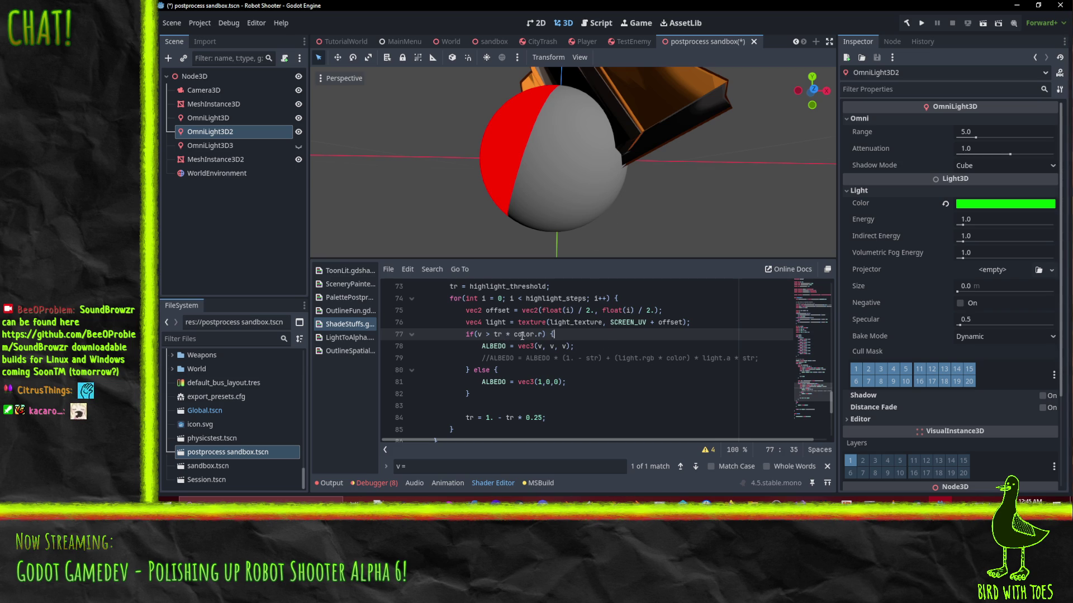
Step: Replace color with light in the highlight condition on line 77 and view the result
{"action": "double_click", "coordinate": [503, 323]}
{"action": "double_click", "coordinate": [520, 334]}
{"action": "key", "text": "ctrl+v"}
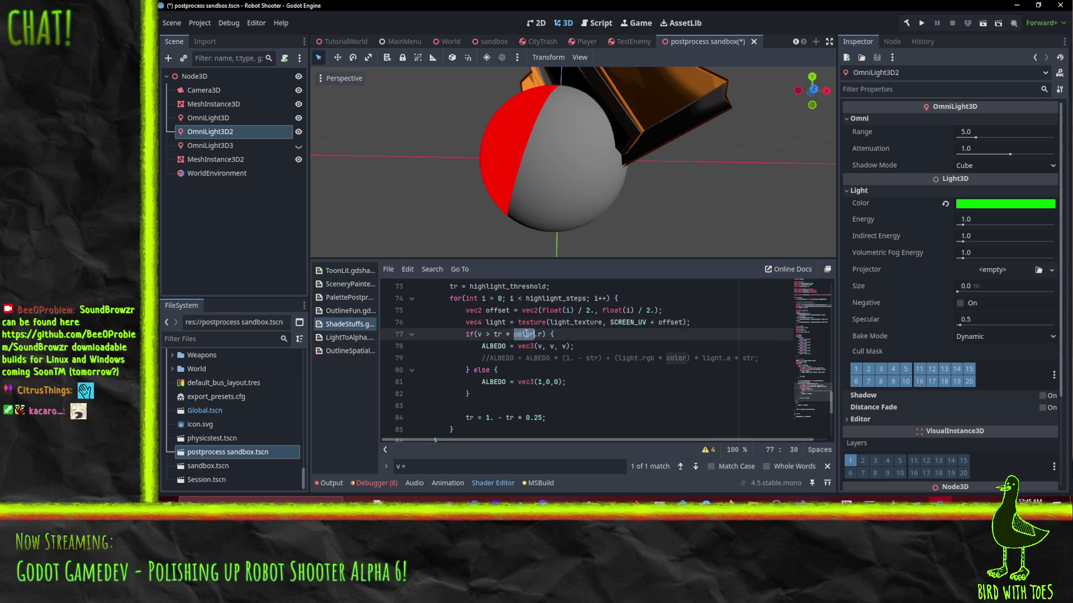
{"action": "left_click", "coordinate": [623, 358]}
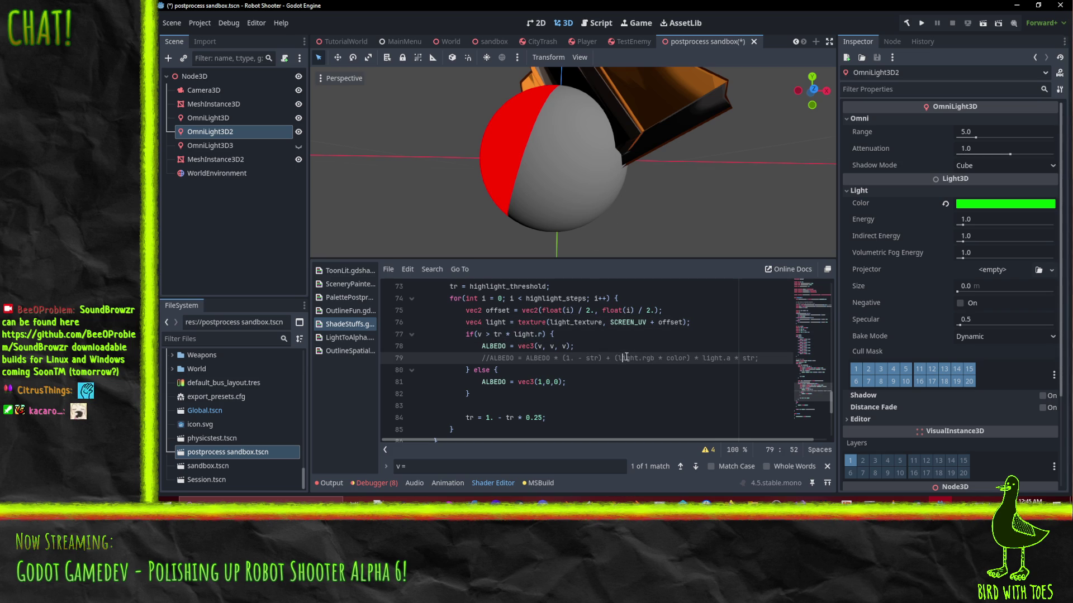
{"action": "left_click", "coordinate": [607, 346]}
{"action": "mouse_move", "coordinate": [564, 220]}
{"action": "left_mouse_down"}
{"action": "mouse_move", "coordinate": [529, 199]}
{"action": "mouse_move", "coordinate": [581, 169]}
{"action": "mouse_move", "coordinate": [573, 178]}
{"action": "left_mouse_up"}
{"action": "scroll", "coordinate": [568, 363], "scroll_direction": "up", "scroll_amount": 12}
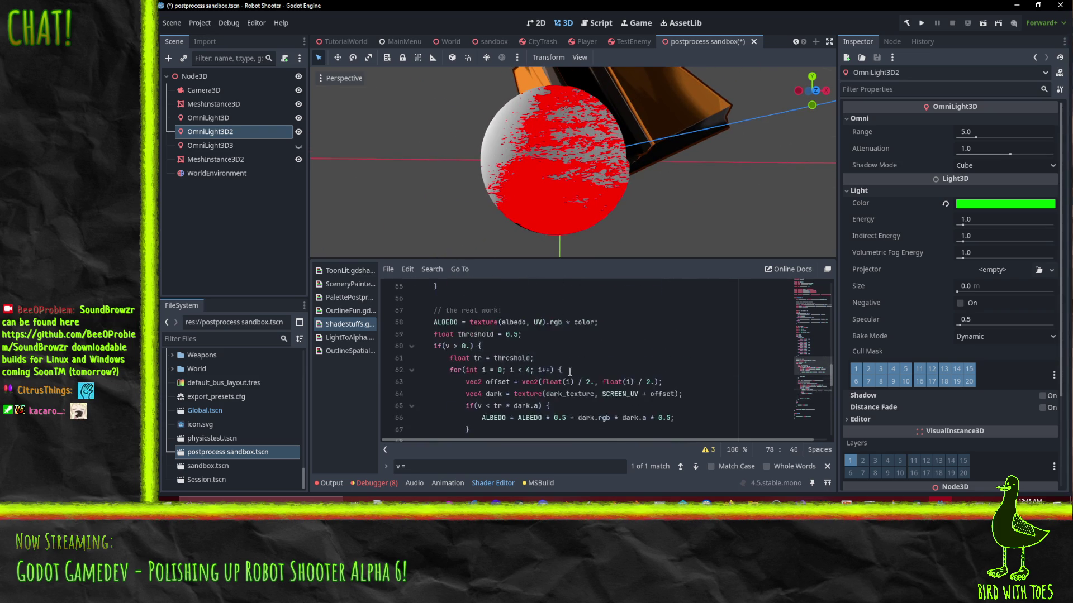
{"action": "scroll", "coordinate": [569, 367], "scroll_direction": "up", "scroll_amount": 8}
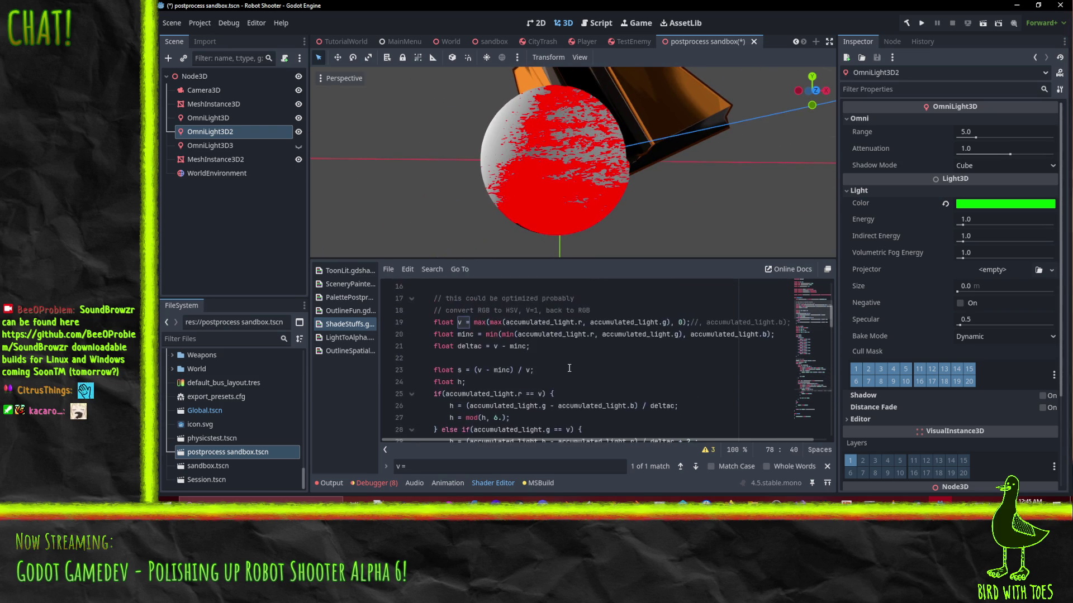
Step: Restore the blue channel in the line 19 value calculation
{"action": "left_click", "coordinate": [671, 358]}
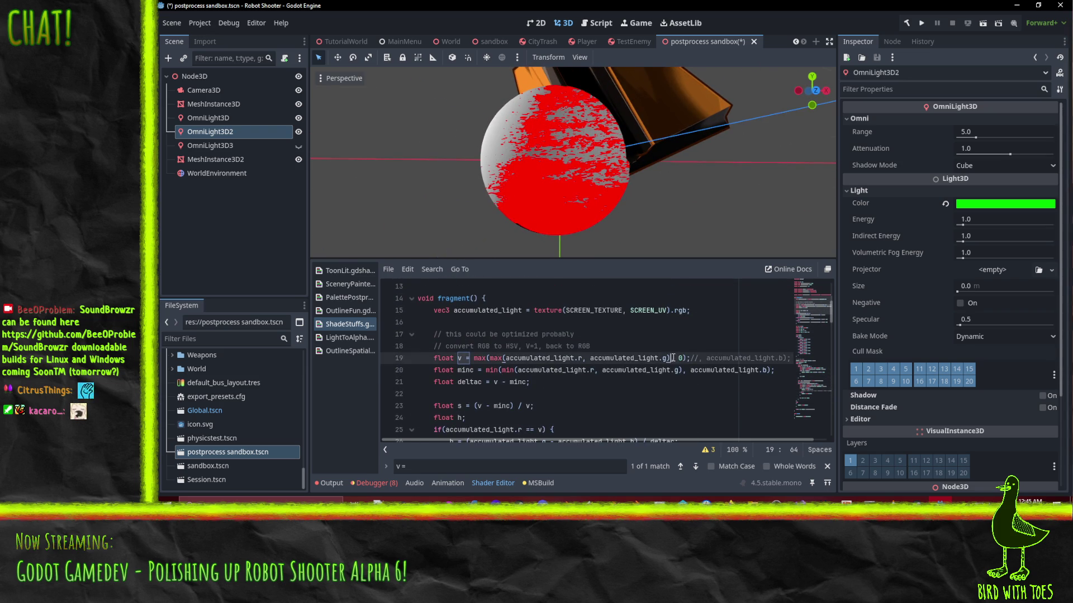
{"action": "scroll", "coordinate": [673, 357], "scroll_direction": "up", "scroll_amount": 2}
{"action": "key", "text": "Down"}
{"action": "key", "text": "Down"}
{"action": "key", "text": "Down"}
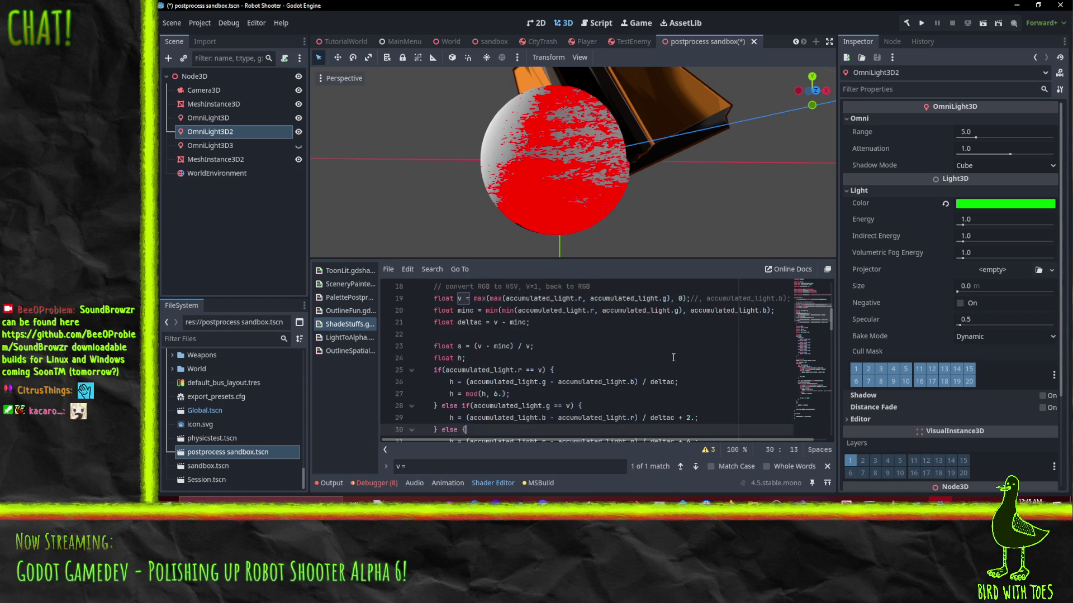
{"action": "key", "text": "Up"}
{"action": "key", "text": "Up"}
{"action": "key", "text": "Up"}
{"action": "key", "text": "Delete"}
{"action": "key", "text": "Delete"}
{"action": "key", "text": "Delete"}
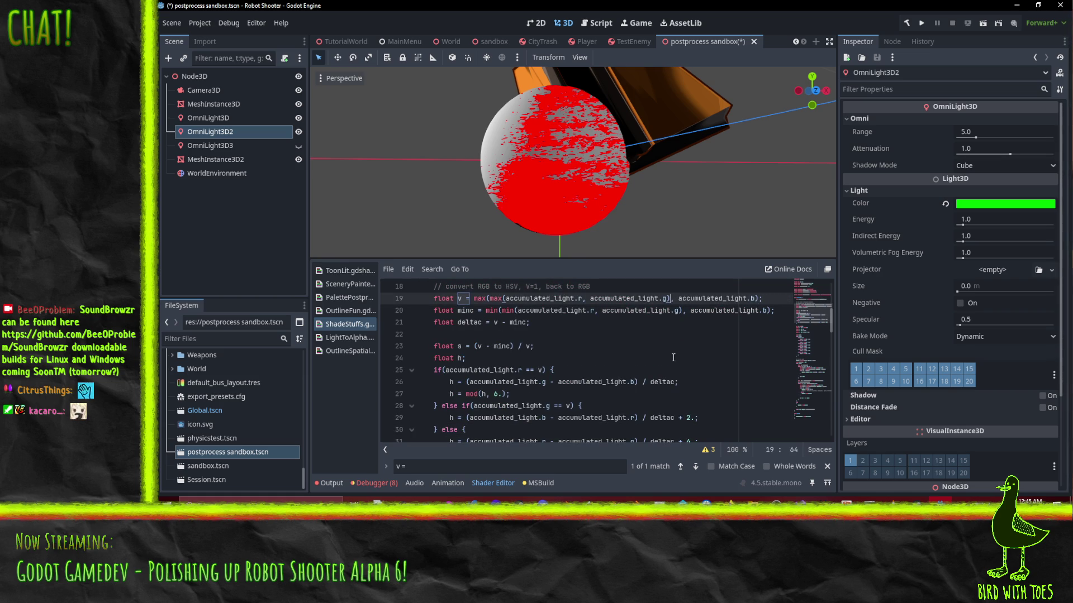
Step: Delete the red else branch and the vec3(v, v, v) line, and uncomment the light-blend ALBEDO line
{"action": "left_click", "coordinate": [666, 382]}
{"action": "scroll", "coordinate": [654, 377], "scroll_direction": "down", "scroll_amount": 14}
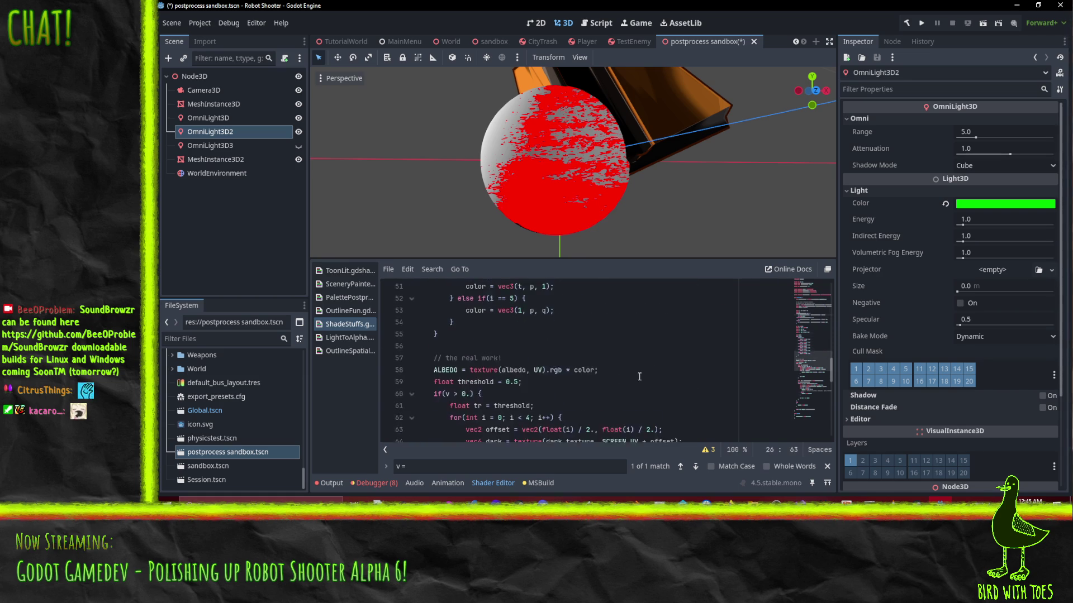
{"action": "scroll", "coordinate": [630, 375], "scroll_direction": "down", "scroll_amount": 5}
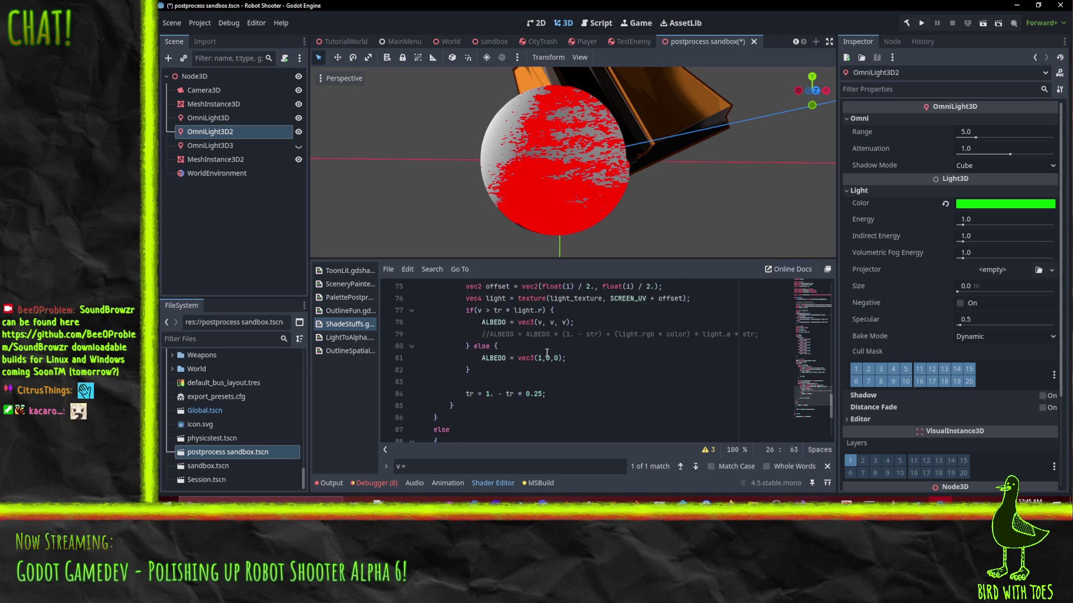
{"action": "left_click", "coordinate": [718, 351]}
{"action": "key", "text": "shift+Down"}
{"action": "key", "text": "shift+Down"}
{"action": "key", "text": "Delete"}
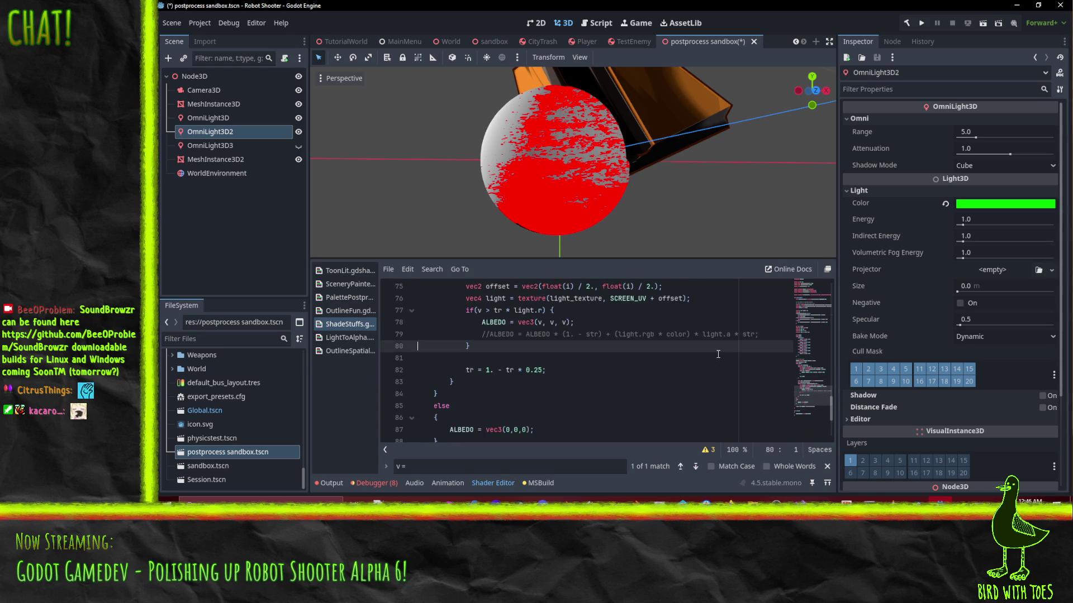
{"action": "key", "text": "Up"}
{"action": "key", "text": "Up"}
{"action": "key", "text": "shift+Down"}
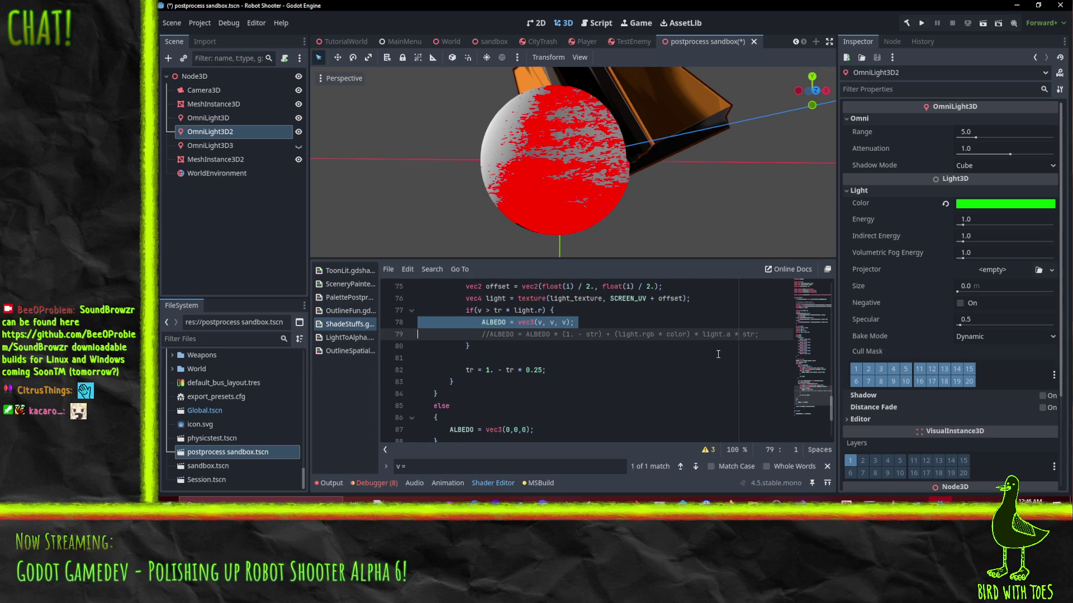
{"action": "key", "text": "Delete"}
{"action": "key", "text": "ctrl+k"}
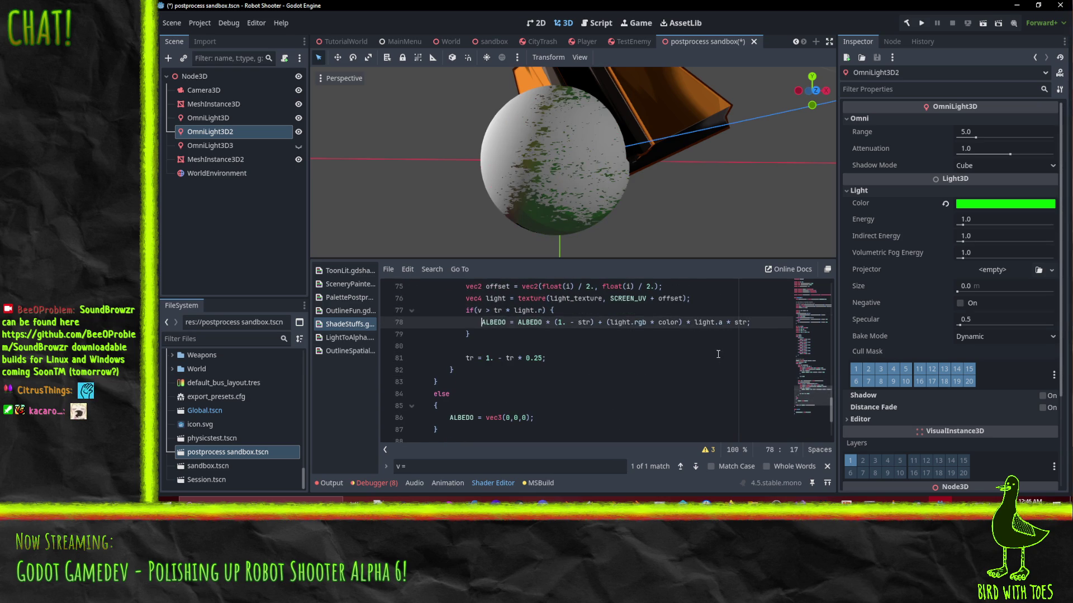
{"action": "key", "text": "Up"}
{"action": "key", "text": "End"}
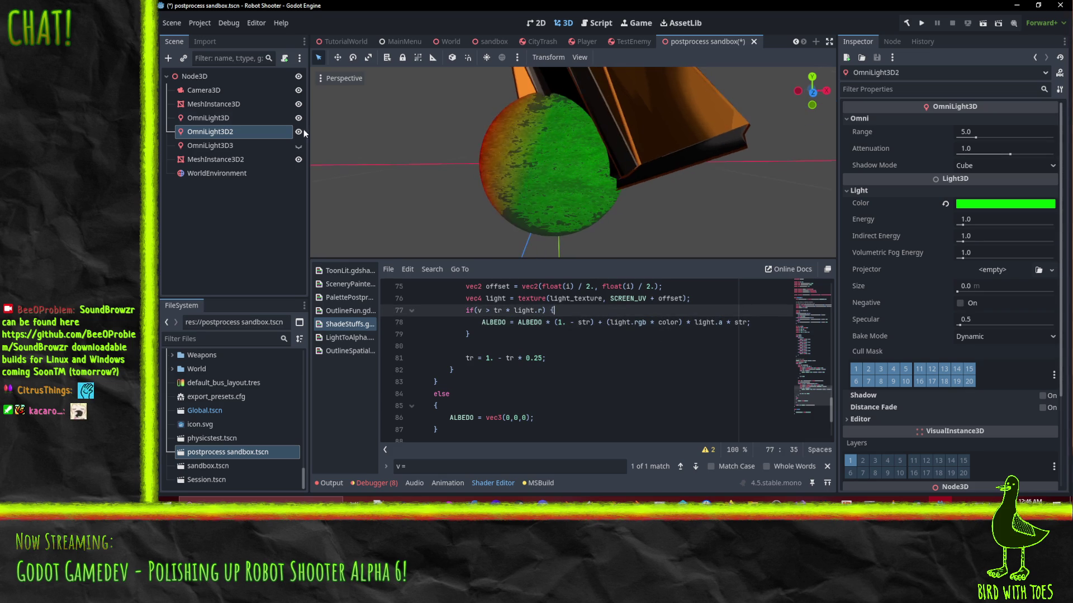
Step: Turn OmniLight3D3 back on and select the MeshInstance3D sphere to view its shader parameters
{"action": "left_click", "coordinate": [299, 147]}
{"action": "mouse_move", "coordinate": [572, 233]}
{"action": "left_mouse_down"}
{"action": "mouse_move", "coordinate": [572, 193]}
{"action": "mouse_move", "coordinate": [655, 191]}
{"action": "mouse_move", "coordinate": [638, 206]}
{"action": "mouse_move", "coordinate": [515, 201]}
{"action": "mouse_move", "coordinate": [545, 200]}
{"action": "mouse_move", "coordinate": [570, 235]}
{"action": "left_mouse_up"}
{"action": "scroll", "coordinate": [606, 325], "scroll_direction": "up", "scroll_amount": 1}
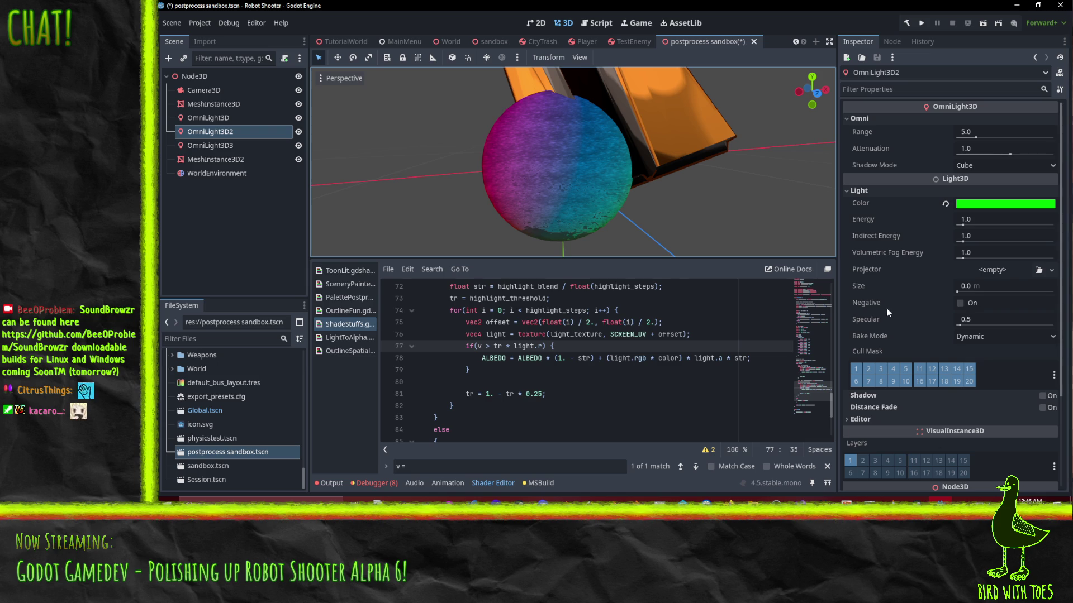
{"action": "left_click", "coordinate": [224, 104]}
{"action": "left_click", "coordinate": [983, 242]}
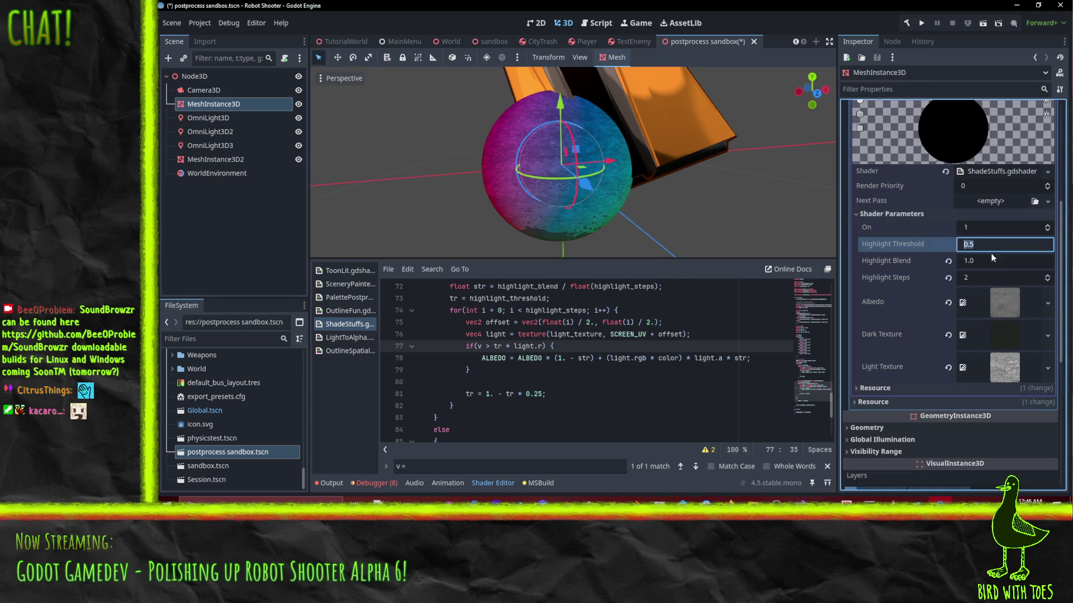
{"action": "left_click", "coordinate": [994, 257]}
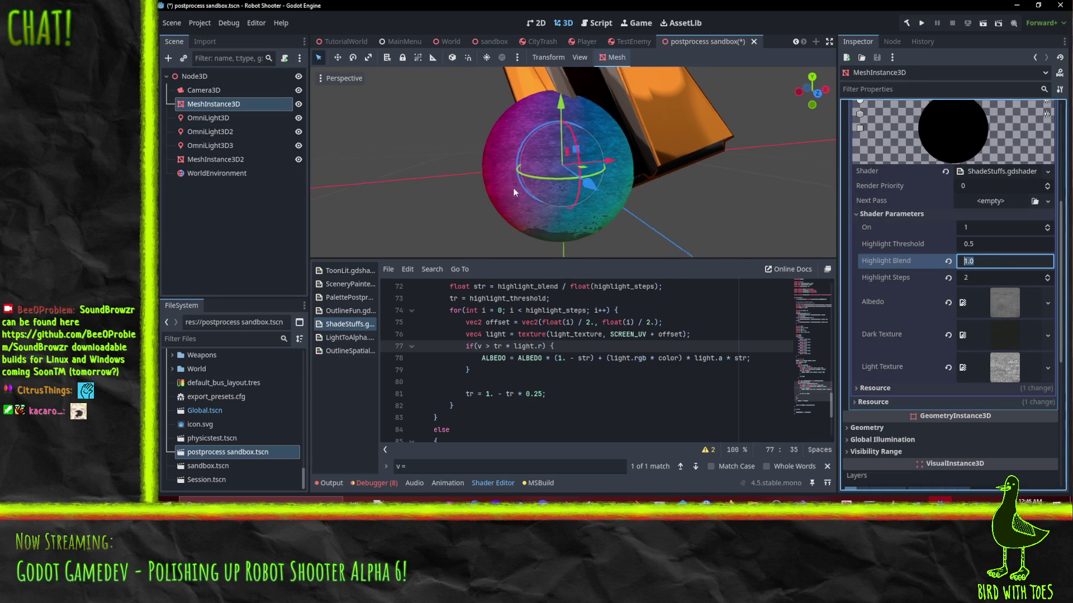
{"action": "scroll", "coordinate": [632, 125], "scroll_direction": "up", "scroll_amount": 5}
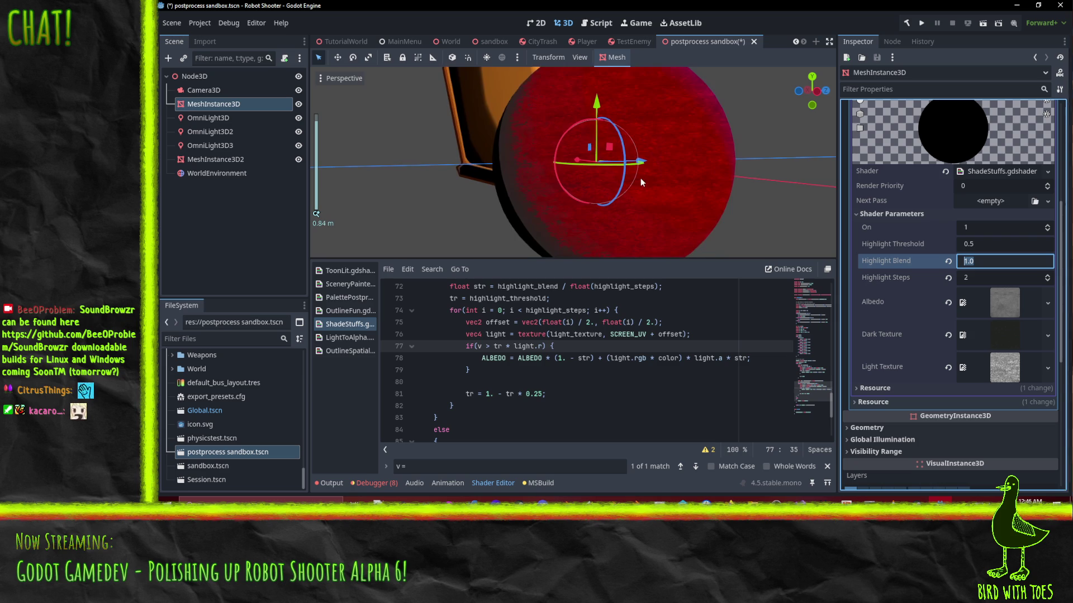
{"action": "mouse_move", "coordinate": [640, 177]}
{"action": "left_mouse_down"}
{"action": "mouse_move", "coordinate": [665, 169]}
{"action": "mouse_move", "coordinate": [608, 175]}
{"action": "mouse_move", "coordinate": [655, 190]}
{"action": "mouse_move", "coordinate": [658, 206]}
{"action": "mouse_move", "coordinate": [629, 193]}
{"action": "mouse_move", "coordinate": [673, 194]}
{"action": "mouse_move", "coordinate": [671, 183]}
{"action": "mouse_move", "coordinate": [596, 203]}
{"action": "mouse_move", "coordinate": [525, 196]}
{"action": "mouse_move", "coordinate": [994, 222]}
{"action": "left_mouse_up"}
{"action": "scroll", "coordinate": [665, 190], "scroll_direction": "up", "scroll_amount": 2}
{"action": "scroll", "coordinate": [665, 189], "scroll_direction": "down", "scroll_amount": 3}
{"action": "scroll", "coordinate": [524, 196], "scroll_direction": "down", "scroll_amount": 1}
Step: Try Highlight Threshold values of 0.75 and 0.9, orbiting to compare the shading
{"action": "left_click", "coordinate": [1001, 246]}
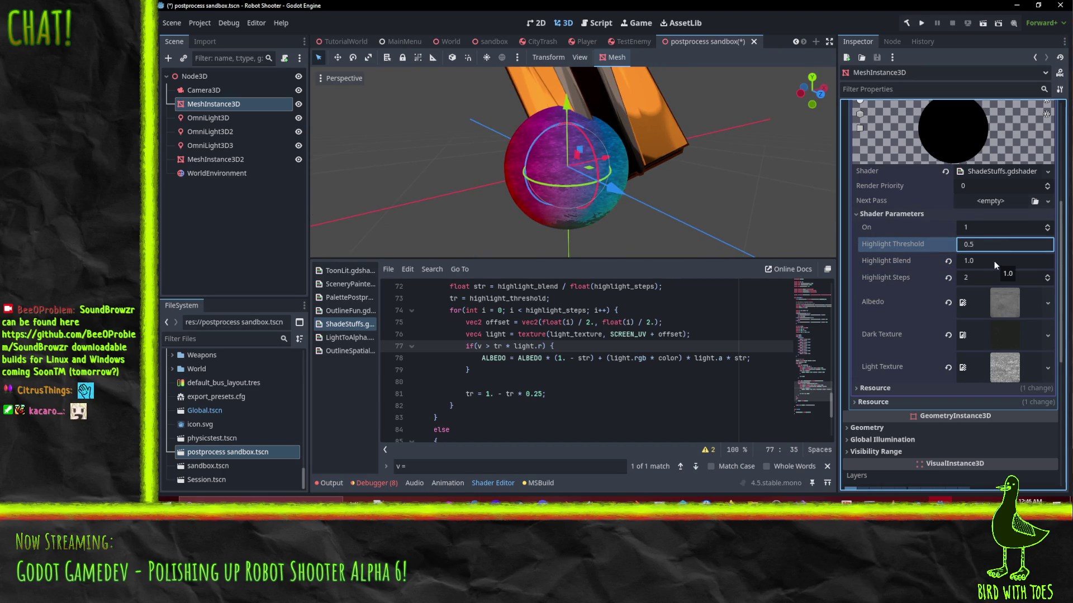
{"action": "key", "text": "BackSpace"}
{"action": "type", "text": "75"}
{"action": "left_click", "coordinate": [994, 260]}
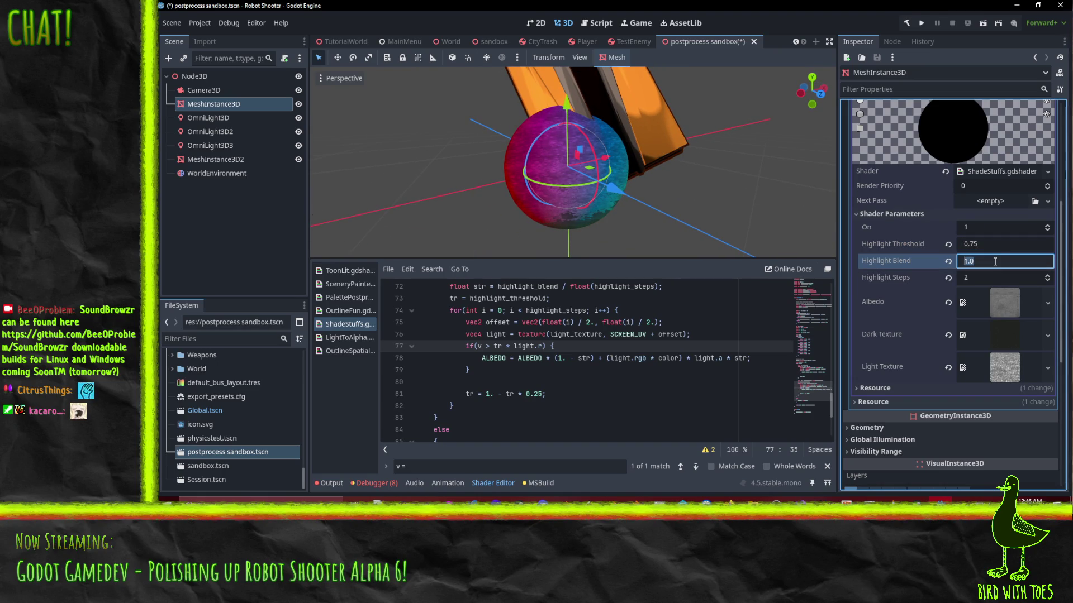
{"action": "left_click", "coordinate": [992, 245]}
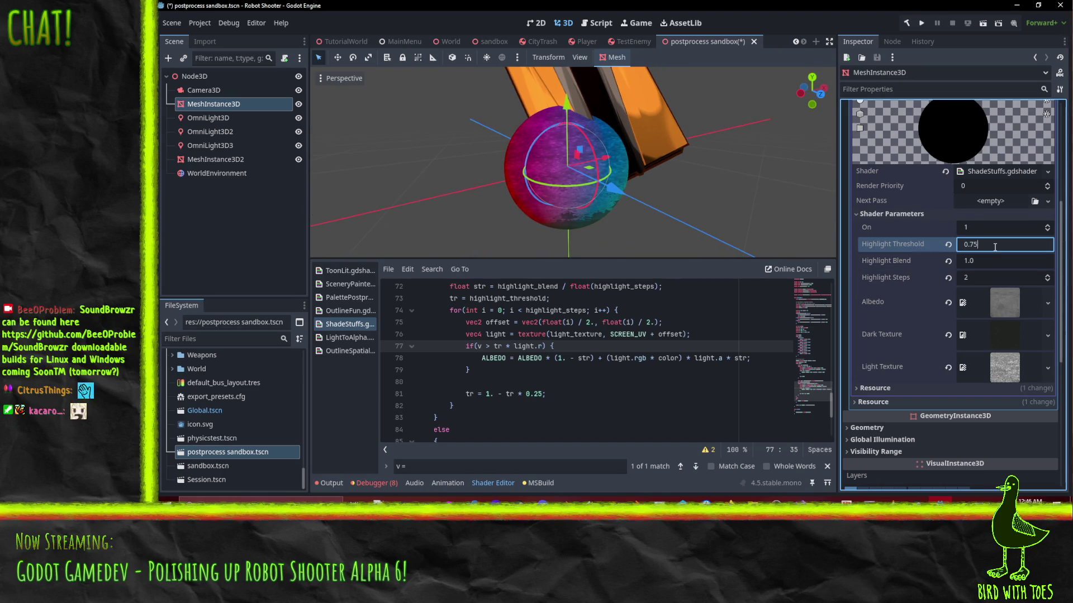
{"action": "key", "text": "BackSpace"}
{"action": "key", "text": "BackSpace"}
{"action": "type", "text": "9"}
{"action": "left_click", "coordinate": [517, 223]}
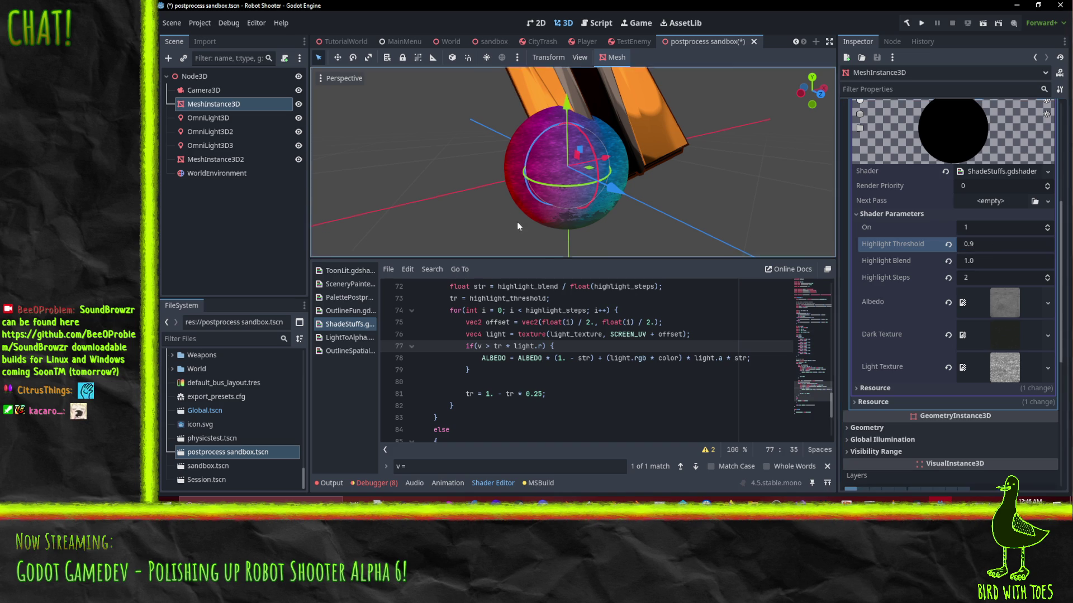
{"action": "mouse_move", "coordinate": [518, 222]}
{"action": "left_mouse_down"}
{"action": "mouse_move", "coordinate": [588, 159]}
{"action": "mouse_move", "coordinate": [643, 140]}
{"action": "left_mouse_up"}
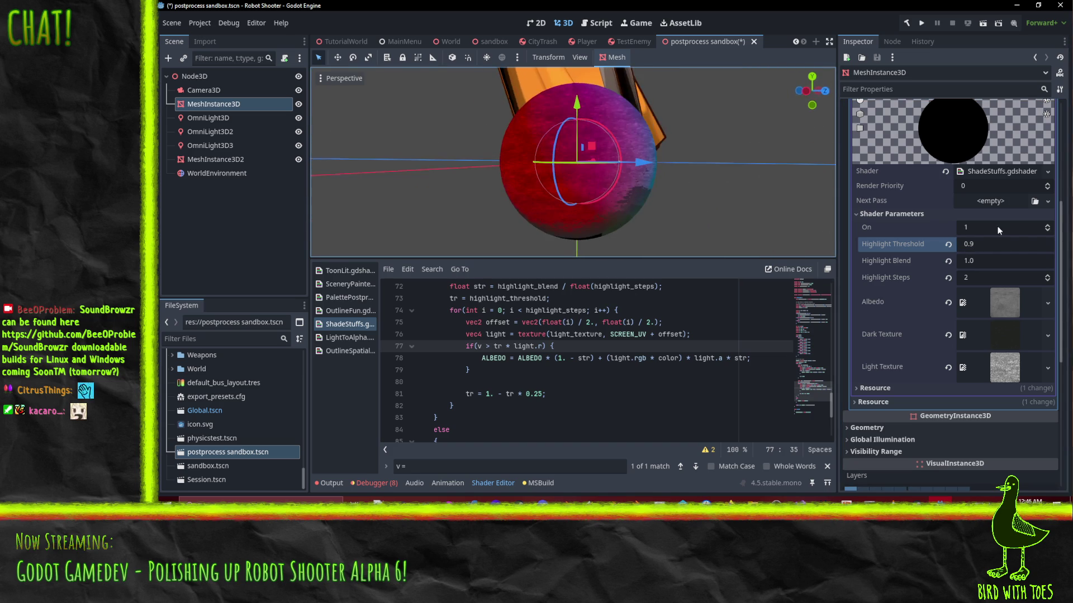
Step: Set Highlight Threshold to 2.0, then reset it to the default 0.5
{"action": "left_click", "coordinate": [987, 246]}
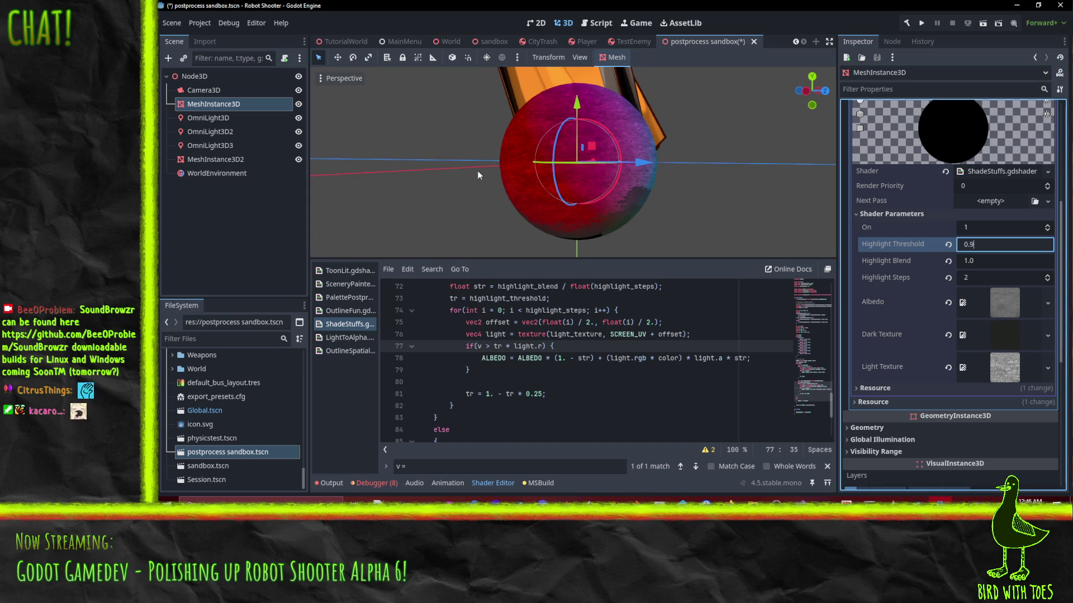
{"action": "mouse_move", "coordinate": [477, 169]}
{"action": "left_mouse_down"}
{"action": "mouse_move", "coordinate": [374, 97]}
{"action": "mouse_move", "coordinate": [363, 146]}
{"action": "mouse_move", "coordinate": [376, 186]}
{"action": "mouse_move", "coordinate": [499, 210]}
{"action": "mouse_move", "coordinate": [440, 198]}
{"action": "left_mouse_up"}
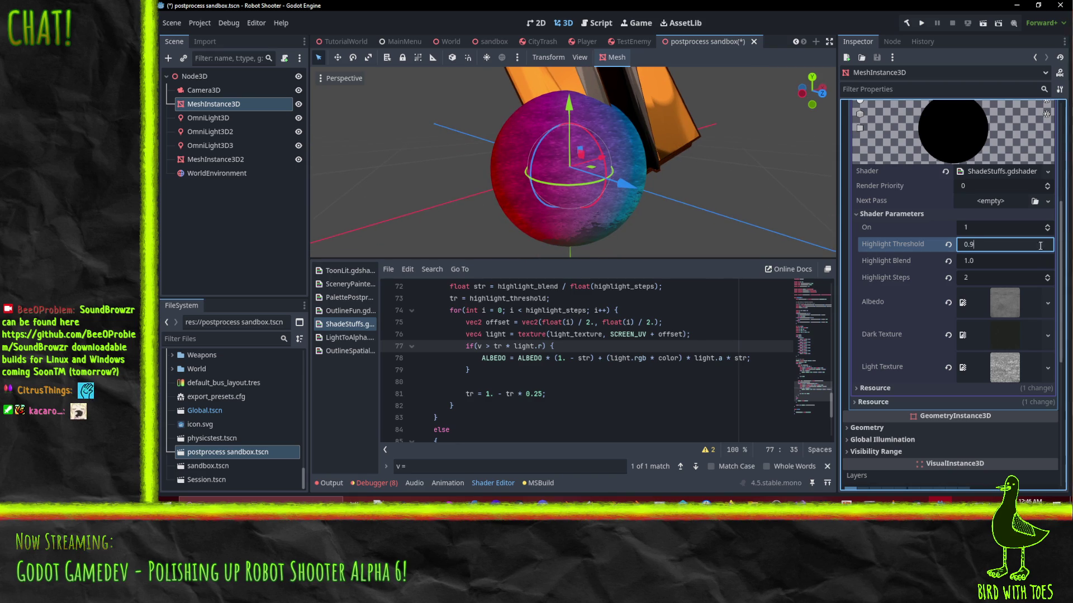
{"action": "left_click_drag", "start_coordinate": [978, 244], "coordinate": [951, 244]}
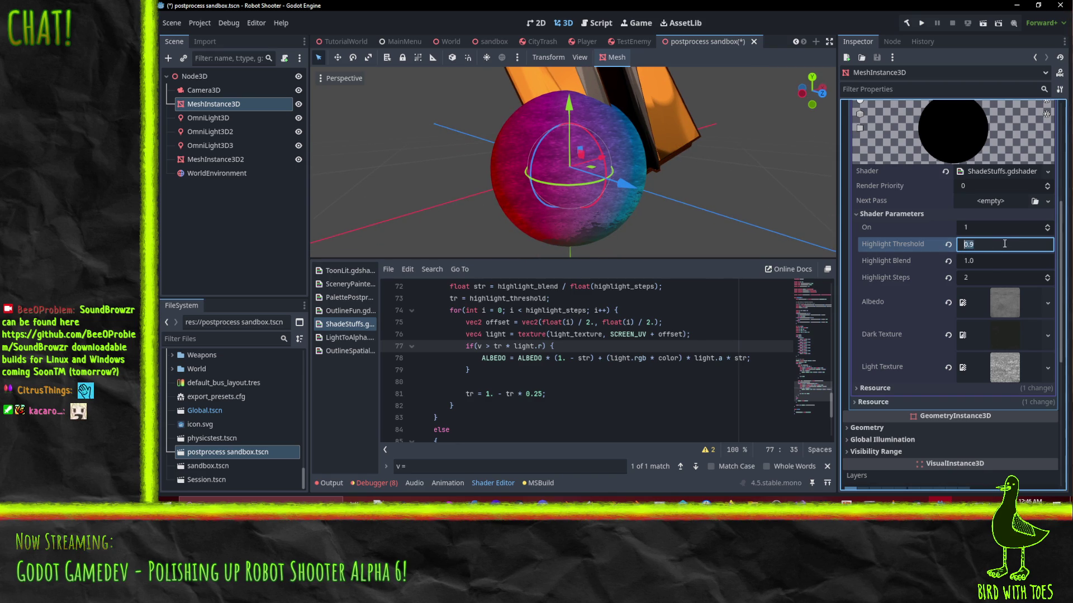
{"action": "type", "text": "2"}
{"action": "key", "text": "Return"}
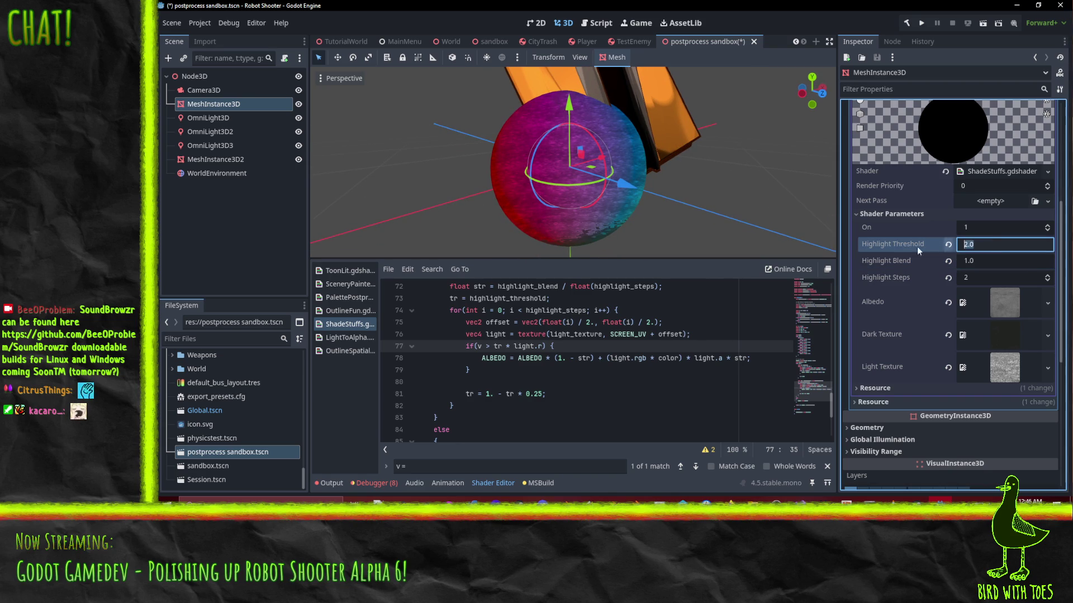
{"action": "mouse_move", "coordinate": [614, 207]}
{"action": "left_mouse_down"}
{"action": "mouse_move", "coordinate": [564, 203]}
{"action": "mouse_move", "coordinate": [526, 218]}
{"action": "left_mouse_up"}
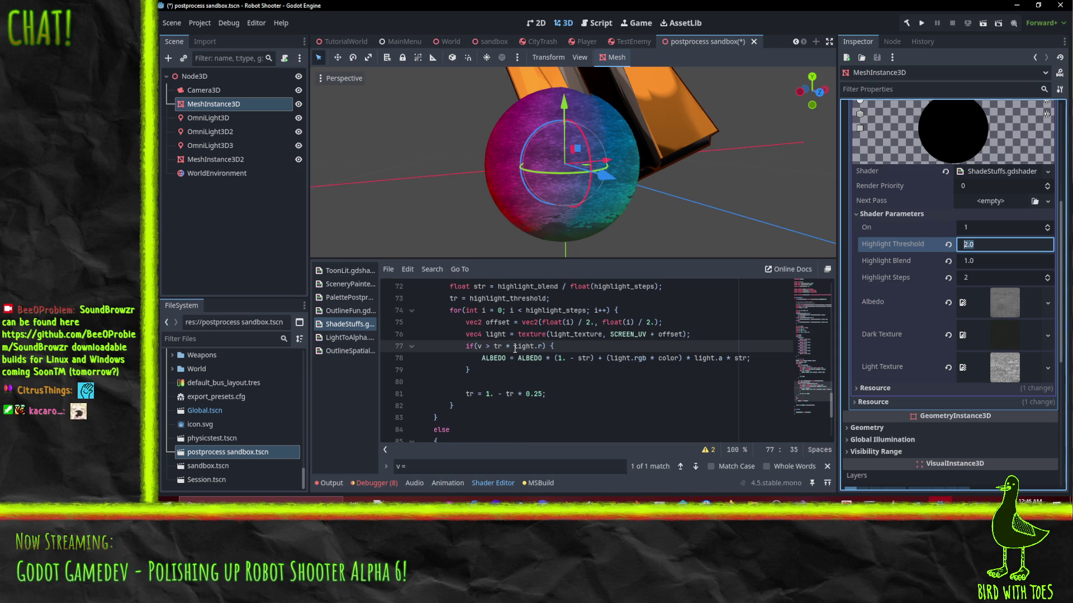
{"action": "left_click", "coordinate": [972, 245]}
{"action": "left_click", "coordinate": [947, 246]}
{"action": "left_click", "coordinate": [994, 247]}
{"action": "type", "text": "0.75"}
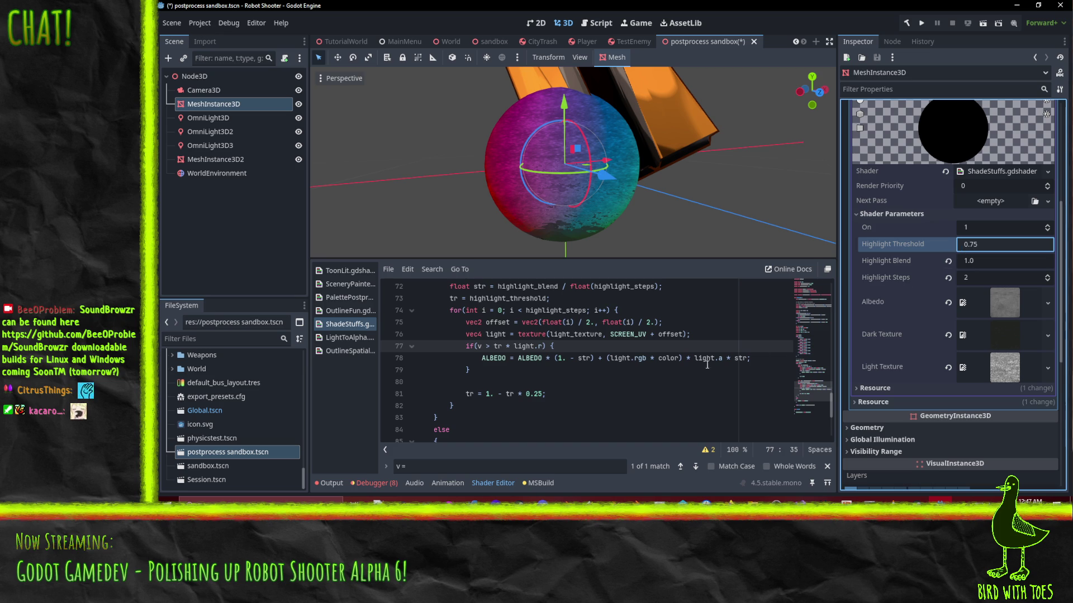
Step: Drop '* light.r' from the if condition and multiply str and light.a by light.r on line 78
{"action": "left_click_drag", "start_coordinate": [503, 346], "coordinate": [545, 347]}
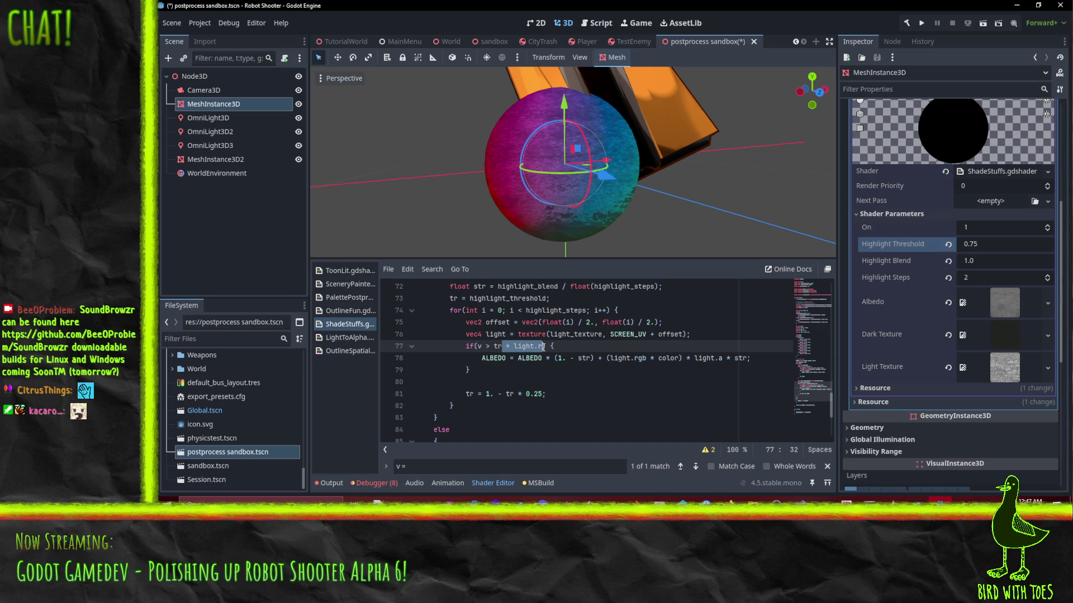
{"action": "key", "text": "BackSpace"}
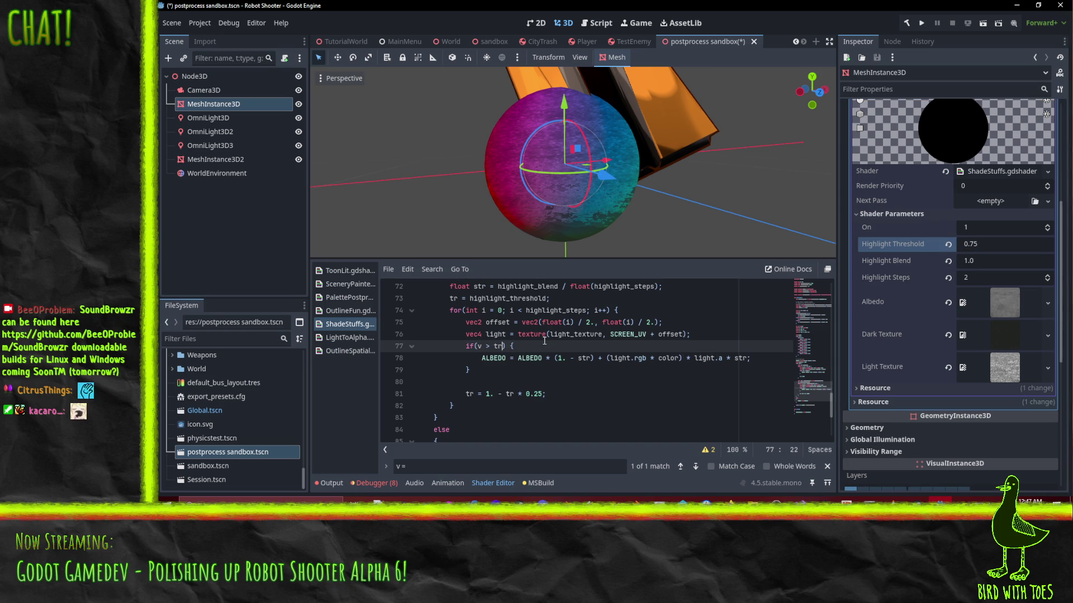
{"action": "key", "text": "Down"}
{"action": "key", "text": "Right"}
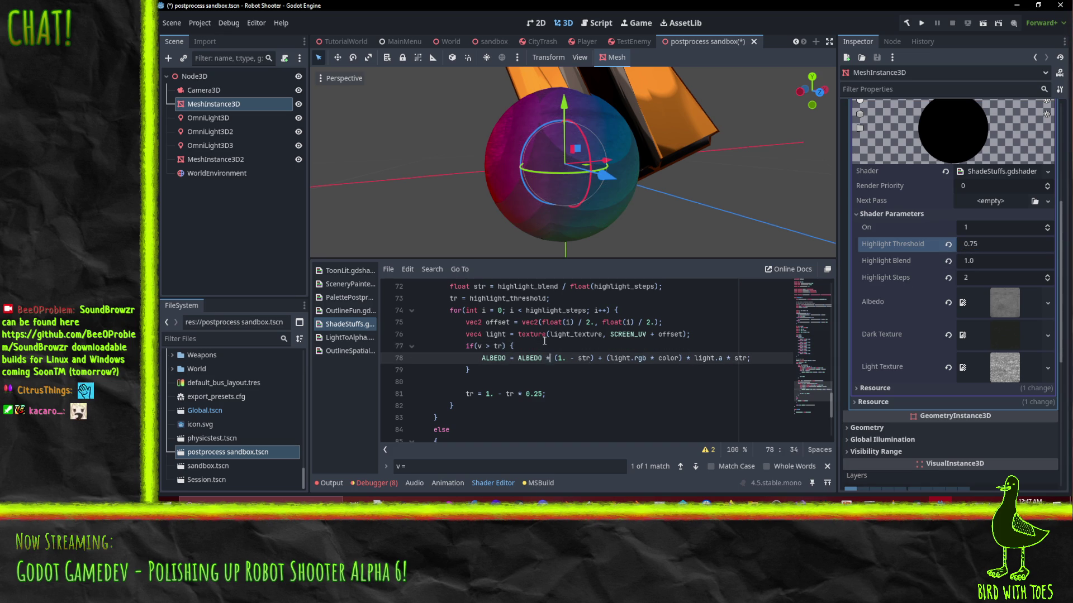
{"action": "key", "text": "Right"}
{"action": "key", "text": "Right"}
{"action": "key", "text": "Right"}
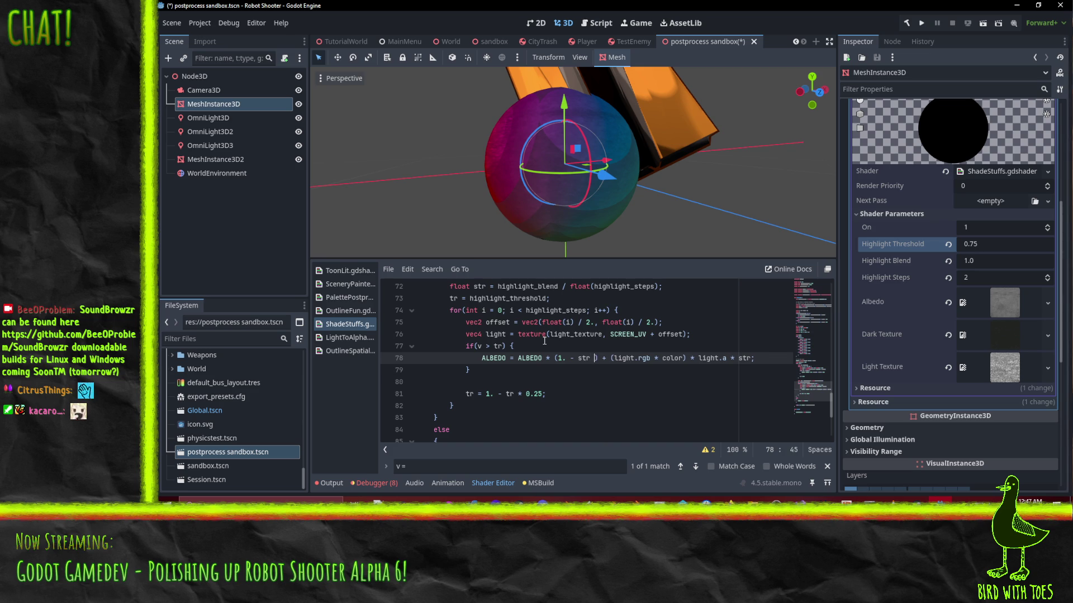
{"action": "type", "text": "* light.r"}
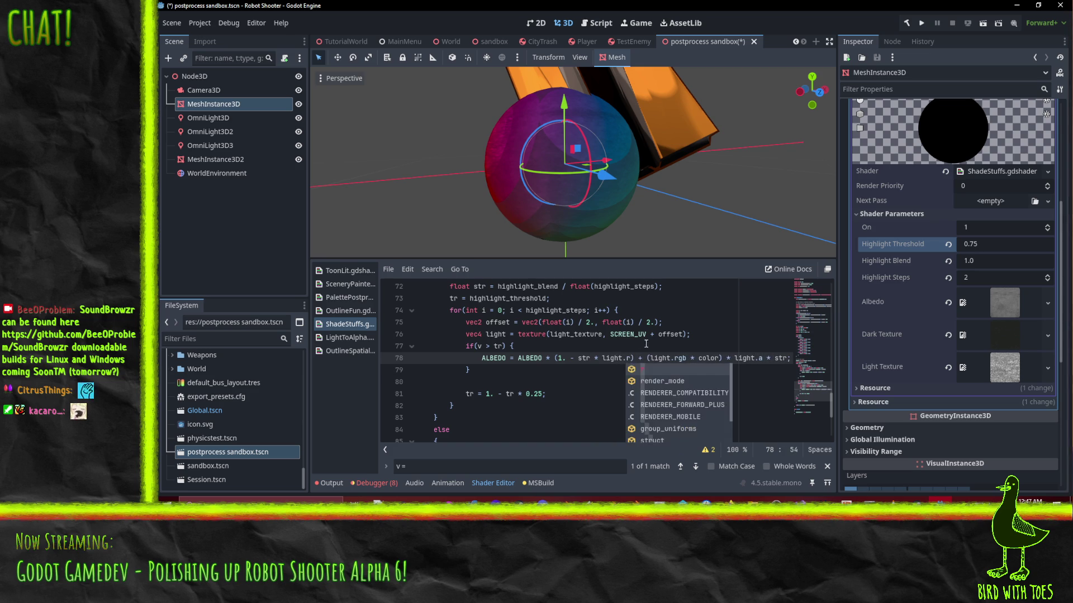
{"action": "key", "text": "Right"}
{"action": "key", "text": "Right"}
{"action": "key", "text": "Right"}
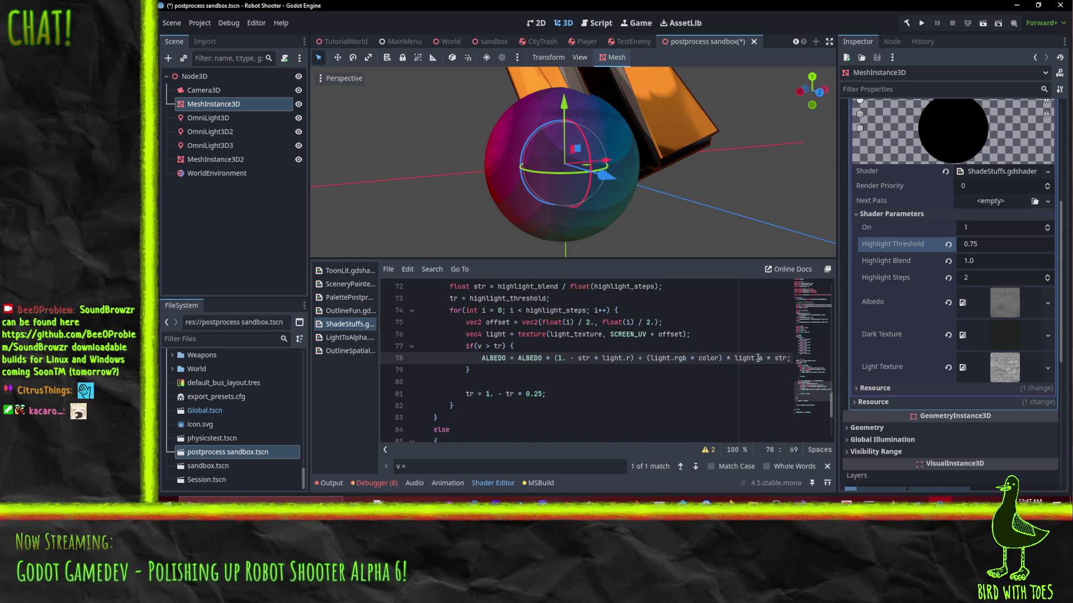
{"action": "left_click", "coordinate": [758, 358]}
{"action": "type", "text": "* li"}
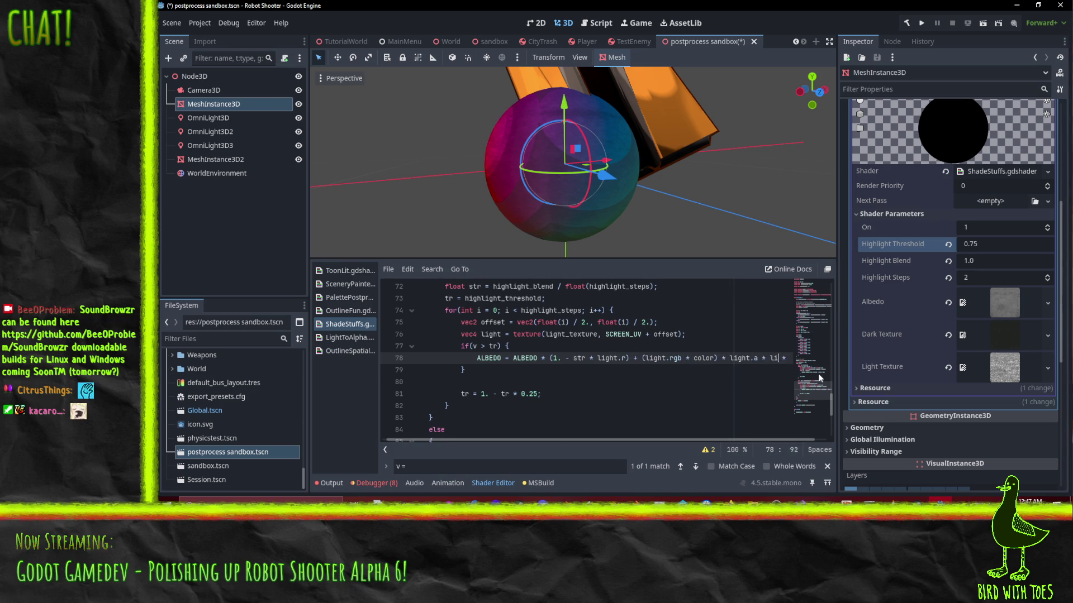
{"action": "type", "text": "ght.r"}
{"action": "left_click", "coordinate": [701, 359]}
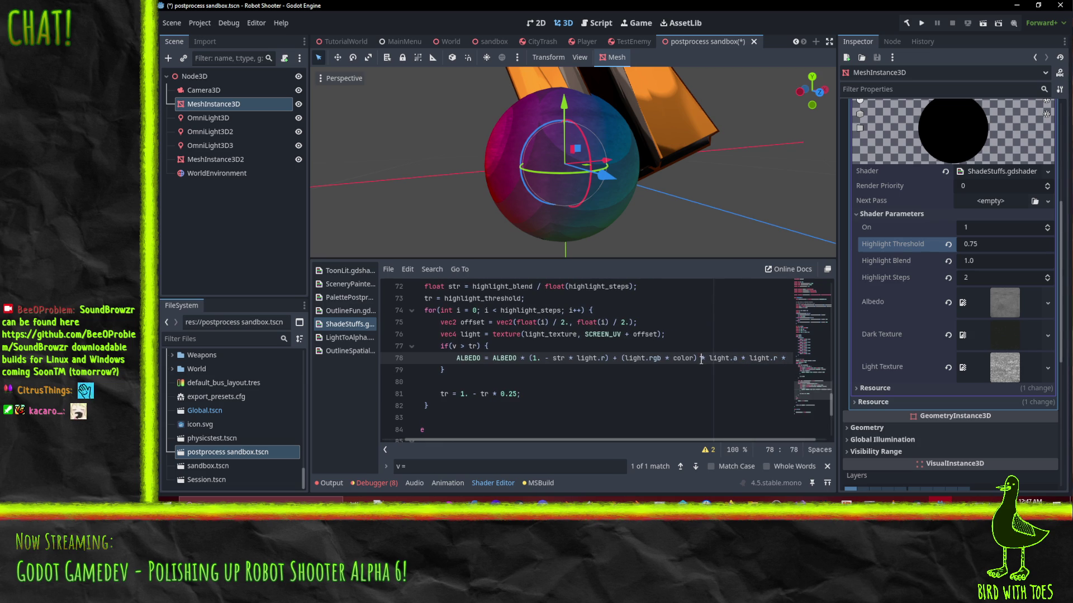
{"action": "key", "text": "Up"}
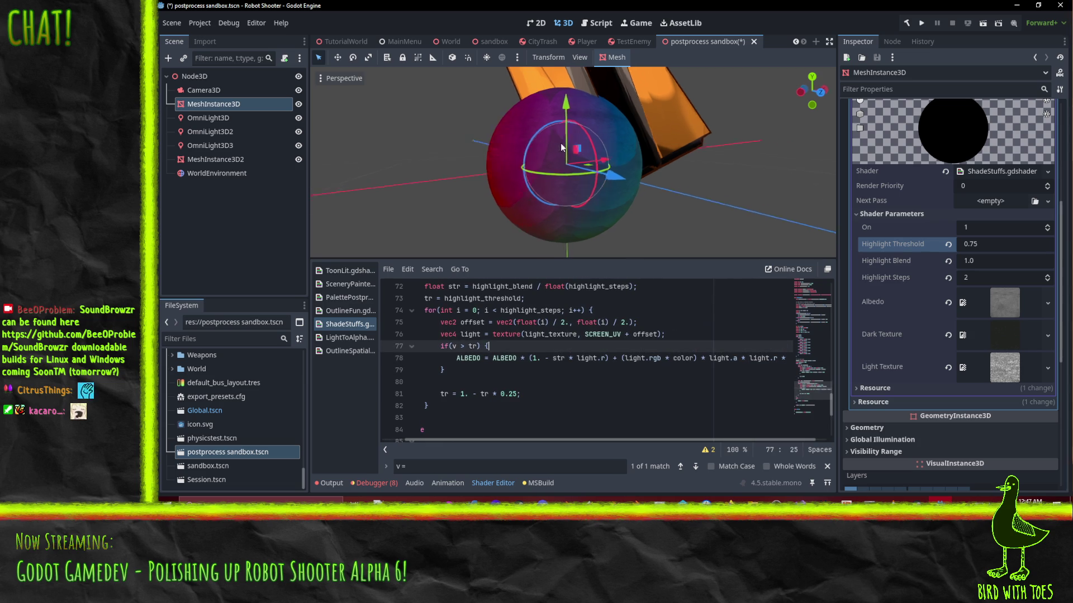
Step: Set Highlight Threshold to 0.5 in the Inspector
{"action": "left_click", "coordinate": [1018, 247]}
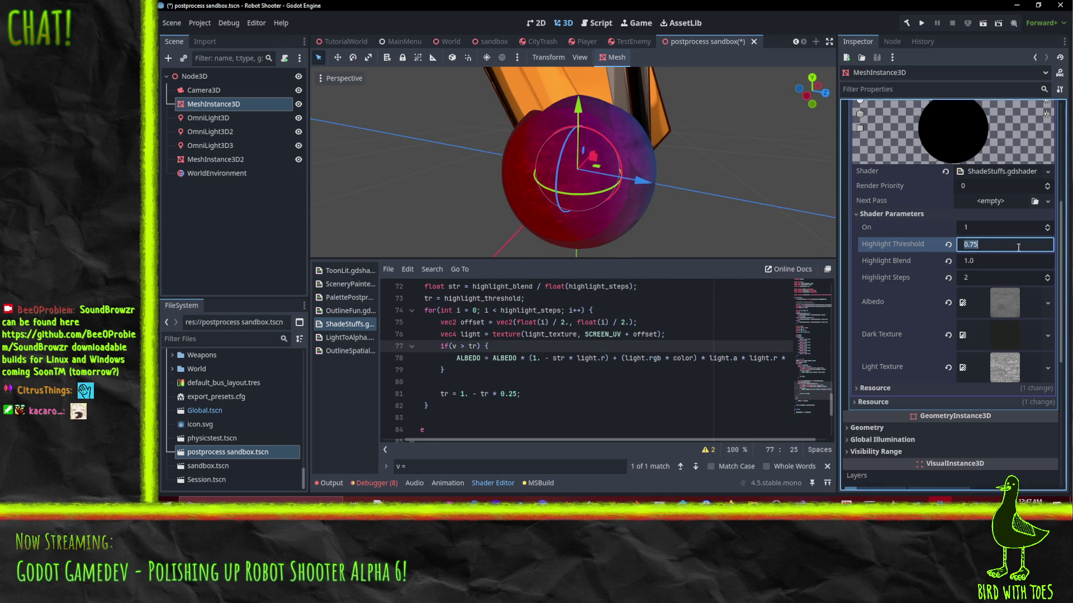
{"action": "type", "text": "0.5"}
{"action": "key", "text": "Return"}
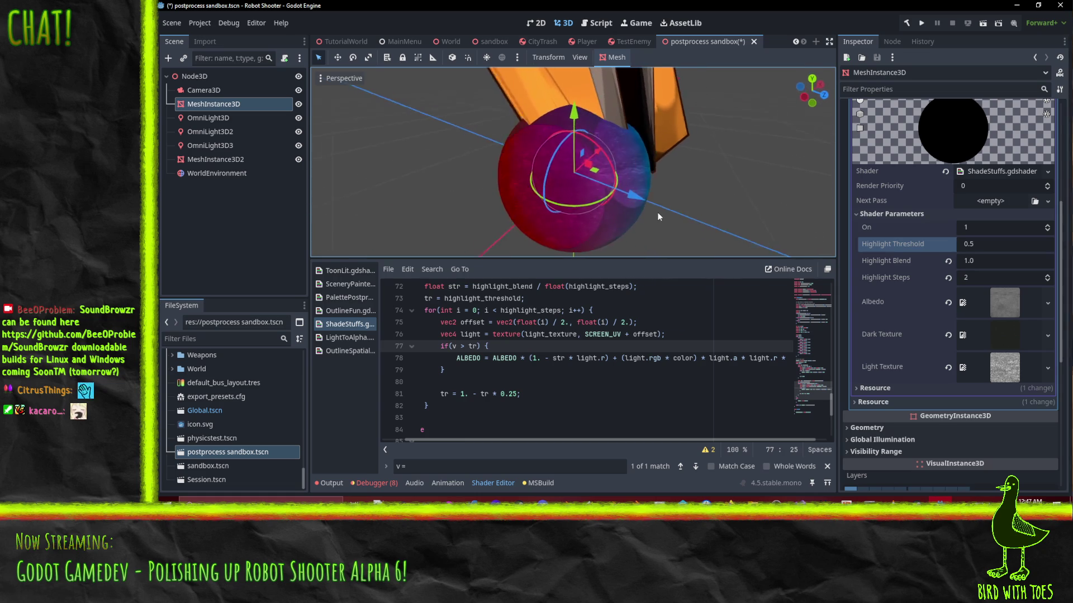
{"action": "scroll", "coordinate": [599, 215], "scroll_direction": "up", "scroll_amount": 3}
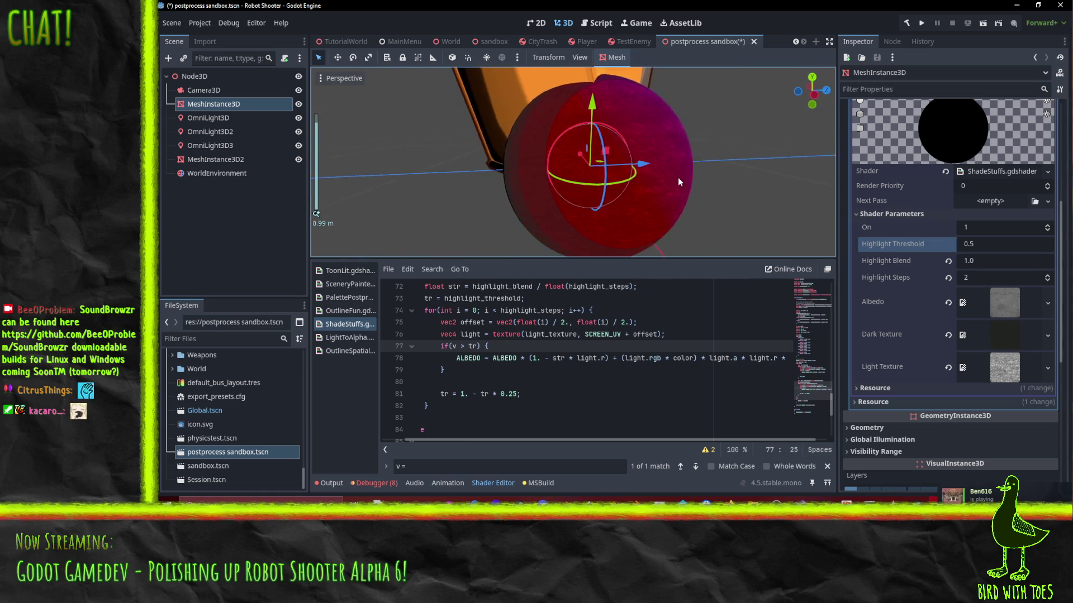
{"action": "scroll", "coordinate": [678, 182], "scroll_direction": "up", "scroll_amount": 2}
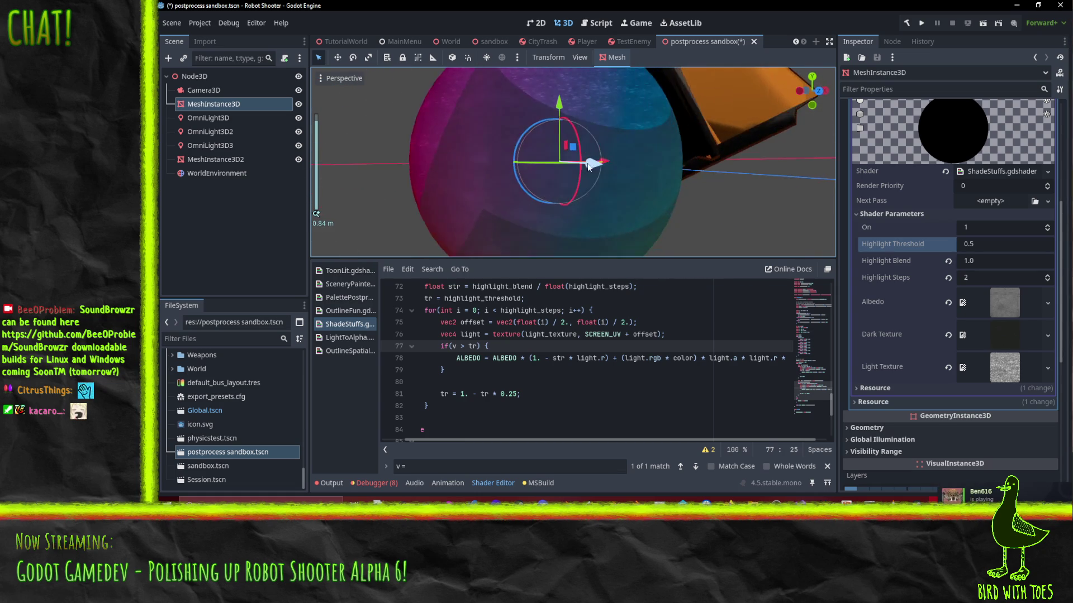
{"action": "mouse_move", "coordinate": [588, 166]}
{"action": "left_mouse_down"}
{"action": "mouse_move", "coordinate": [618, 184]}
{"action": "mouse_move", "coordinate": [604, 190]}
{"action": "mouse_move", "coordinate": [657, 205]}
{"action": "mouse_move", "coordinate": [672, 206]}
{"action": "mouse_move", "coordinate": [698, 178]}
{"action": "mouse_move", "coordinate": [666, 195]}
{"action": "mouse_move", "coordinate": [636, 193]}
{"action": "left_mouse_up"}
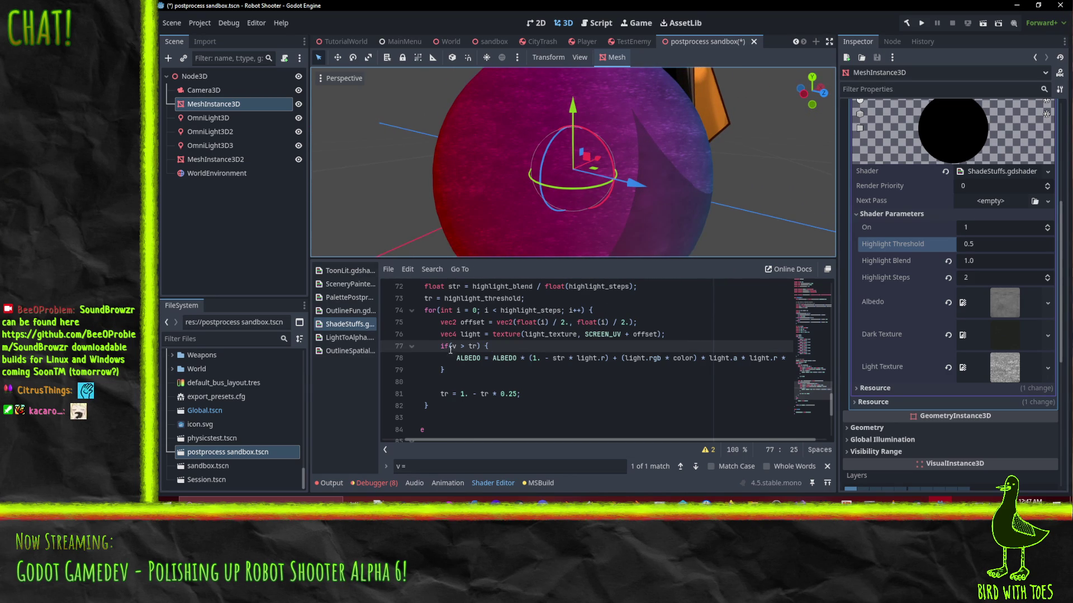
{"action": "left_click", "coordinate": [479, 346]}
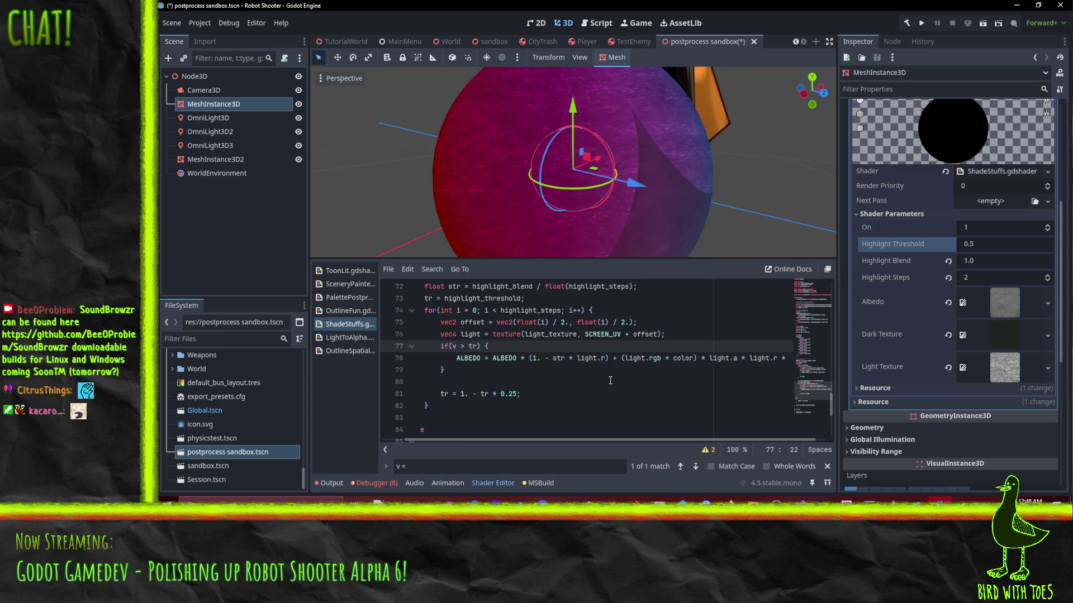
Step: Delete both '* light.r' factors from line 78 and check the new shading
{"action": "left_click_drag", "start_coordinate": [566, 358], "coordinate": [606, 361]}
{"action": "type", "text": ")"}
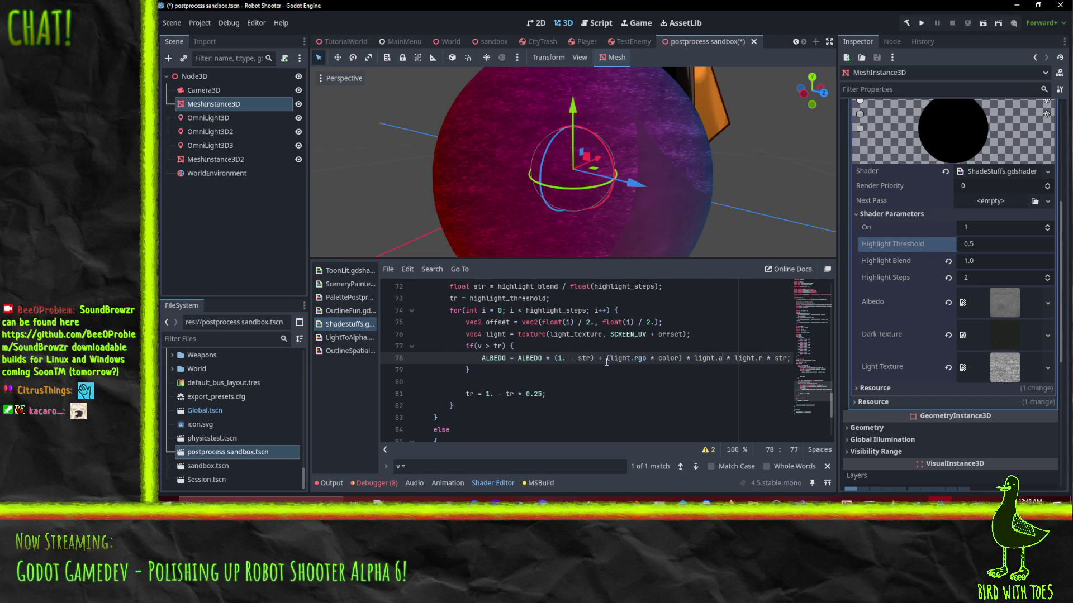
{"action": "key", "text": "Right"}
{"action": "key", "text": "Right"}
{"action": "key", "text": "Right"}
{"action": "key", "text": "shift+Right"}
{"action": "key", "text": "shift+Right"}
{"action": "key", "text": "shift+Right"}
{"action": "key", "text": "BackSpace"}
{"action": "key", "text": "Up"}
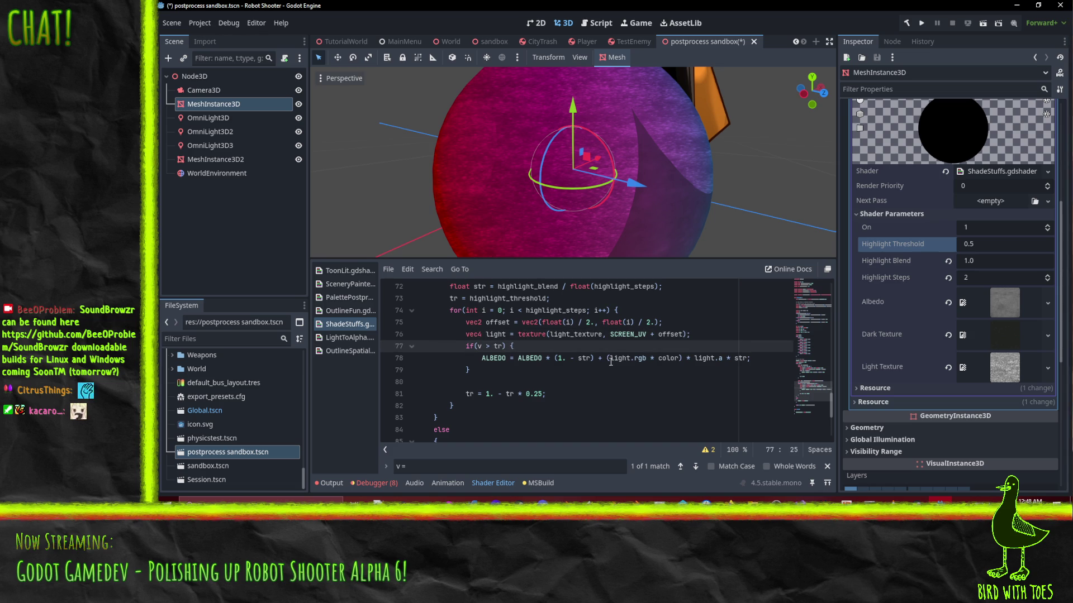
{"action": "left_click_drag", "start_coordinate": [531, 234], "coordinate": [614, 241]}
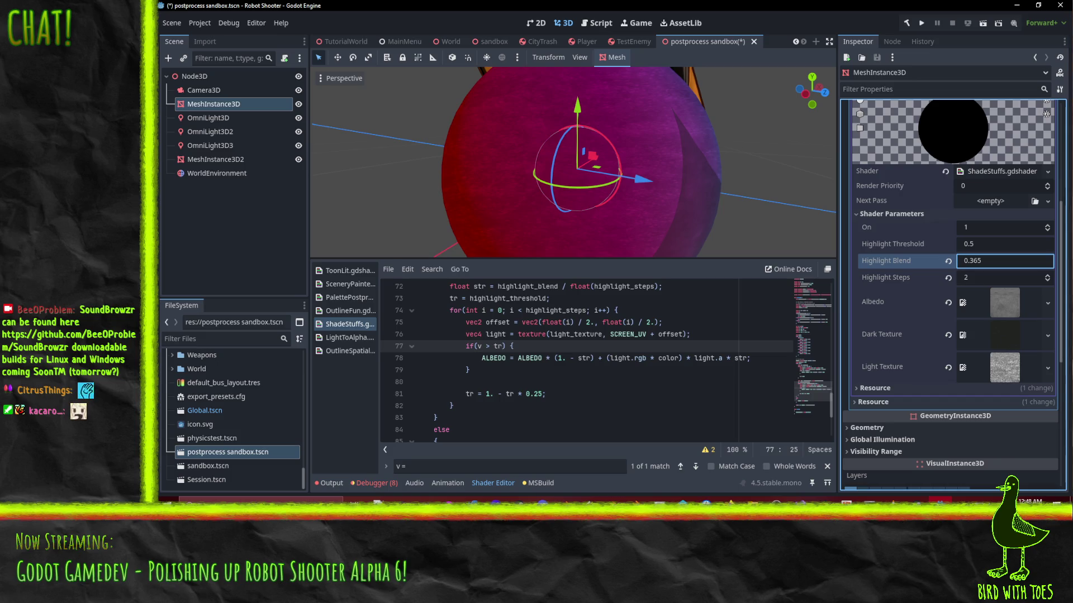
Step: Try Highlight Blend at 0.25 and higher values, then reset it to 1.0
{"action": "left_click_drag", "start_coordinate": [1000, 260], "coordinate": [984, 260]}
{"action": "type", "text": "0.25"}
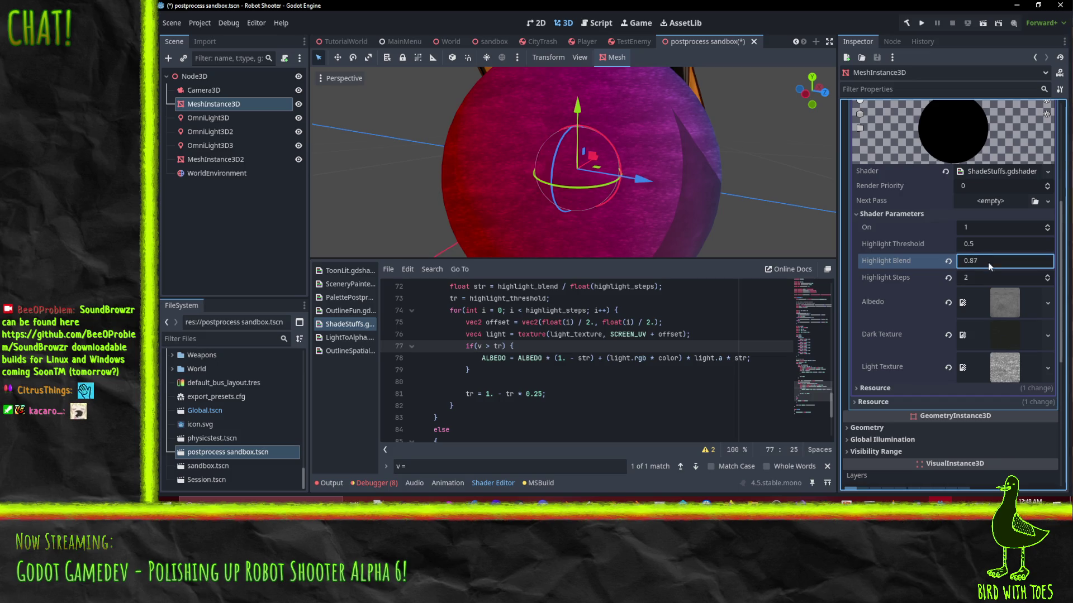
{"action": "key", "text": "Return"}
{"action": "mouse_move", "coordinate": [670, 240]}
{"action": "left_mouse_down"}
{"action": "mouse_move", "coordinate": [624, 189]}
{"action": "mouse_move", "coordinate": [693, 193]}
{"action": "mouse_move", "coordinate": [666, 194]}
{"action": "mouse_move", "coordinate": [676, 196]}
{"action": "left_mouse_up"}
{"action": "scroll", "coordinate": [635, 189], "scroll_direction": "up", "scroll_amount": 3}
{"action": "mouse_move", "coordinate": [967, 260]}
{"action": "left_mouse_down"}
{"action": "mouse_move", "coordinate": [1011, 262]}
{"action": "mouse_move", "coordinate": [991, 263]}
{"action": "left_mouse_up"}
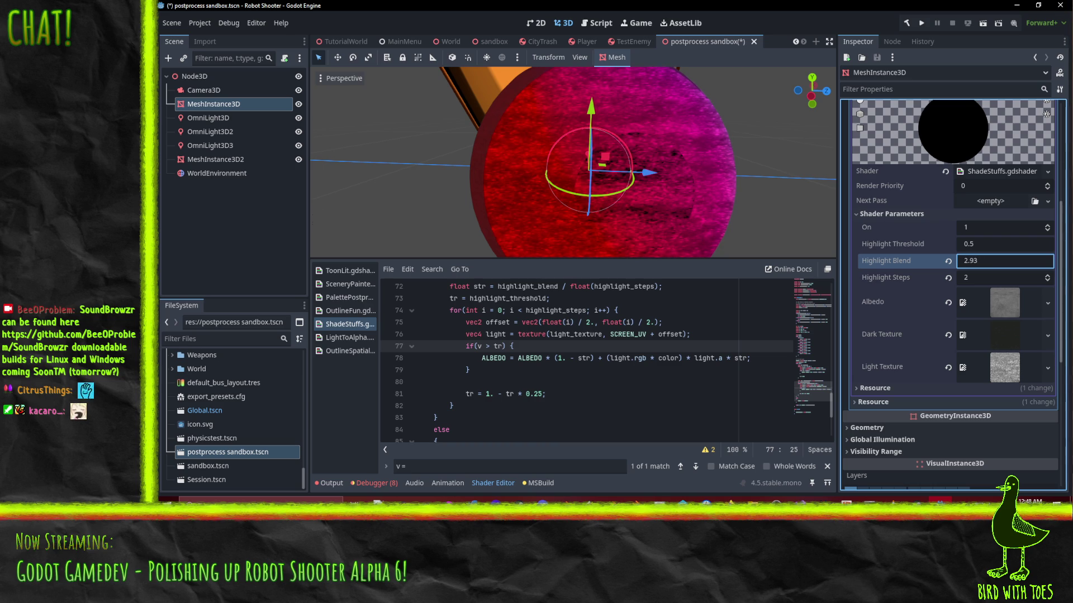
{"action": "left_click", "coordinate": [991, 263]}
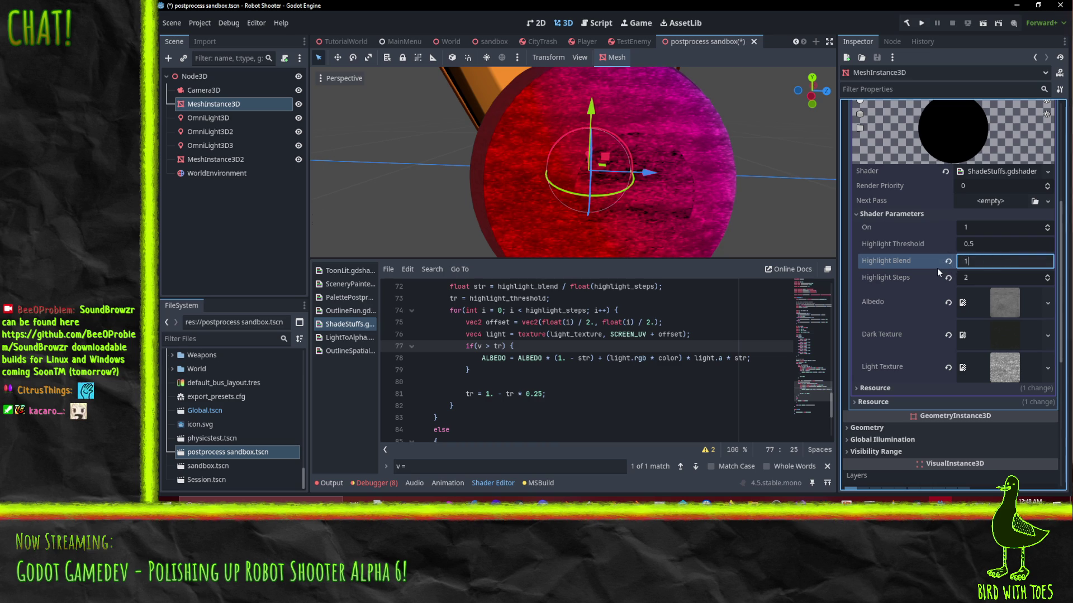
{"action": "type", "text": "1"}
{"action": "key", "text": "Return"}
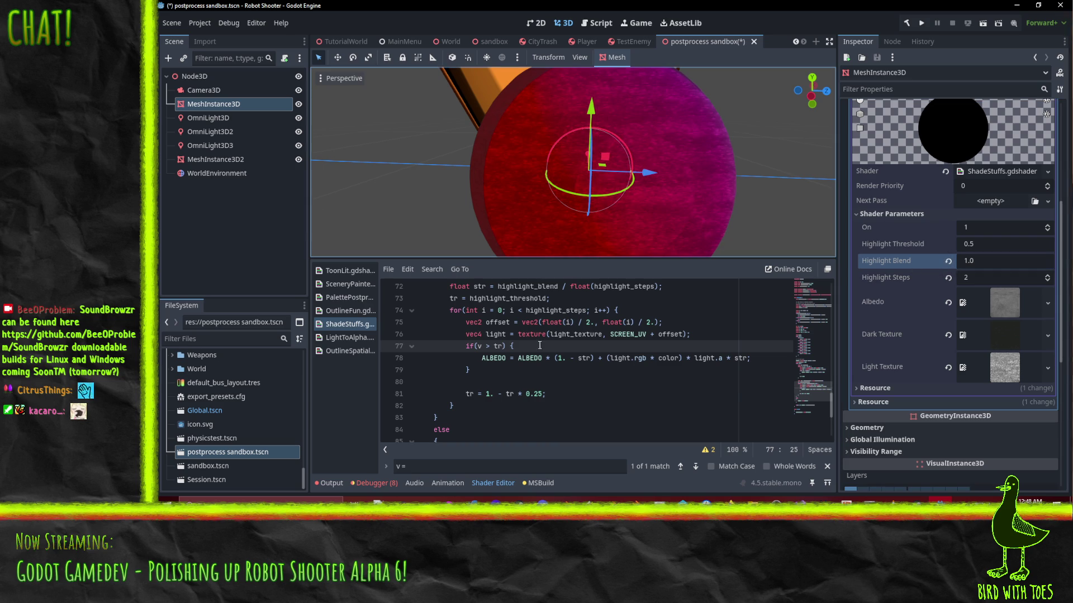
{"action": "scroll", "coordinate": [540, 345], "scroll_direction": "up", "scroll_amount": 1}
{"action": "left_click", "coordinate": [553, 334]}
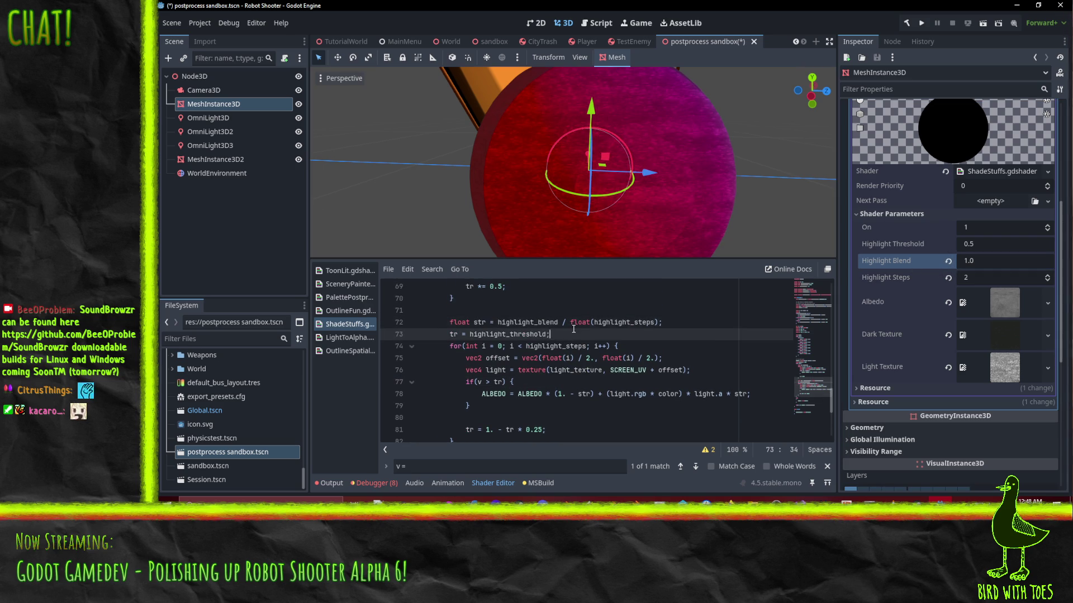
{"action": "double_click", "coordinate": [521, 323]}
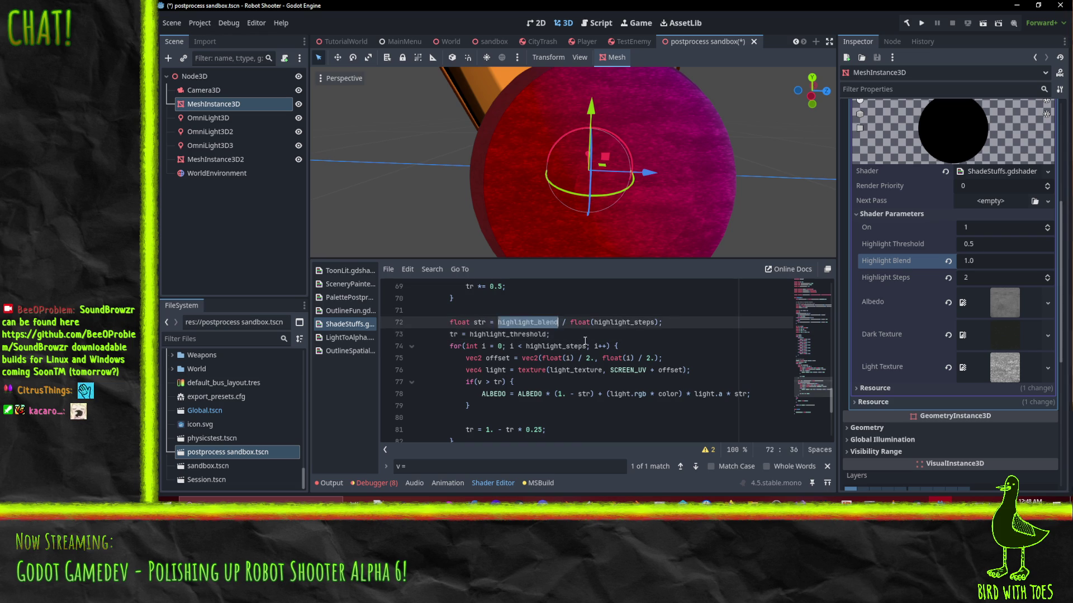
{"action": "scroll", "coordinate": [503, 335], "scroll_direction": "down", "scroll_amount": 1}
{"action": "scroll", "coordinate": [498, 340], "scroll_direction": "up", "scroll_amount": 1}
{"action": "scroll", "coordinate": [495, 341], "scroll_direction": "down", "scroll_amount": 1}
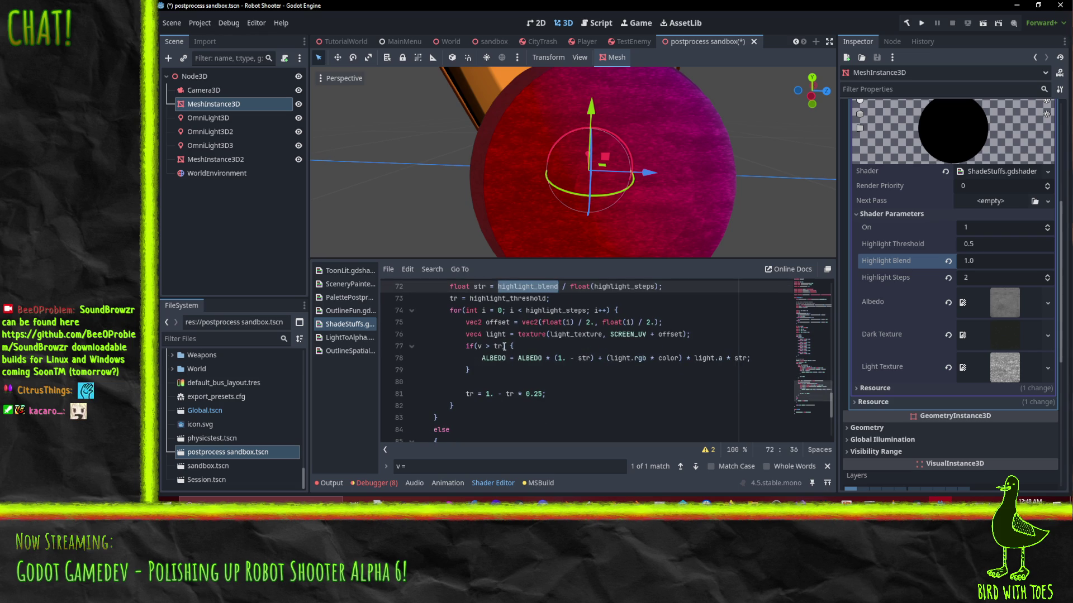
{"action": "left_click", "coordinate": [565, 356]}
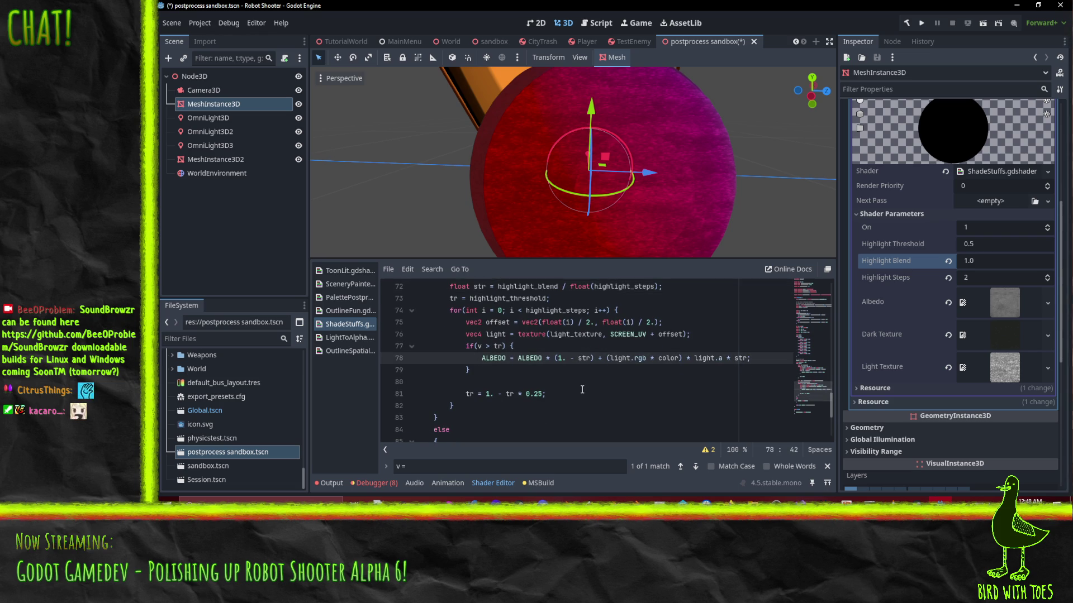
{"action": "scroll", "coordinate": [586, 196], "scroll_direction": "down", "scroll_amount": 2}
{"action": "mouse_move", "coordinate": [586, 196]}
{"action": "left_mouse_down"}
{"action": "mouse_move", "coordinate": [599, 180]}
{"action": "mouse_move", "coordinate": [532, 150]}
{"action": "mouse_move", "coordinate": [501, 181]}
{"action": "mouse_move", "coordinate": [617, 206]}
{"action": "mouse_move", "coordinate": [699, 206]}
{"action": "left_mouse_up"}
{"action": "scroll", "coordinate": [698, 205], "scroll_direction": "down", "scroll_amount": 1}
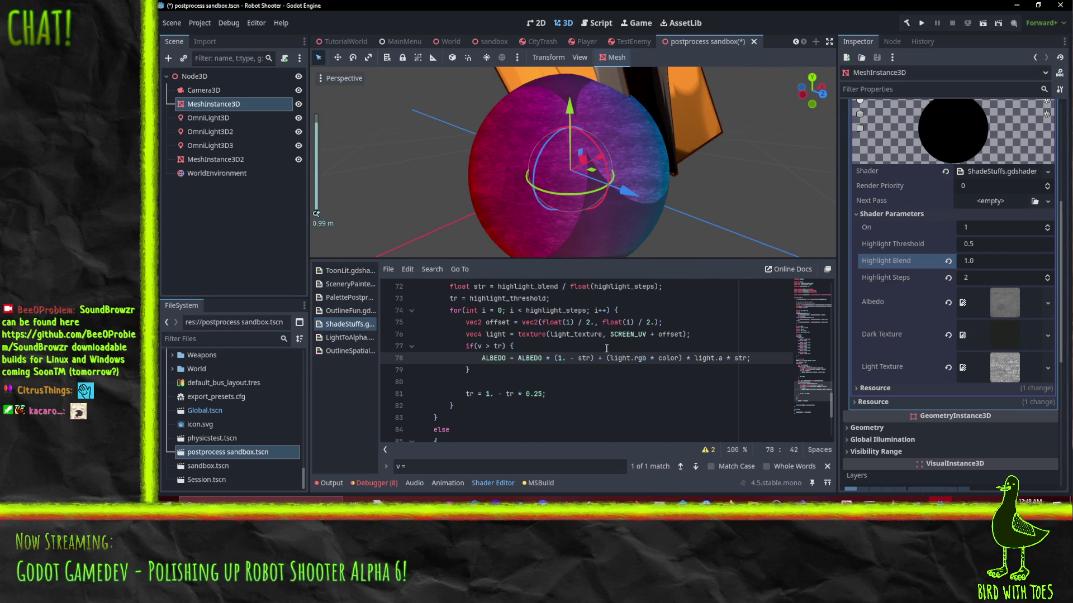
{"action": "left_click", "coordinate": [607, 346]}
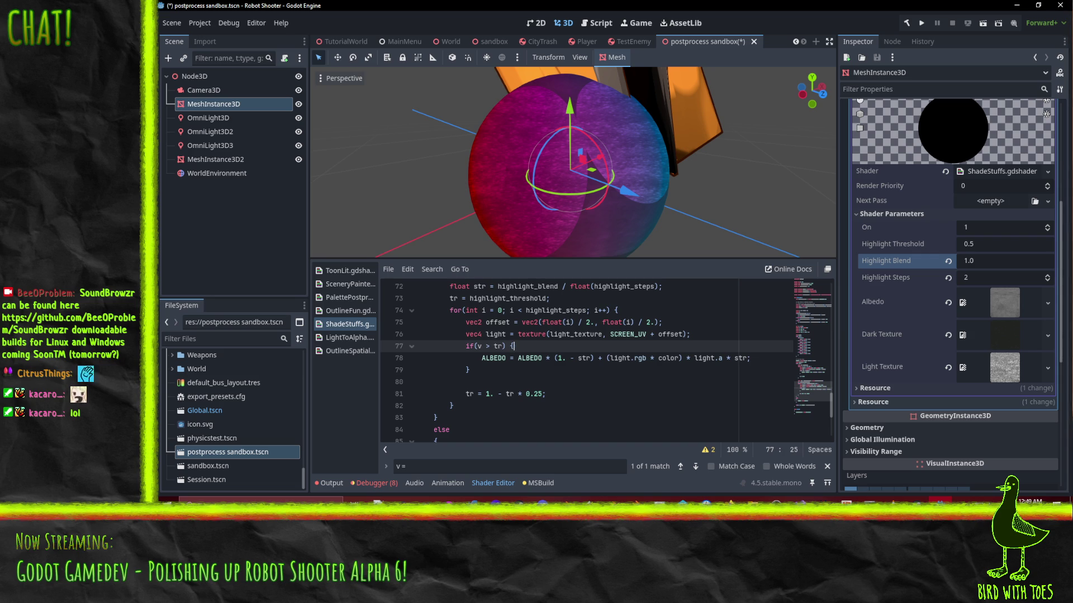
{"action": "scroll", "coordinate": [604, 224], "scroll_direction": "down", "scroll_amount": 3}
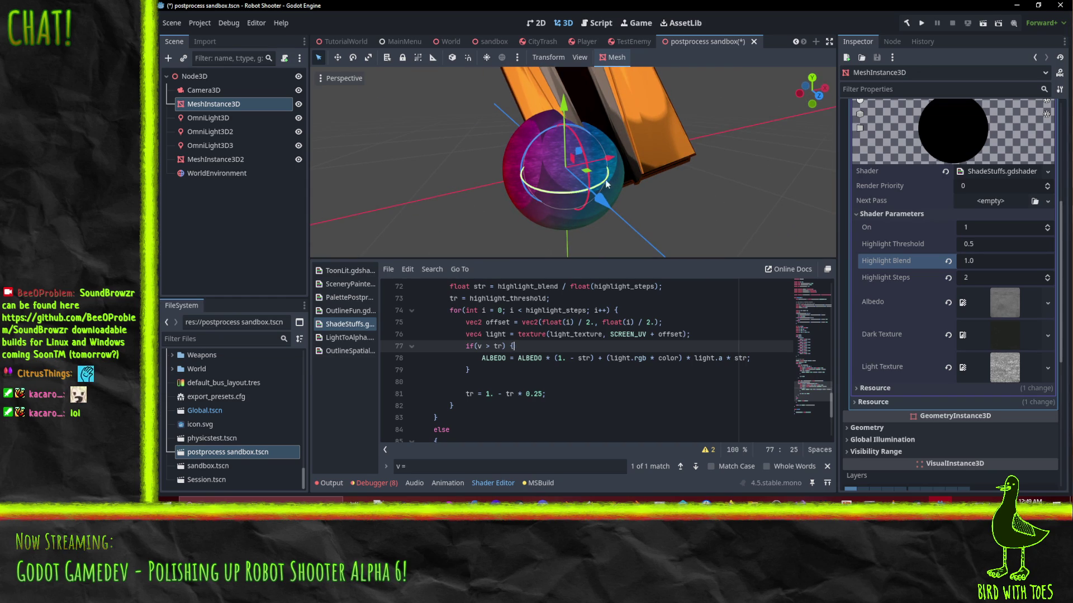
{"action": "scroll", "coordinate": [577, 177], "scroll_direction": "up", "scroll_amount": 2}
{"action": "scroll", "coordinate": [648, 193], "scroll_direction": "up", "scroll_amount": 1}
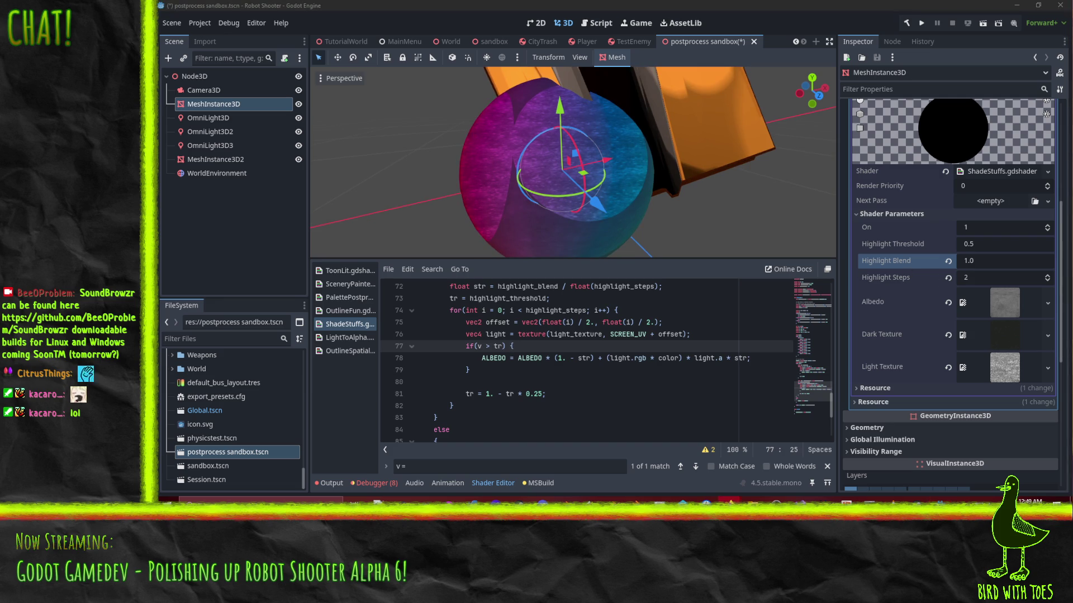
{"action": "key", "text": "alt+Tab"}
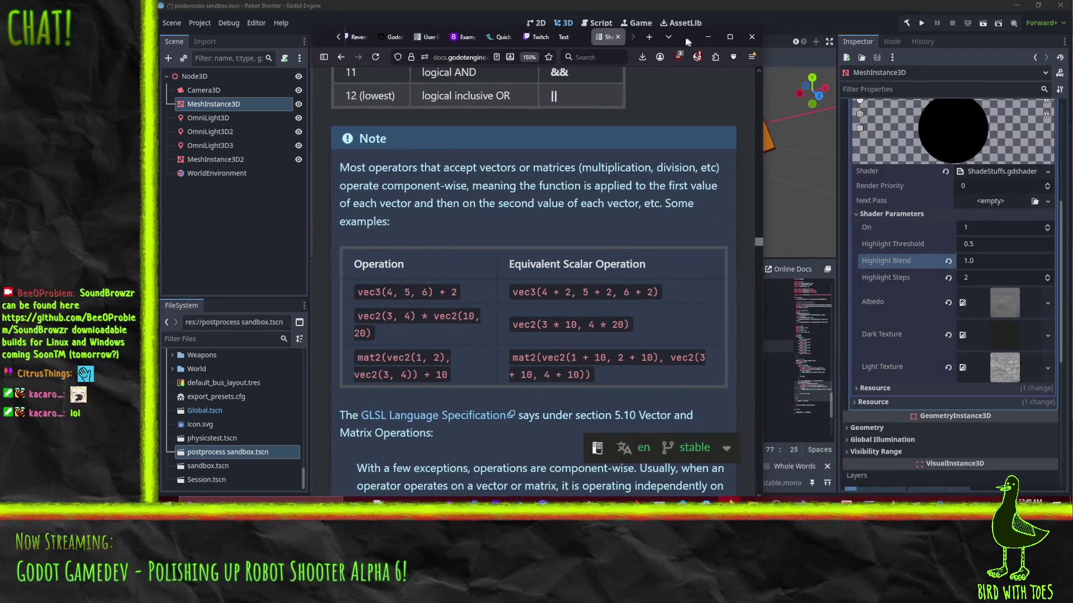
{"action": "left_click_drag", "start_coordinate": [598, 41], "coordinate": [645, 44]}
{"action": "key", "text": "alt+Tab"}
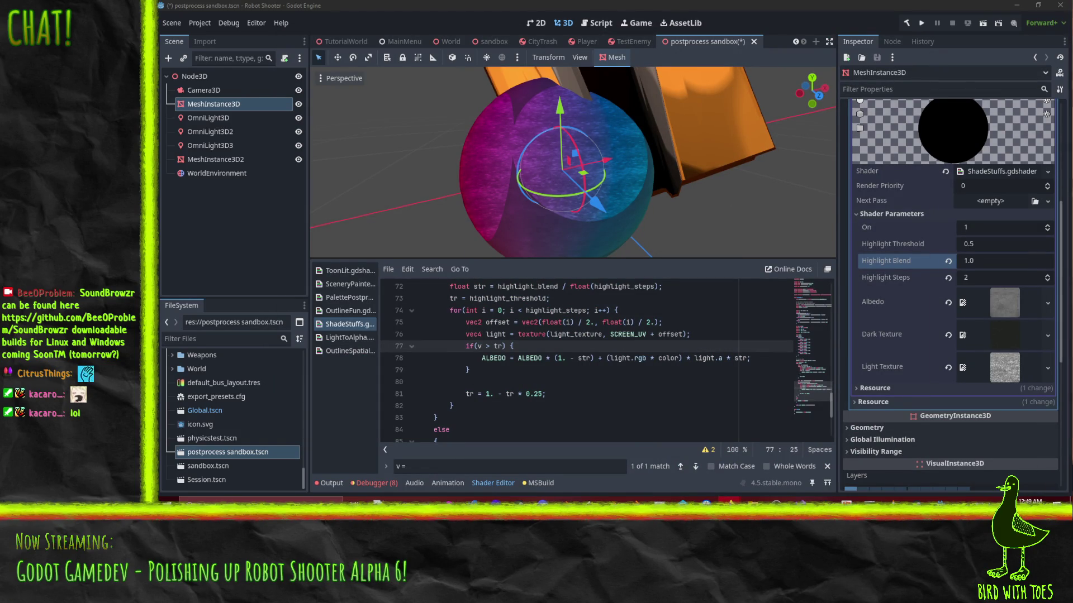
{"action": "mouse_move", "coordinate": [689, 166]}
{"action": "left_mouse_down"}
{"action": "mouse_move", "coordinate": [673, 189]}
{"action": "mouse_move", "coordinate": [693, 194]}
{"action": "left_mouse_up"}
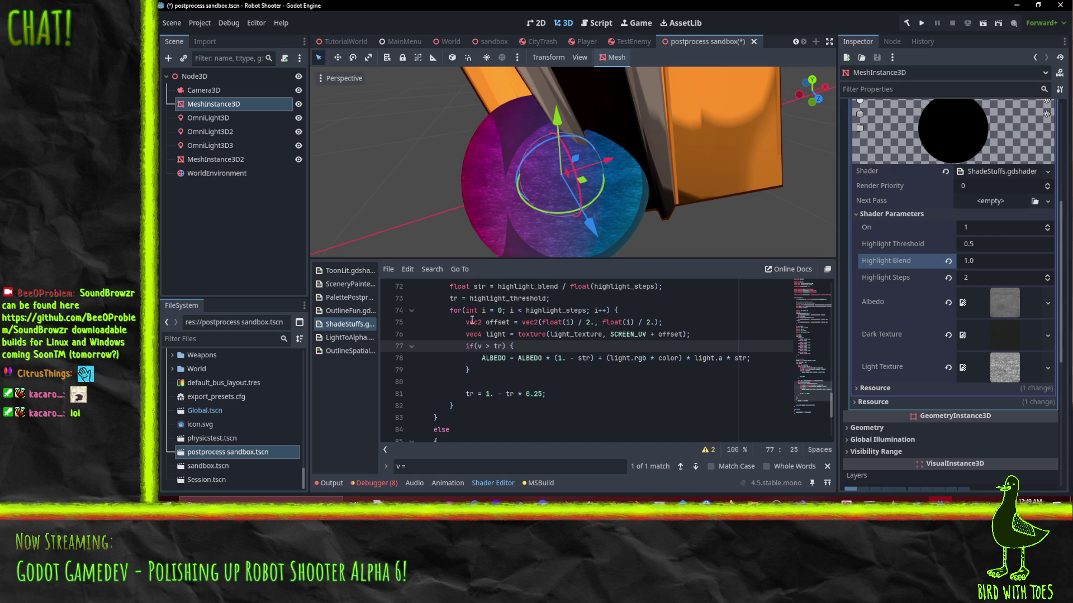
{"action": "left_click", "coordinate": [490, 346]}
{"action": "left_click_drag", "start_coordinate": [491, 346], "coordinate": [503, 347]}
{"action": "left_click", "coordinate": [507, 346]}
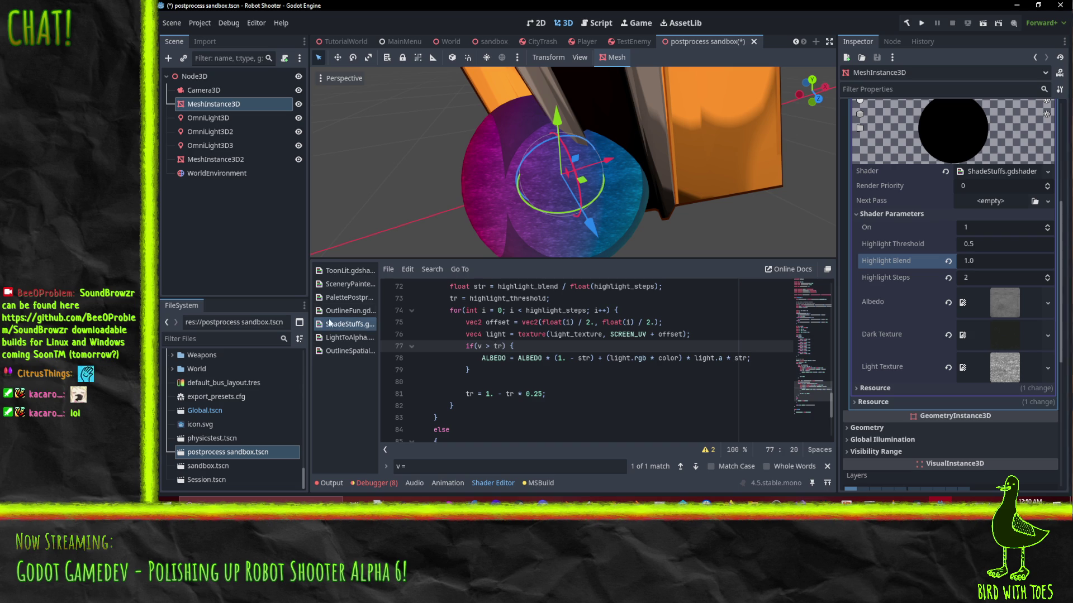
{"action": "key", "text": "Right"}
{"action": "key", "text": "Right"}
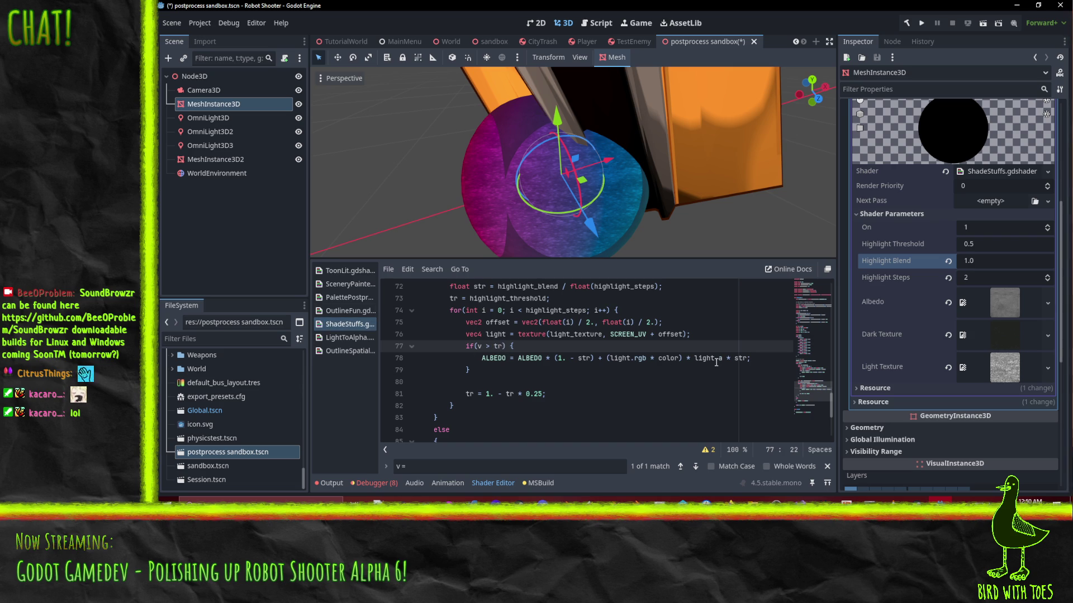
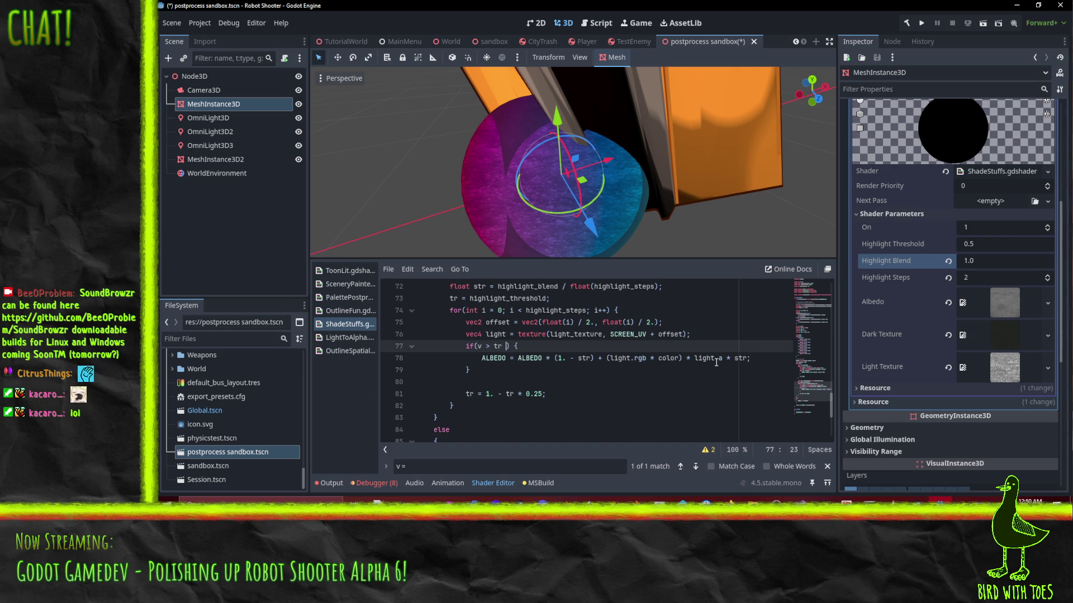
Step: Tidy line 77 to if(v > tr), trying then removing a light.r factor there
{"action": "key", "text": "BackSpace"}
{"action": "left_click", "coordinate": [591, 358]}
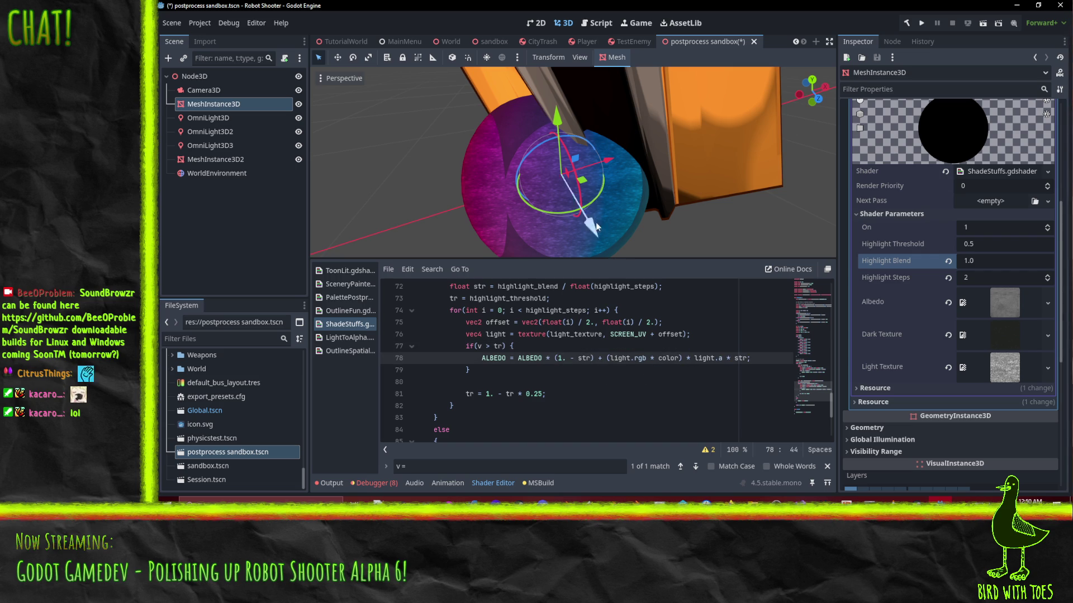
{"action": "scroll", "coordinate": [626, 151], "scroll_direction": "up", "scroll_amount": 5}
{"action": "left_click_drag", "start_coordinate": [625, 151], "coordinate": [636, 164]}
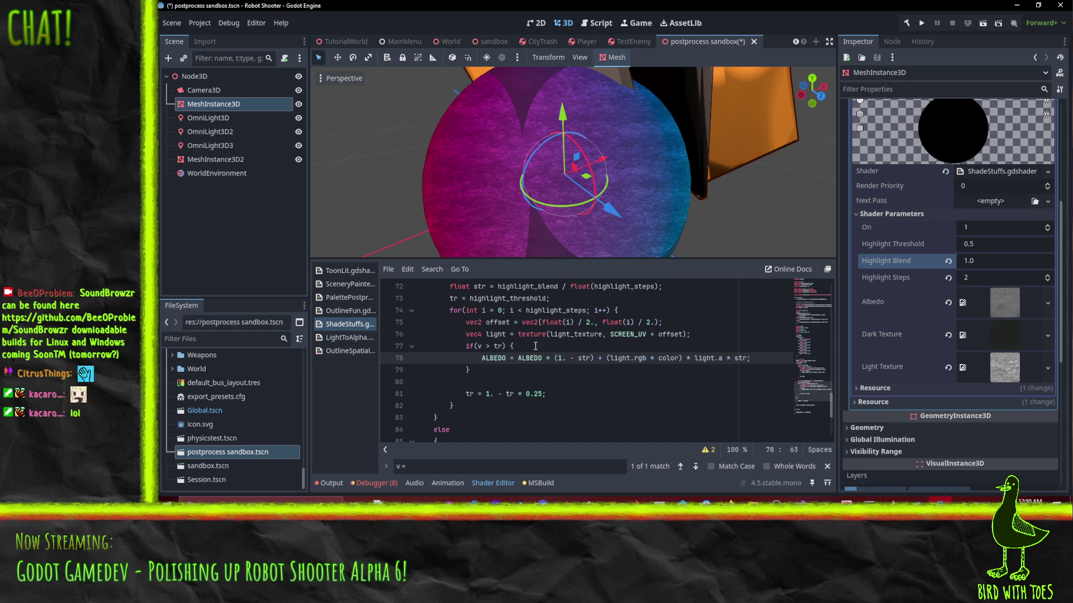
{"action": "left_click", "coordinate": [504, 347]}
{"action": "type", "text": "* li"}
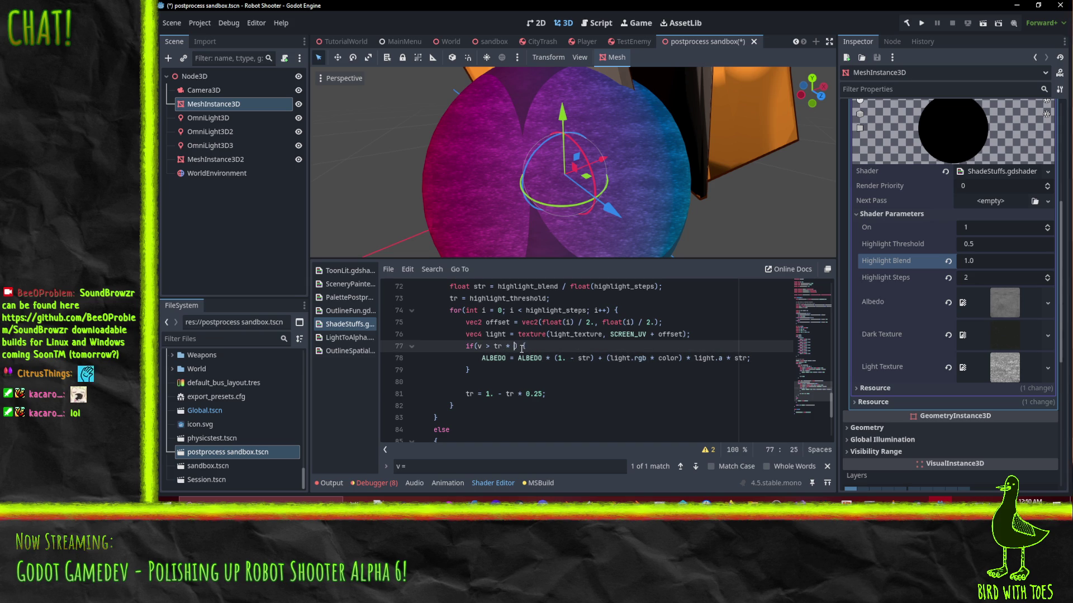
{"action": "type", "text": "ght.r)"}
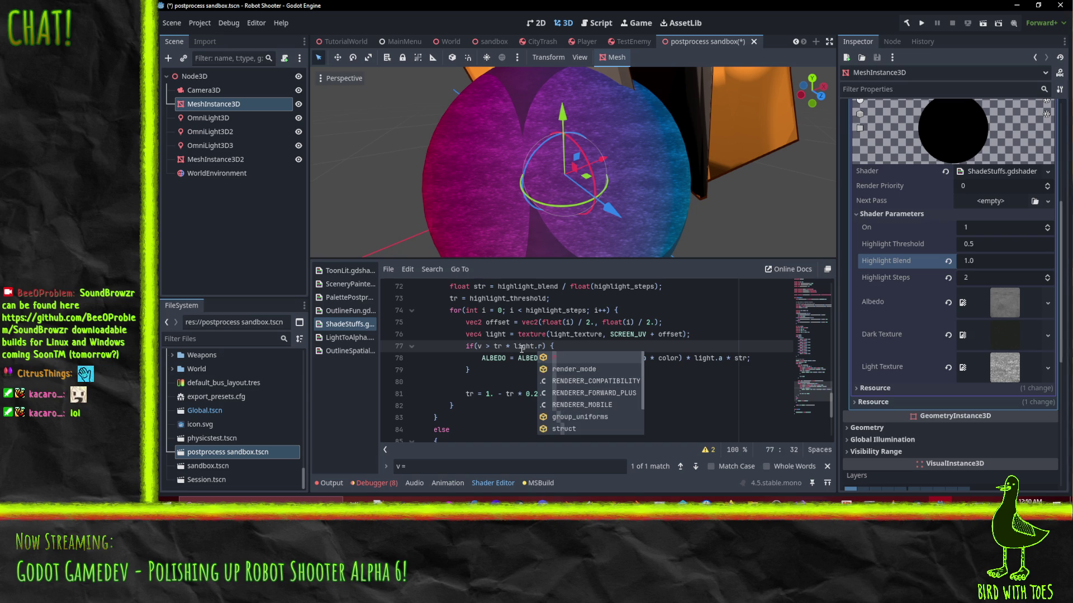
{"action": "left_click", "coordinate": [518, 338]}
{"action": "scroll", "coordinate": [544, 176], "scroll_direction": "down", "scroll_amount": 3}
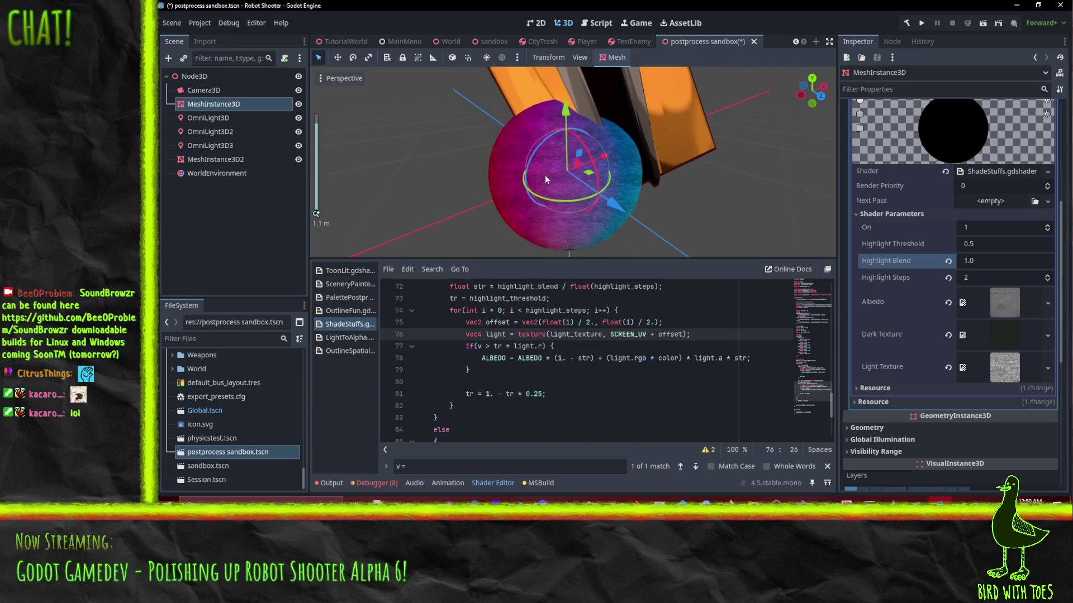
{"action": "scroll", "coordinate": [580, 104], "scroll_direction": "up", "scroll_amount": 3}
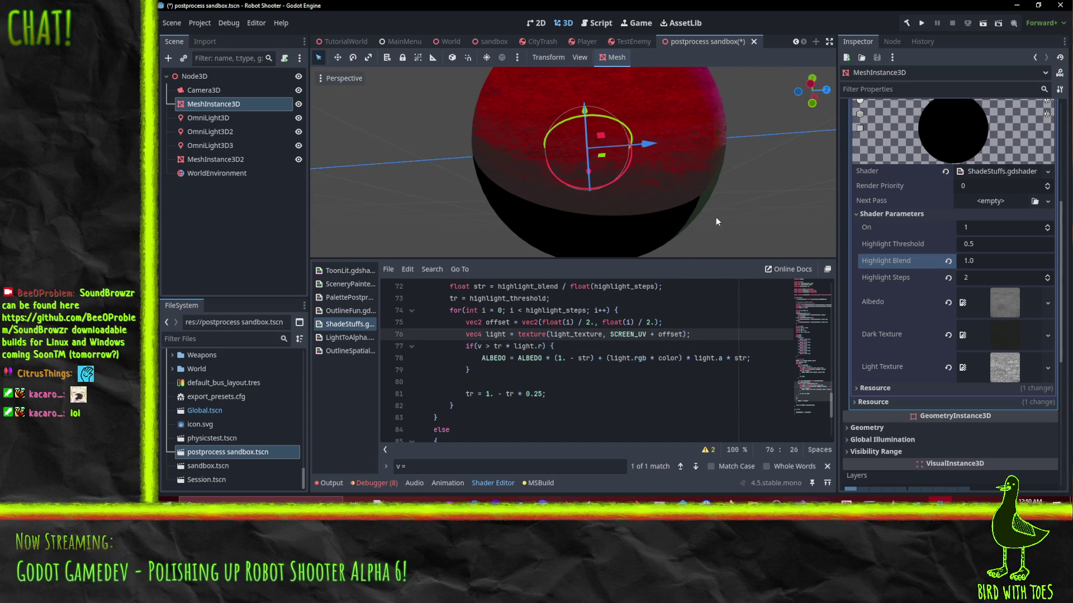
{"action": "left_click_drag", "start_coordinate": [504, 347], "coordinate": [542, 348]}
{"action": "key", "text": "ctrl+c"}
{"action": "key", "text": "BackSpace"}
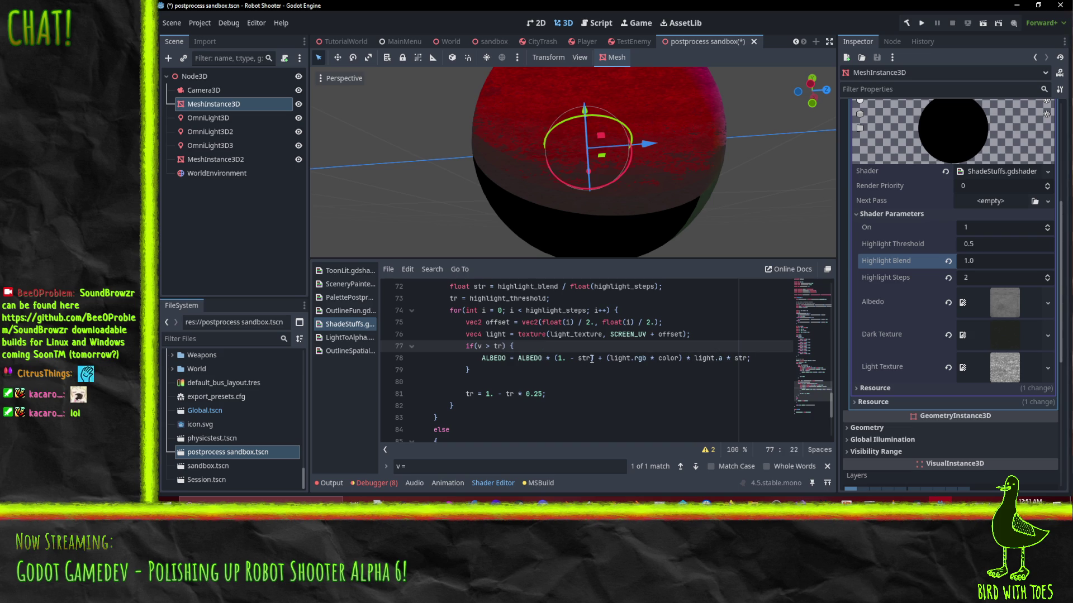
Step: Multiply both the str darkening term and the added highlight on line 78 by light.r
{"action": "left_click", "coordinate": [590, 358]}
{"action": "type", "text": ")"}
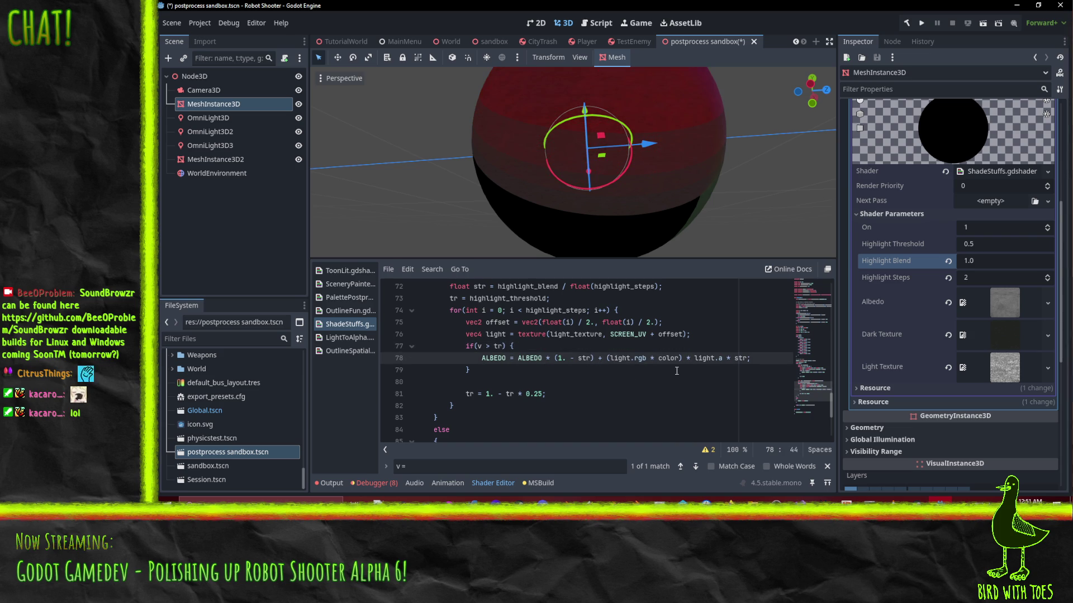
{"action": "mouse_move", "coordinate": [609, 190]}
{"action": "left_mouse_down"}
{"action": "mouse_move", "coordinate": [601, 179]}
{"action": "mouse_move", "coordinate": [585, 219]}
{"action": "left_mouse_up"}
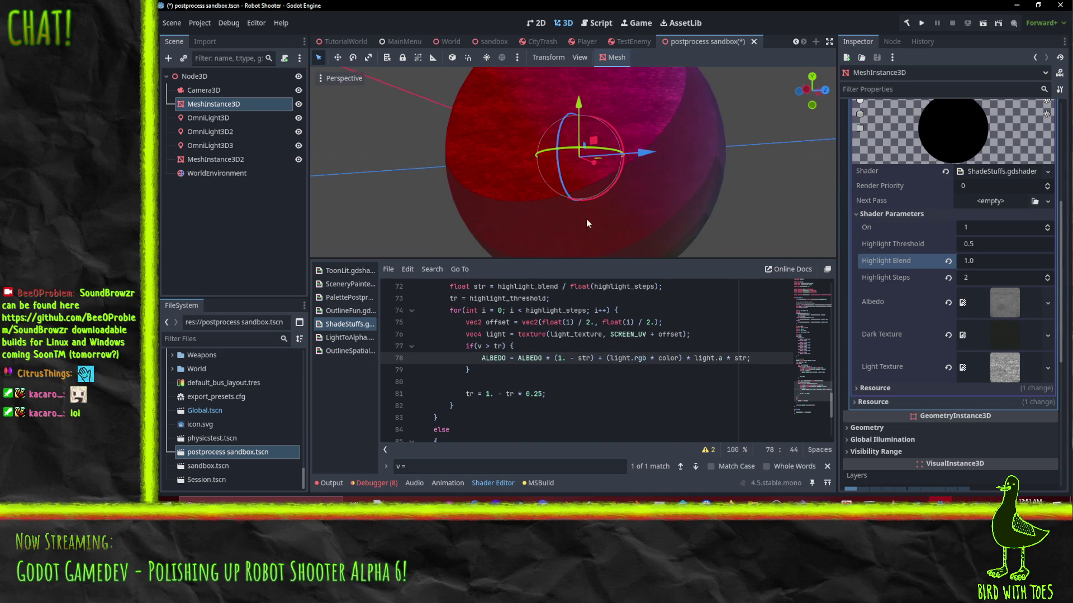
{"action": "key", "text": "ctrl+v"}
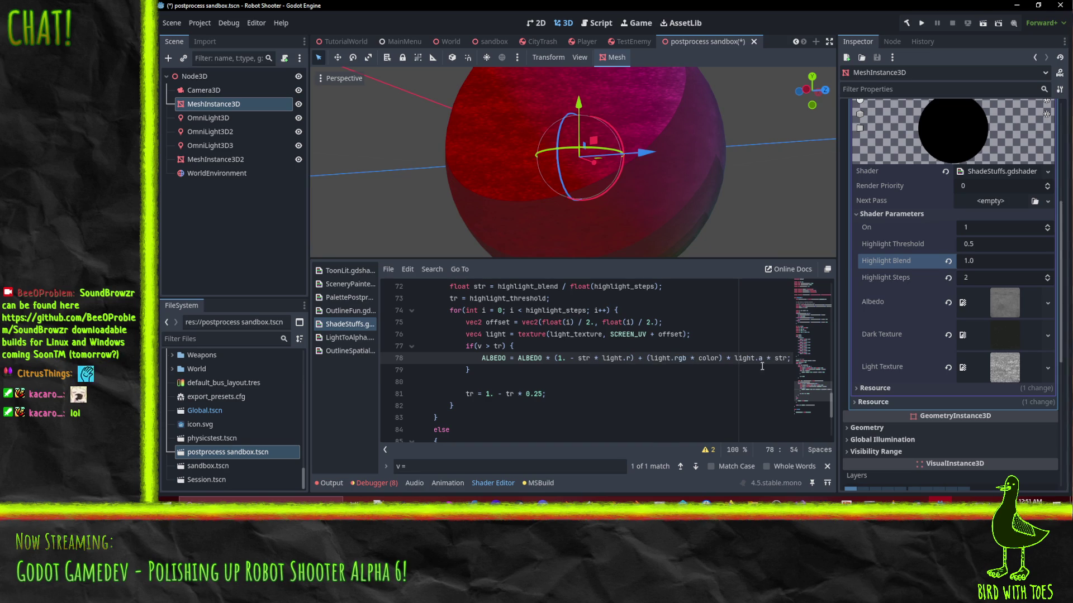
{"action": "left_click", "coordinate": [789, 358]}
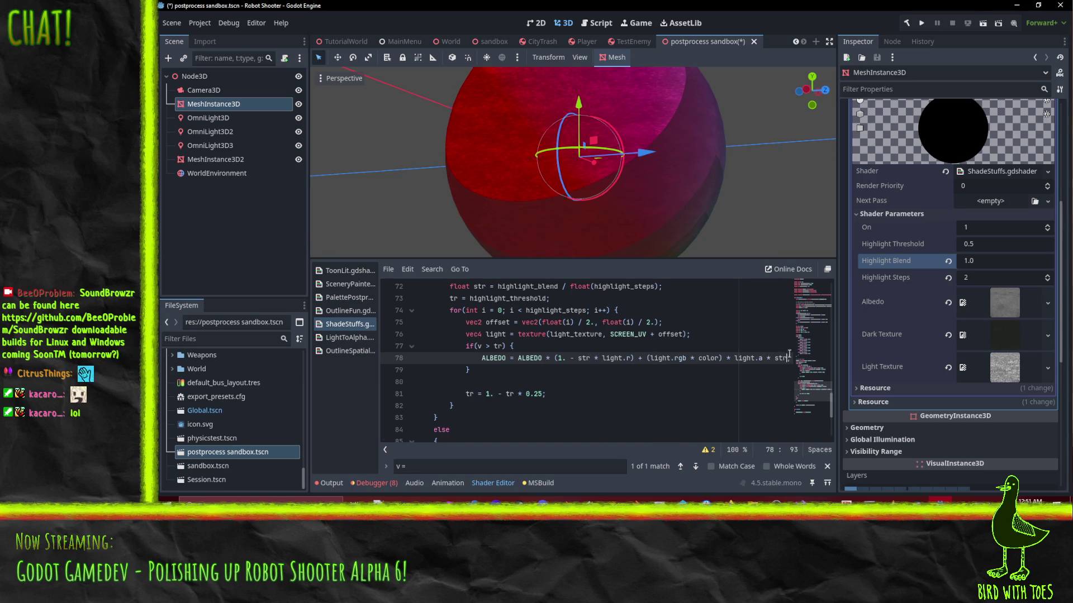
{"action": "type", "text": "* light.r"}
{"action": "key", "text": "Up"}
{"action": "key", "text": "Up"}
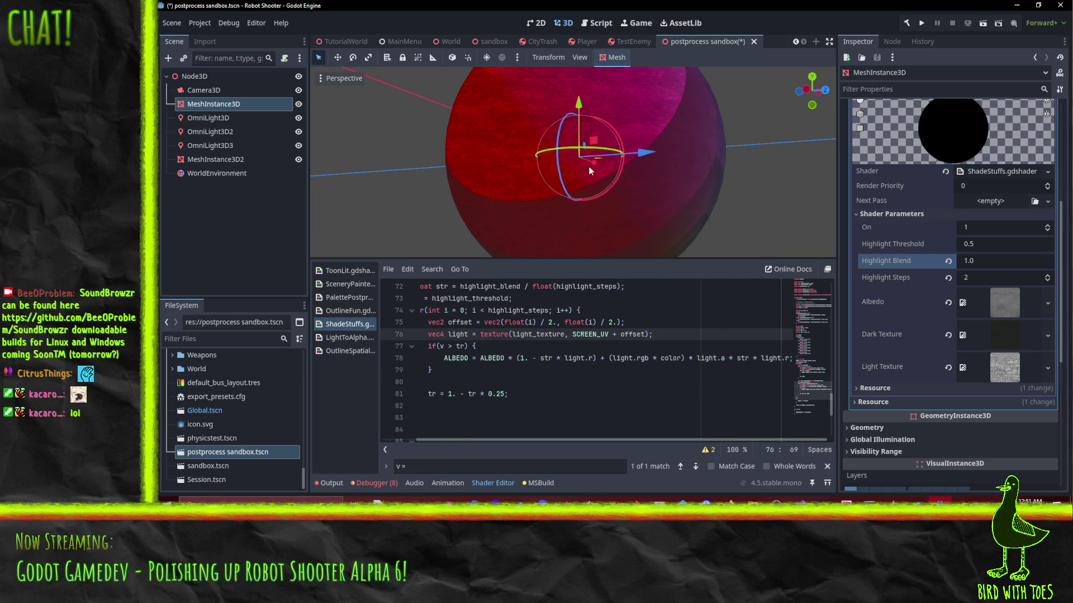
{"action": "mouse_move", "coordinate": [589, 171]}
{"action": "left_mouse_down"}
{"action": "mouse_move", "coordinate": [593, 186]}
{"action": "mouse_move", "coordinate": [658, 179]}
{"action": "mouse_move", "coordinate": [672, 203]}
{"action": "mouse_move", "coordinate": [602, 203]}
{"action": "mouse_move", "coordinate": [597, 214]}
{"action": "mouse_move", "coordinate": [631, 202]}
{"action": "mouse_move", "coordinate": [703, 213]}
{"action": "left_mouse_up"}
Step: Set Highlight Blend to 2.0, after briefly trying 20
{"action": "left_click", "coordinate": [999, 260]}
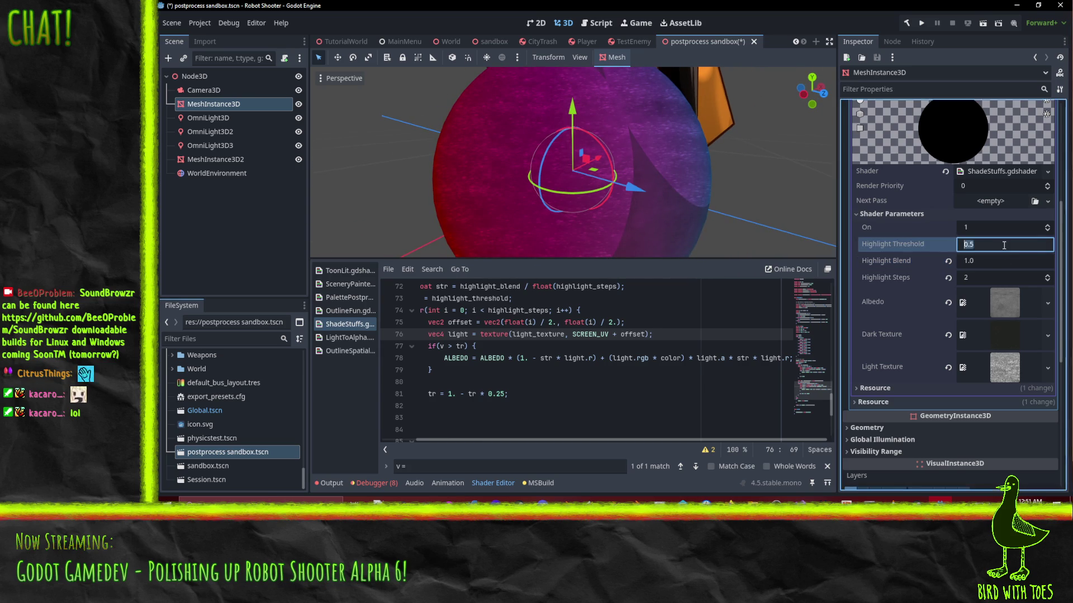
{"action": "type", "text": "2"}
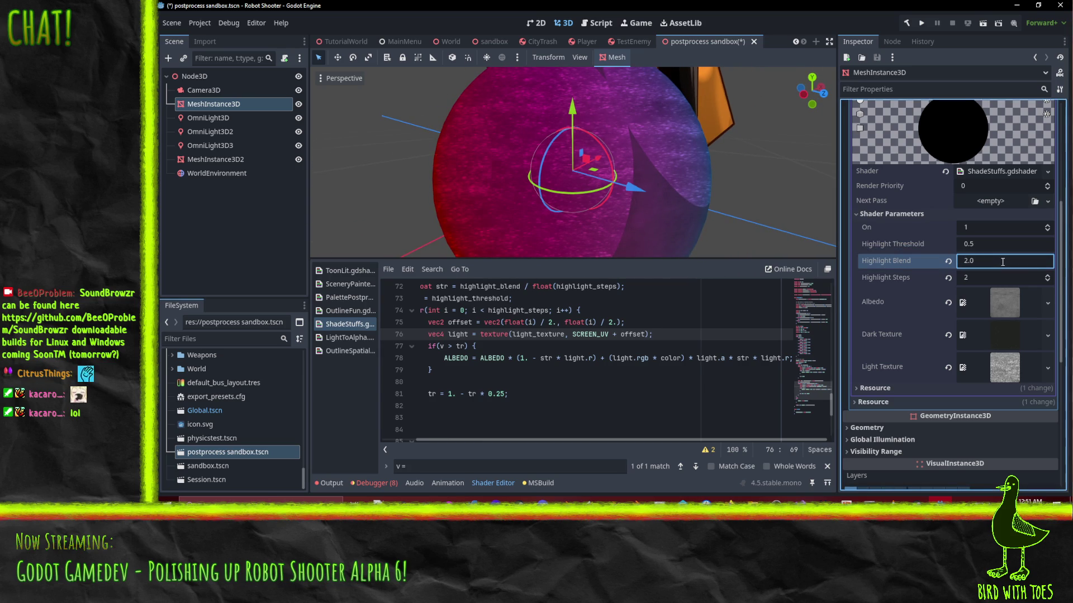
{"action": "key", "text": "Return"}
{"action": "type", "text": "20"}
{"action": "key", "text": "Return"}
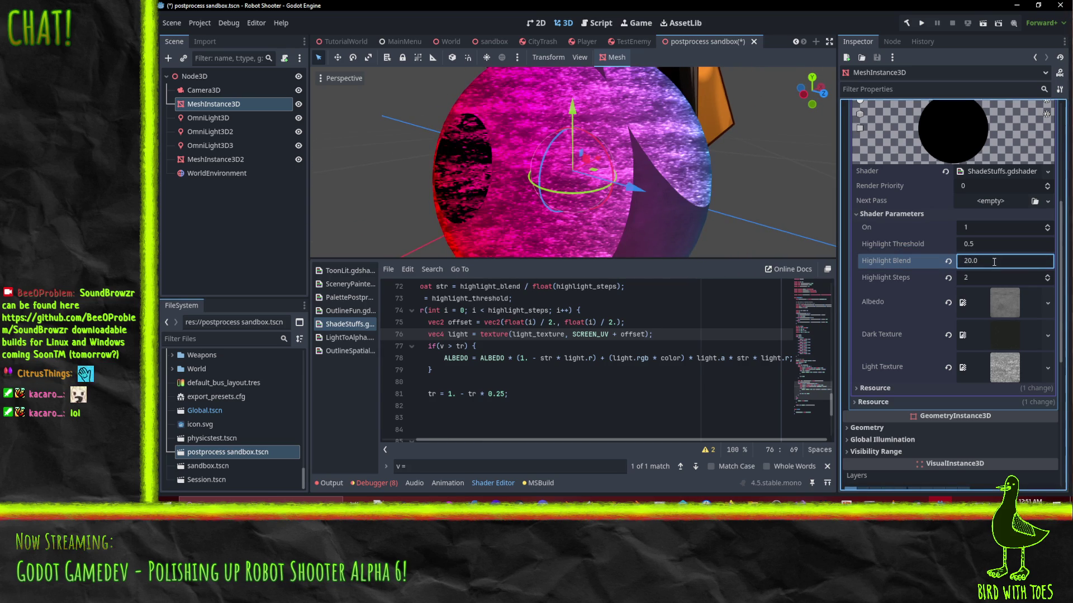
{"action": "mouse_move", "coordinate": [486, 138]}
{"action": "left_mouse_down"}
{"action": "mouse_move", "coordinate": [534, 163]}
{"action": "mouse_move", "coordinate": [607, 170]}
{"action": "left_mouse_up"}
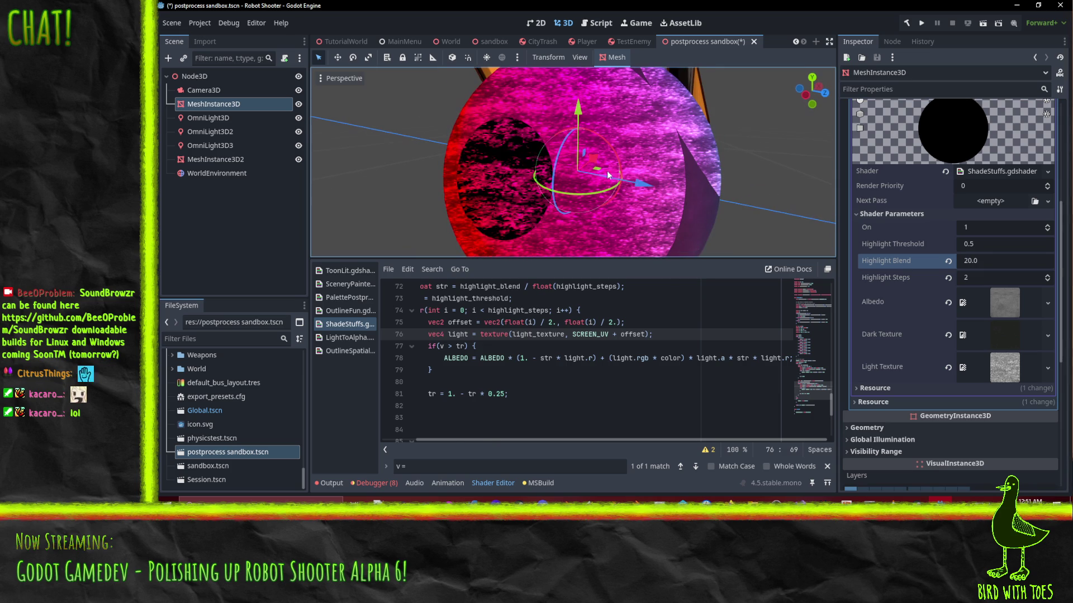
{"action": "left_click", "coordinate": [993, 260]}
{"action": "type", "text": "2"}
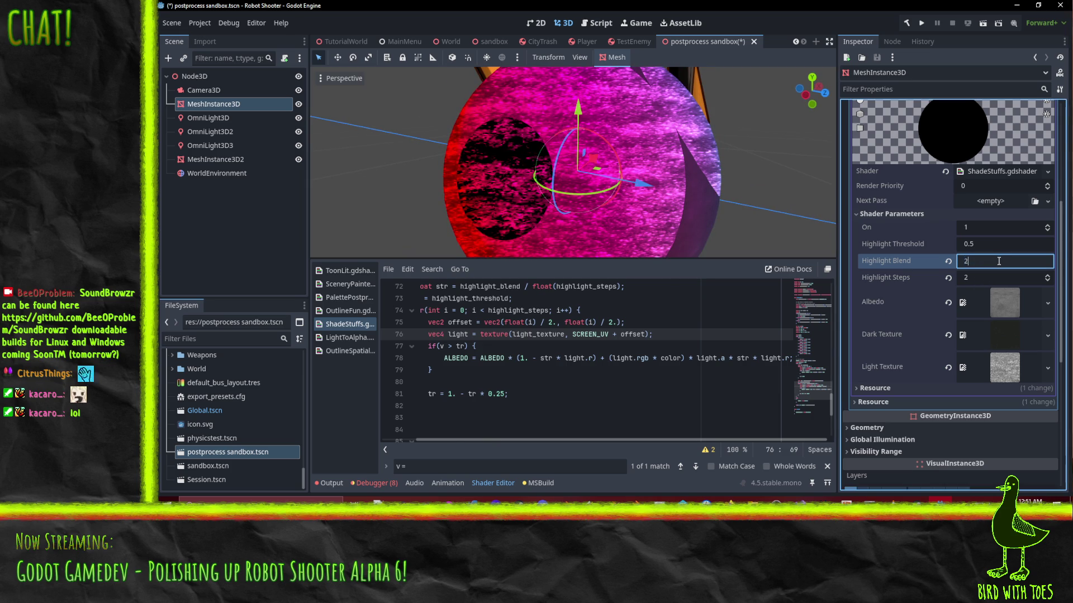
{"action": "key", "text": "Return"}
{"action": "mouse_move", "coordinate": [602, 165]}
{"action": "left_mouse_down"}
{"action": "mouse_move", "coordinate": [573, 192]}
{"action": "mouse_move", "coordinate": [611, 170]}
{"action": "mouse_move", "coordinate": [631, 121]}
{"action": "mouse_move", "coordinate": [615, 140]}
{"action": "left_mouse_up"}
Step: Delete * color from (light.rgb * color) on line 78 and inspect the sphere's highlights
{"action": "double_click", "coordinate": [670, 358]}
{"action": "key", "text": "BackSpace"}
{"action": "key", "text": "BackSpace"}
{"action": "key", "text": "BackSpace"}
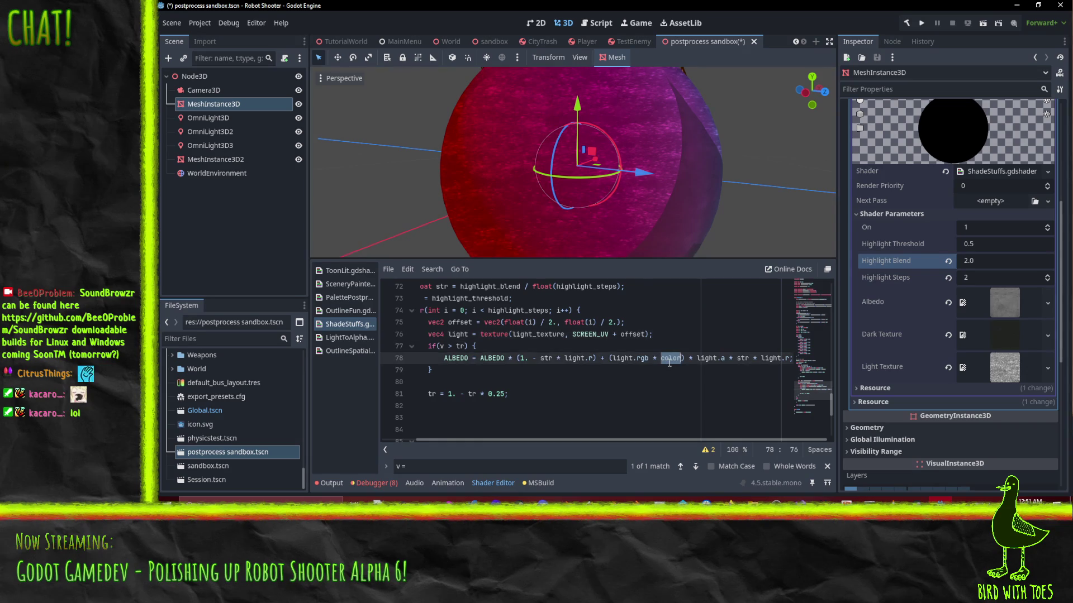
{"action": "key", "text": "BackSpace"}
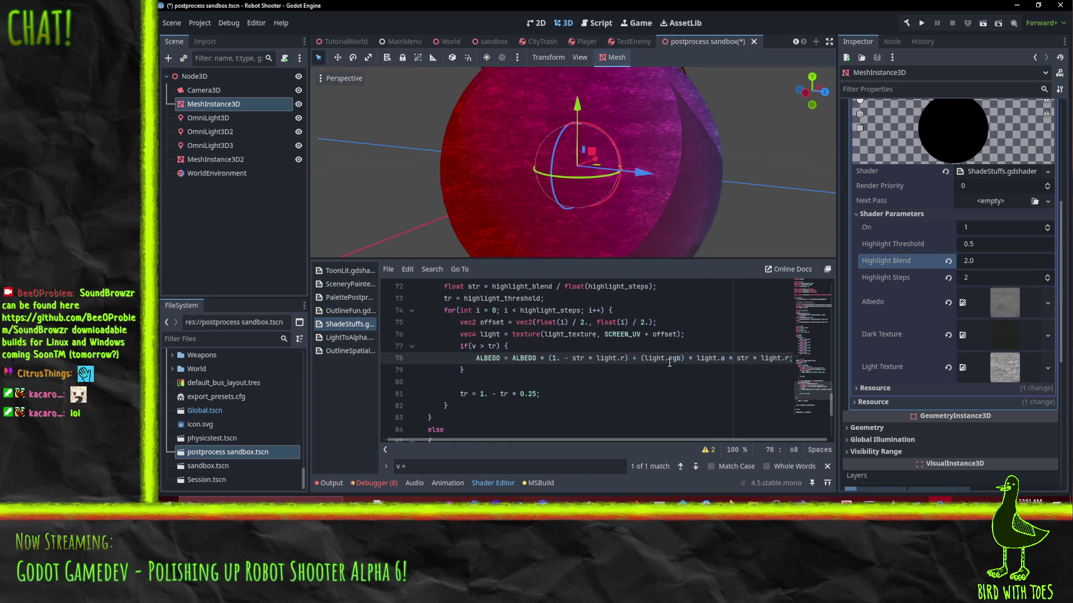
{"action": "key", "text": "End"}
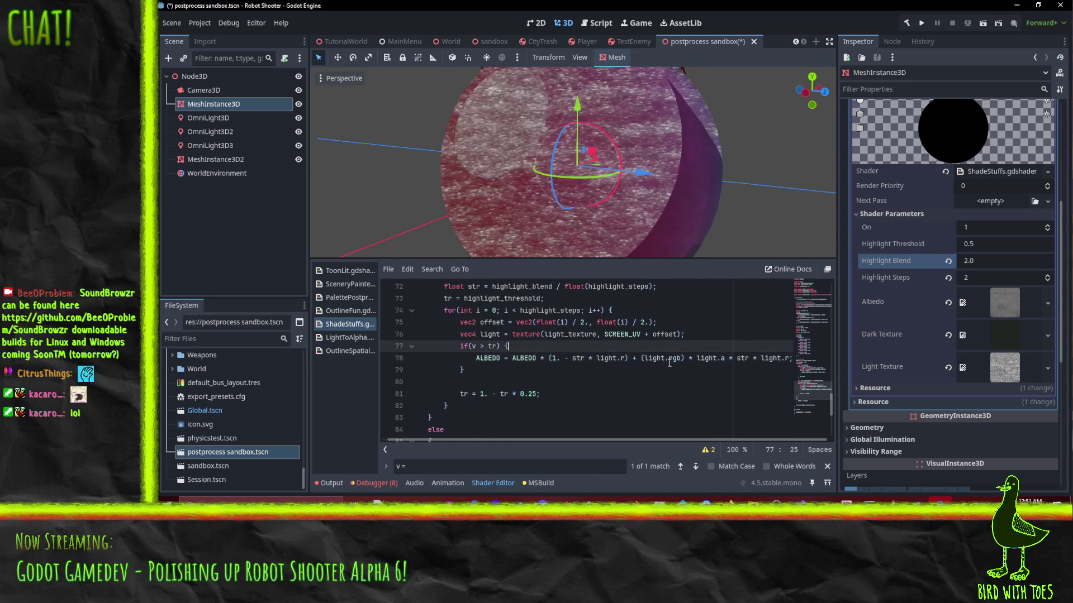
{"action": "mouse_move", "coordinate": [609, 229]}
{"action": "left_mouse_down"}
{"action": "mouse_move", "coordinate": [507, 214]}
{"action": "mouse_move", "coordinate": [505, 203]}
{"action": "mouse_move", "coordinate": [517, 215]}
{"action": "mouse_move", "coordinate": [561, 201]}
{"action": "left_mouse_up"}
{"action": "scroll", "coordinate": [561, 203], "scroll_direction": "down", "scroll_amount": 2}
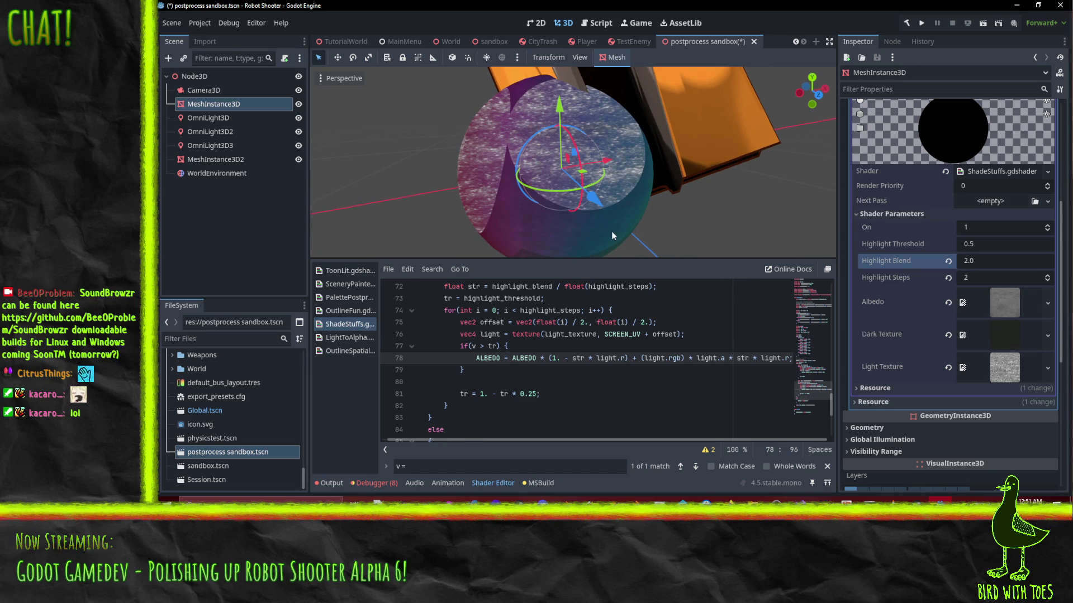
{"action": "left_click_drag", "start_coordinate": [612, 231], "coordinate": [497, 197]}
{"action": "key", "text": "Left"}
{"action": "key", "text": "Left"}
{"action": "key", "text": "Left"}
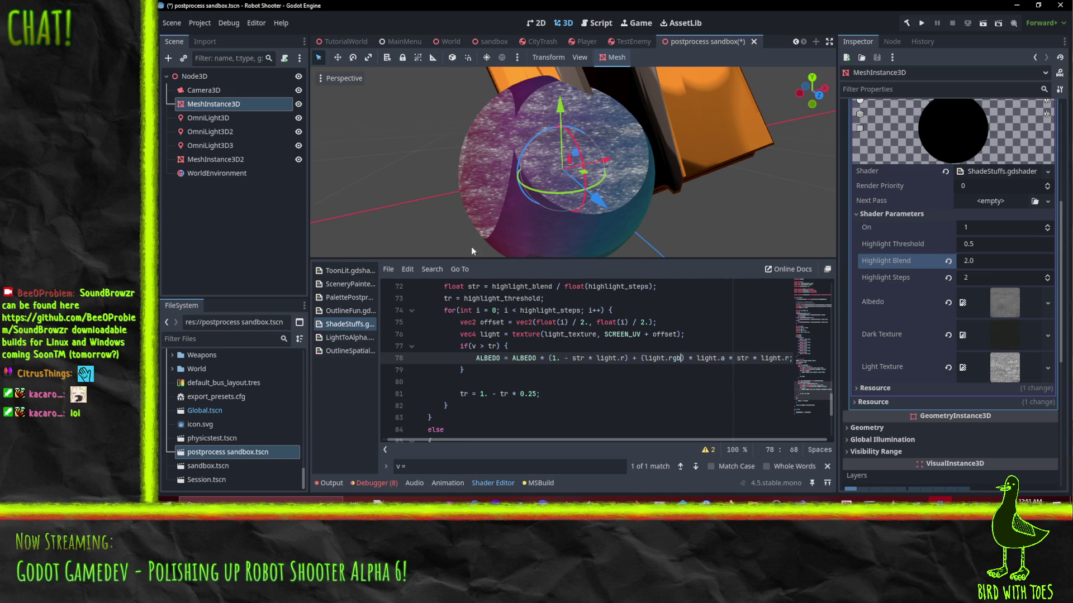
{"action": "left_click_drag", "start_coordinate": [471, 247], "coordinate": [505, 193]}
{"action": "scroll", "coordinate": [505, 193], "scroll_direction": "up", "scroll_amount": 5}
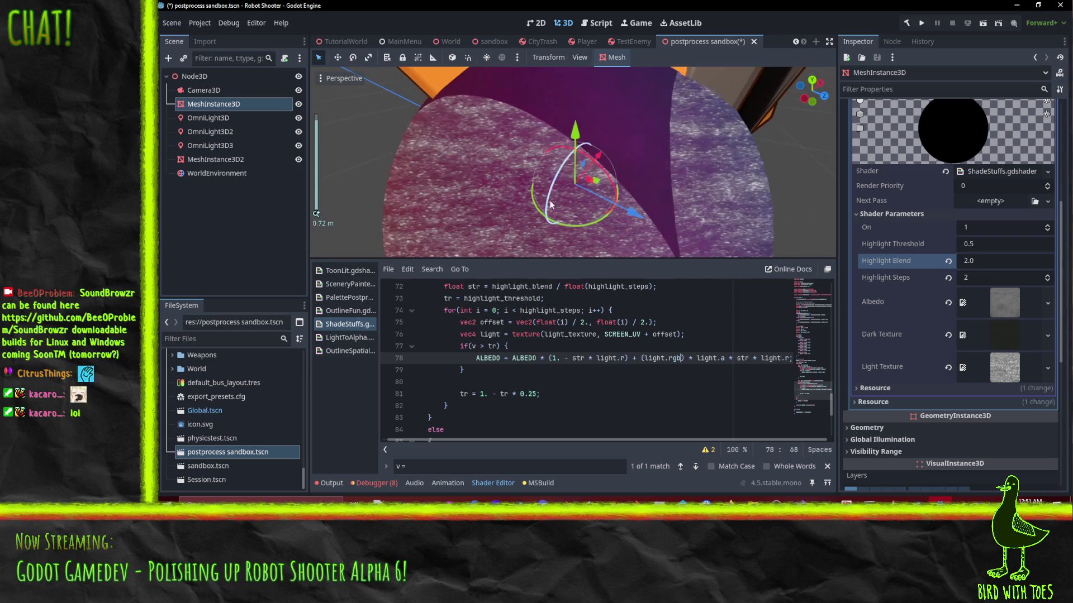
{"action": "mouse_move", "coordinate": [658, 173]}
{"action": "left_mouse_down"}
{"action": "mouse_move", "coordinate": [638, 151]}
{"action": "mouse_move", "coordinate": [663, 146]}
{"action": "mouse_move", "coordinate": [628, 138]}
{"action": "left_mouse_up"}
{"action": "scroll", "coordinate": [638, 149], "scroll_direction": "down", "scroll_amount": 2}
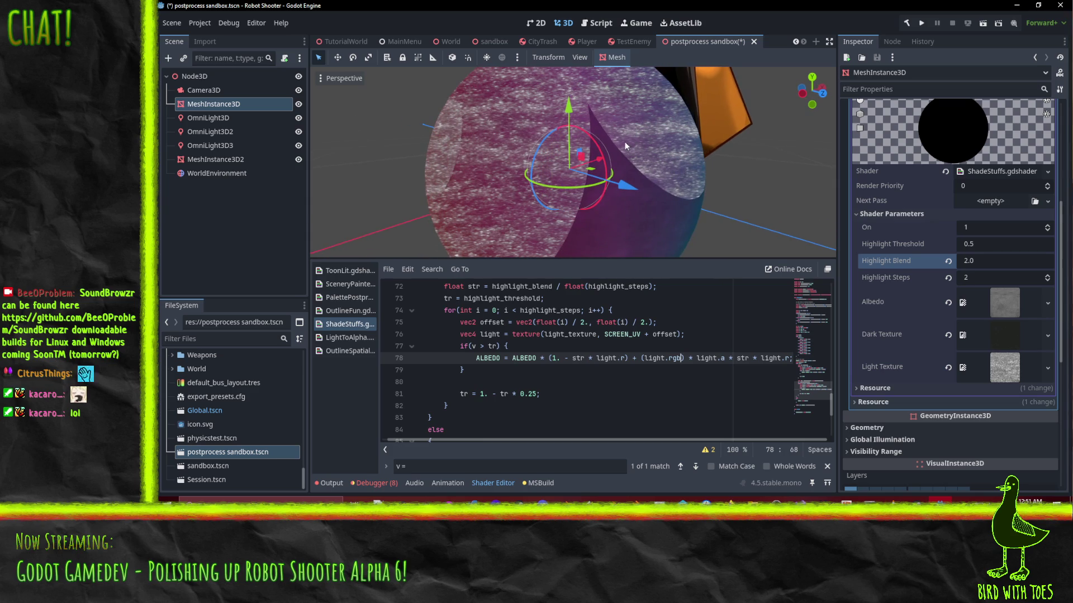
{"action": "scroll", "coordinate": [624, 142], "scroll_direction": "up", "scroll_amount": 3}
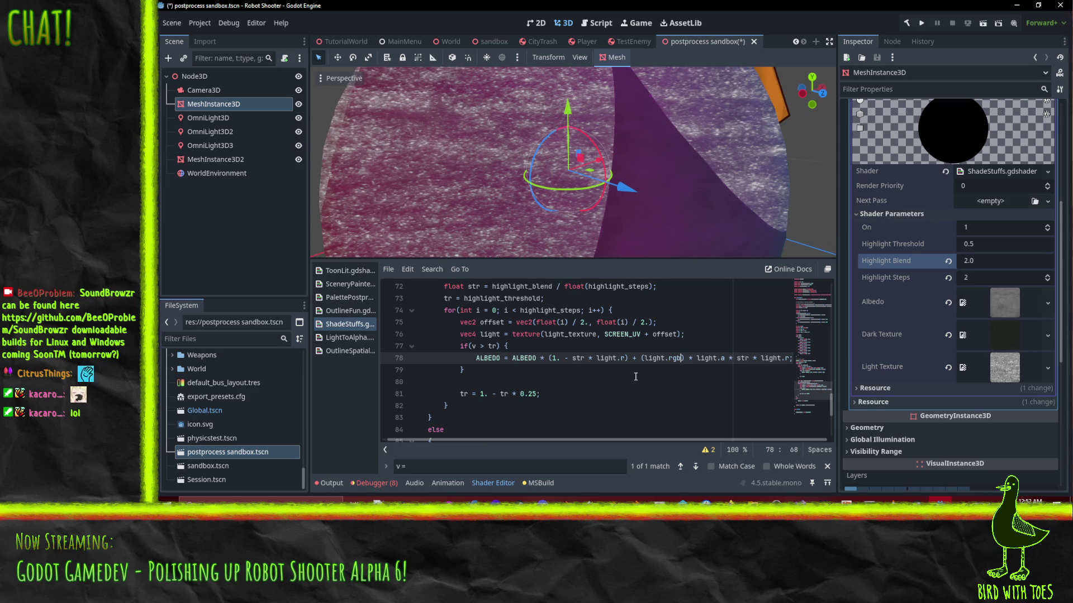
{"action": "mouse_move", "coordinate": [635, 132]}
{"action": "left_mouse_down"}
{"action": "mouse_move", "coordinate": [681, 123]}
{"action": "mouse_move", "coordinate": [659, 157]}
{"action": "left_mouse_up"}
{"action": "scroll", "coordinate": [665, 127], "scroll_direction": "up", "scroll_amount": 2}
{"action": "scroll", "coordinate": [658, 157], "scroll_direction": "down", "scroll_amount": 3}
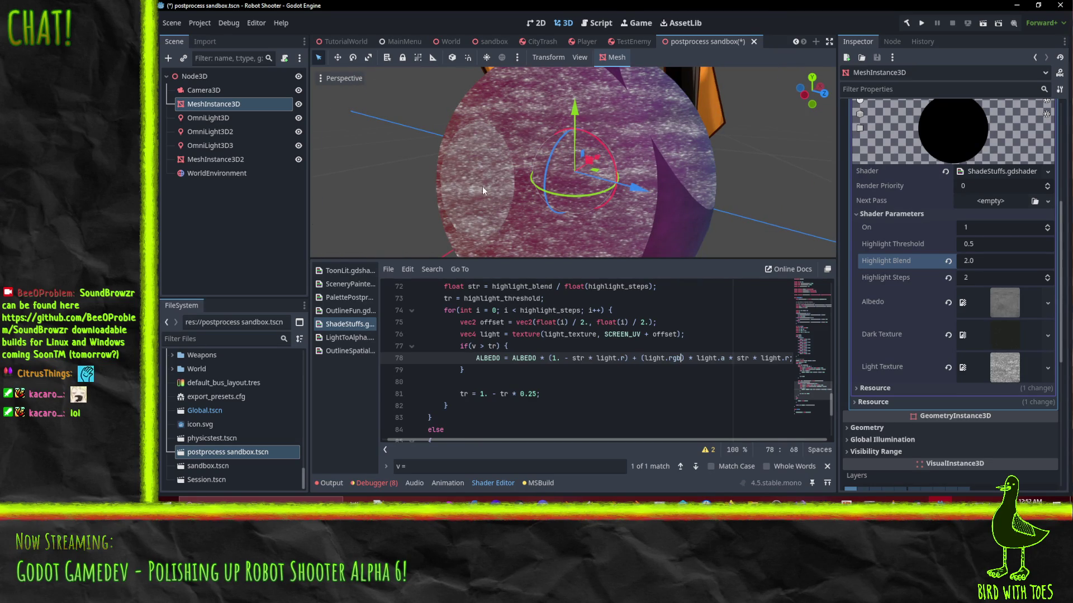
{"action": "mouse_move", "coordinate": [558, 239]}
{"action": "left_mouse_down"}
{"action": "mouse_move", "coordinate": [588, 193]}
{"action": "mouse_move", "coordinate": [553, 189]}
{"action": "left_mouse_up"}
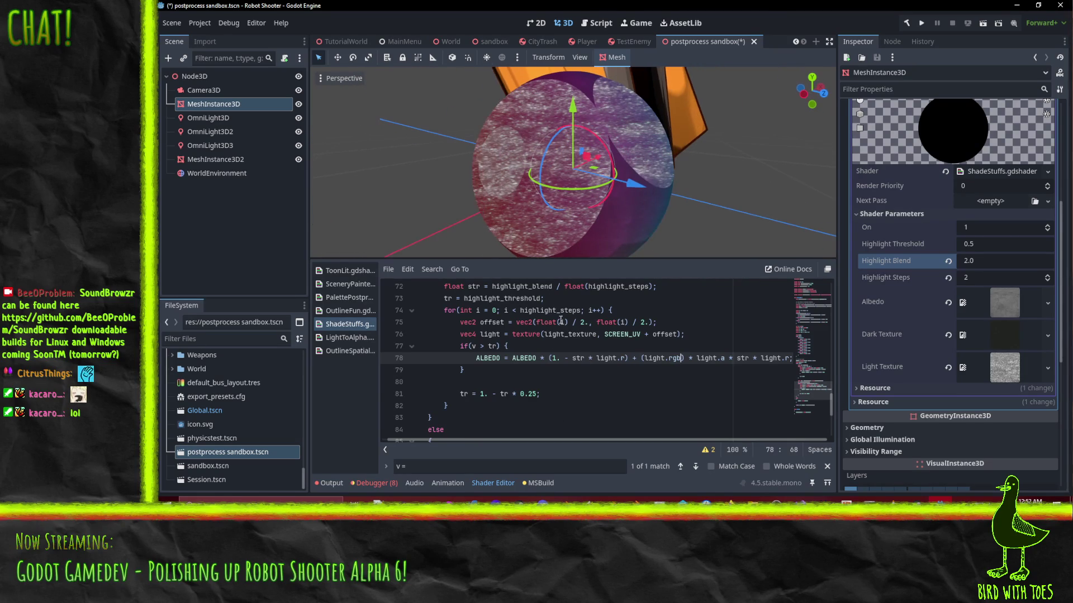
{"action": "left_click", "coordinate": [678, 357]}
{"action": "key", "text": "Up"}
{"action": "key", "text": "Left"}
{"action": "key", "text": "Left"}
{"action": "key", "text": "Left"}
{"action": "type", "text": "* light.r"}
{"action": "left_click", "coordinate": [586, 334]}
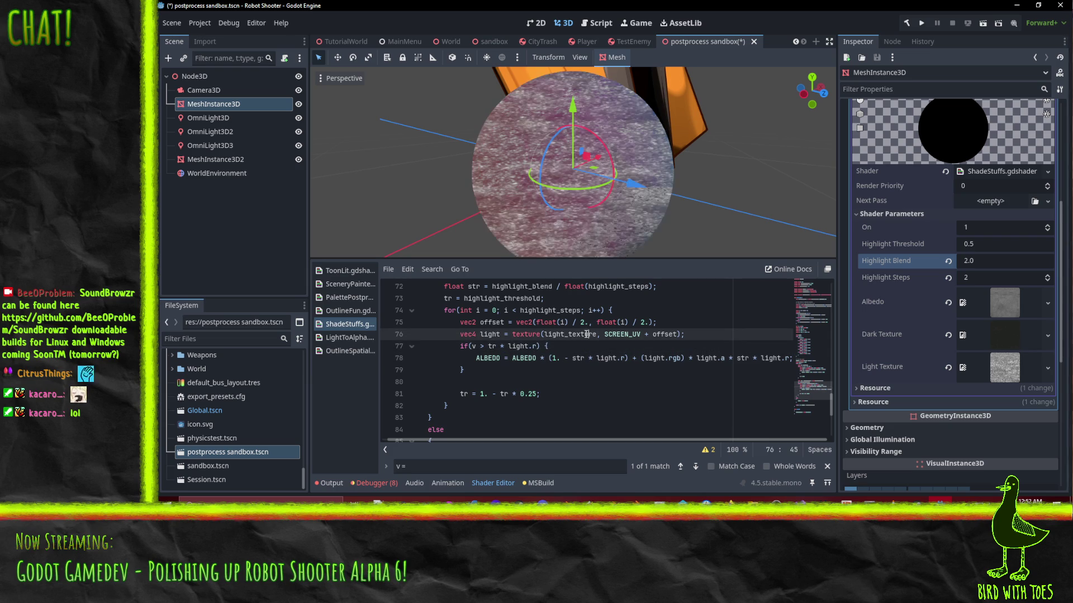
{"action": "mouse_move", "coordinate": [599, 222]}
{"action": "left_mouse_down"}
{"action": "mouse_move", "coordinate": [572, 163]}
{"action": "mouse_move", "coordinate": [651, 170]}
{"action": "mouse_move", "coordinate": [628, 162]}
{"action": "mouse_move", "coordinate": [596, 190]}
{"action": "mouse_move", "coordinate": [531, 139]}
{"action": "mouse_move", "coordinate": [433, 136]}
{"action": "mouse_move", "coordinate": [418, 116]}
{"action": "mouse_move", "coordinate": [537, 174]}
{"action": "mouse_move", "coordinate": [571, 215]}
{"action": "mouse_move", "coordinate": [598, 66]}
{"action": "mouse_move", "coordinate": [511, 137]}
{"action": "mouse_move", "coordinate": [589, 199]}
{"action": "left_mouse_up"}
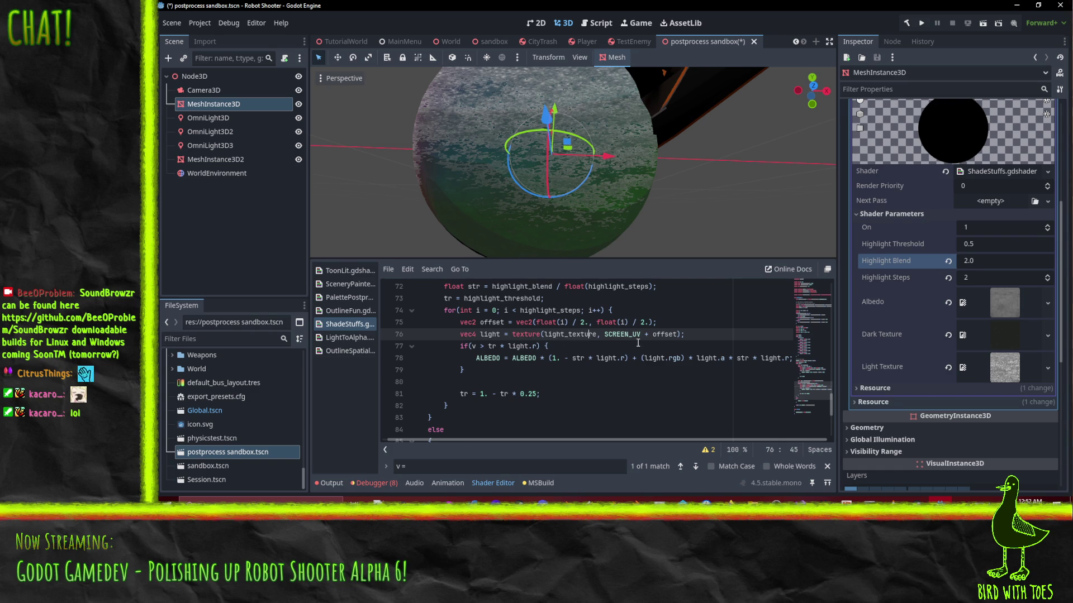
{"action": "left_click", "coordinate": [497, 347]}
{"action": "left_click_drag", "start_coordinate": [496, 347], "coordinate": [535, 347]}
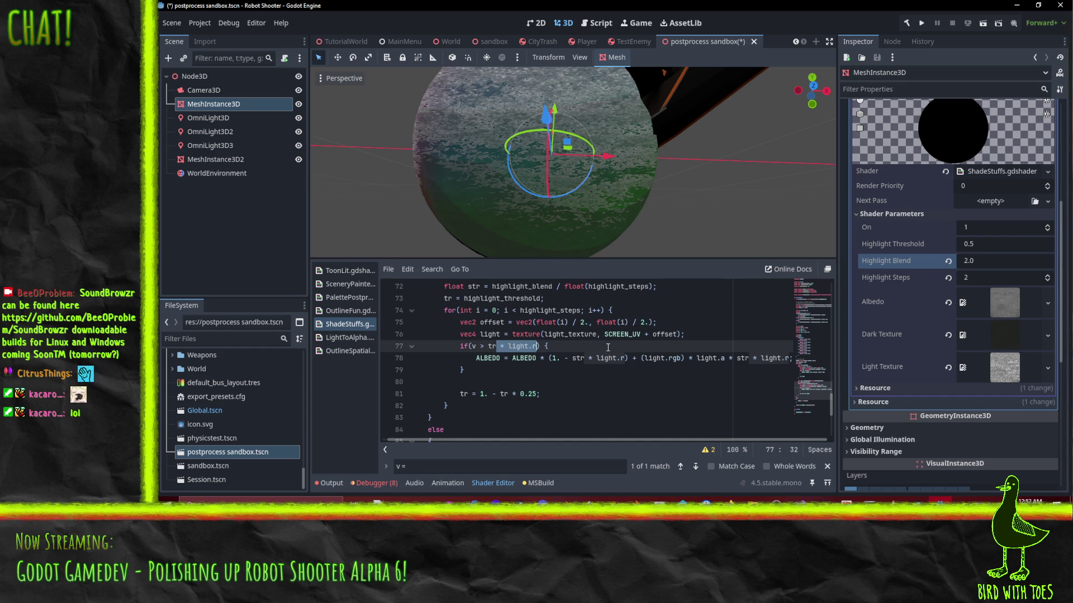
{"action": "left_click", "coordinate": [489, 347]}
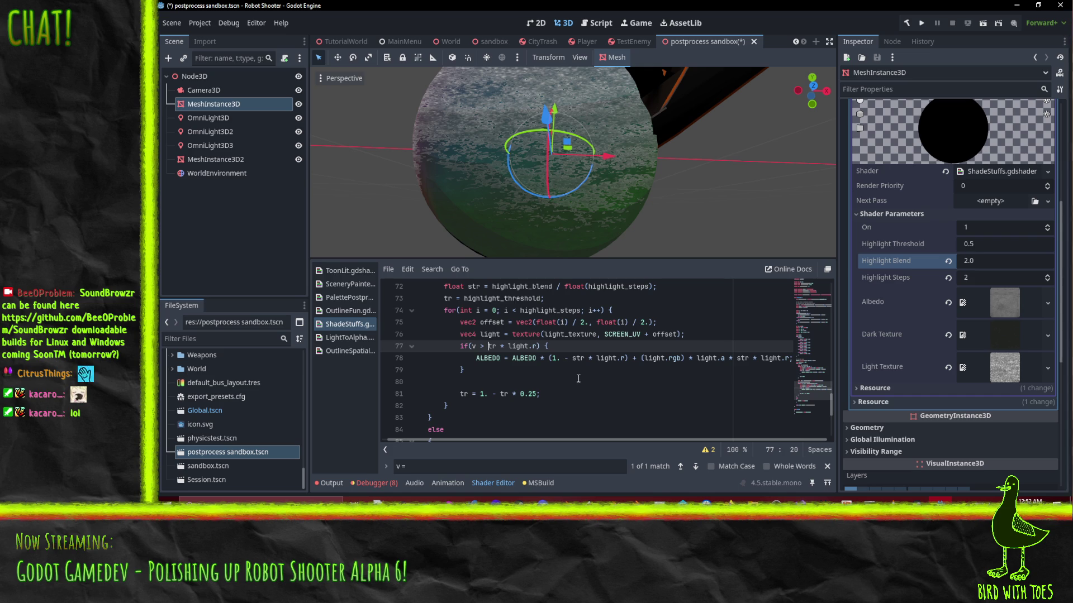
{"action": "mouse_move", "coordinate": [540, 229]}
{"action": "left_mouse_down"}
{"action": "mouse_move", "coordinate": [479, 171]}
{"action": "mouse_move", "coordinate": [547, 182]}
{"action": "mouse_move", "coordinate": [520, 190]}
{"action": "left_mouse_up"}
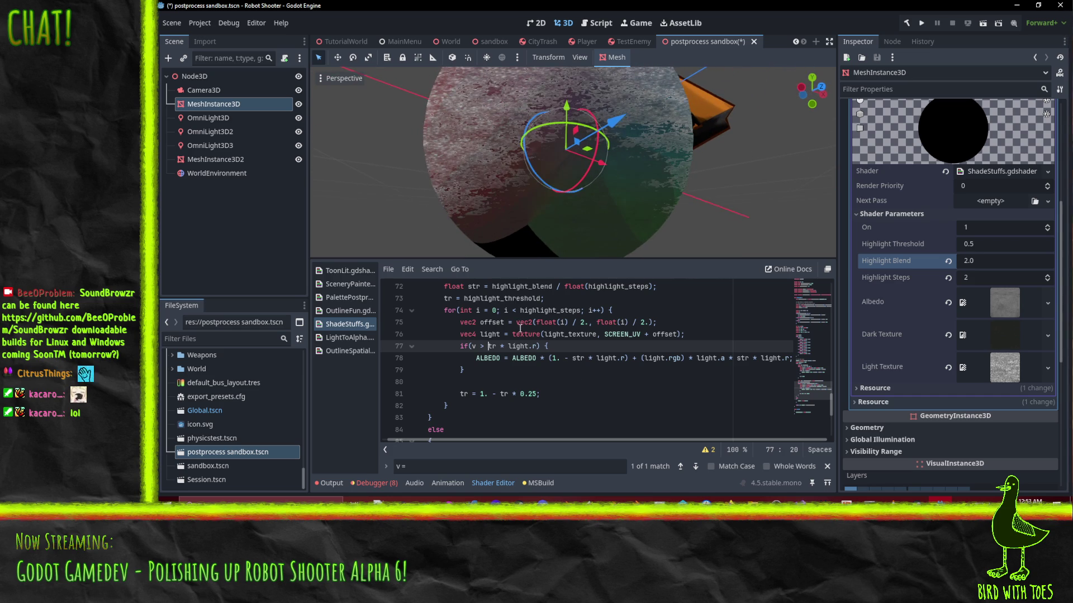
{"action": "double_click", "coordinate": [490, 346]}
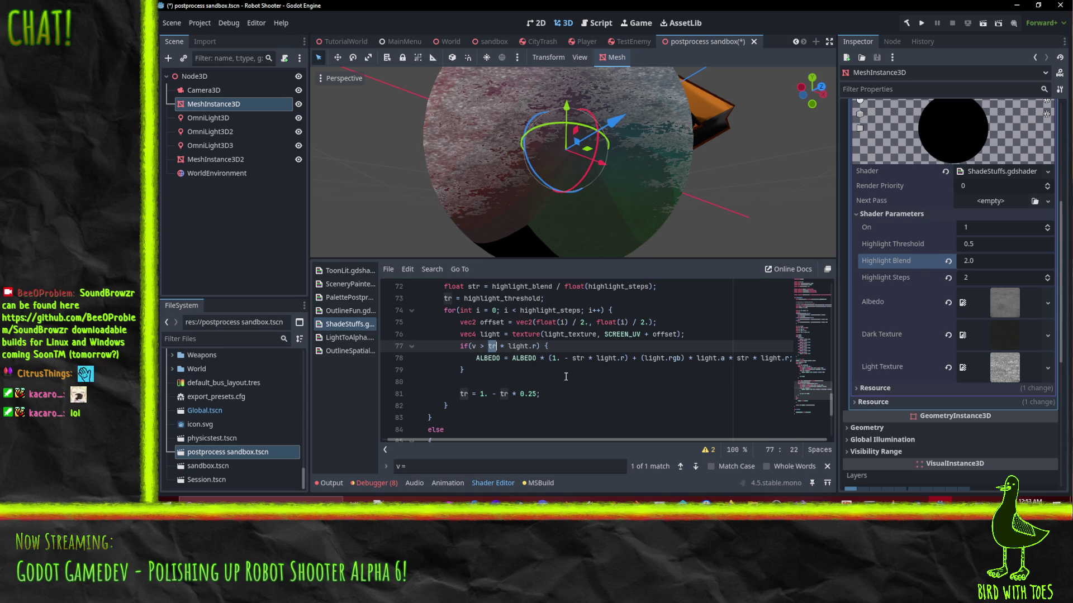
{"action": "left_click", "coordinate": [501, 346]}
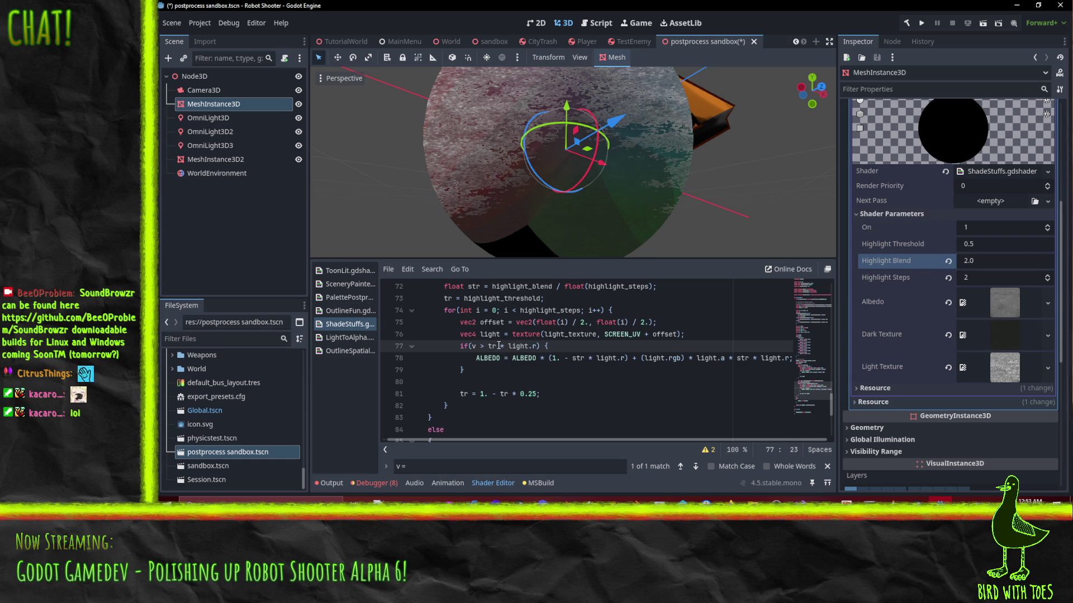
{"action": "left_click_drag", "start_coordinate": [499, 346], "coordinate": [538, 346]}
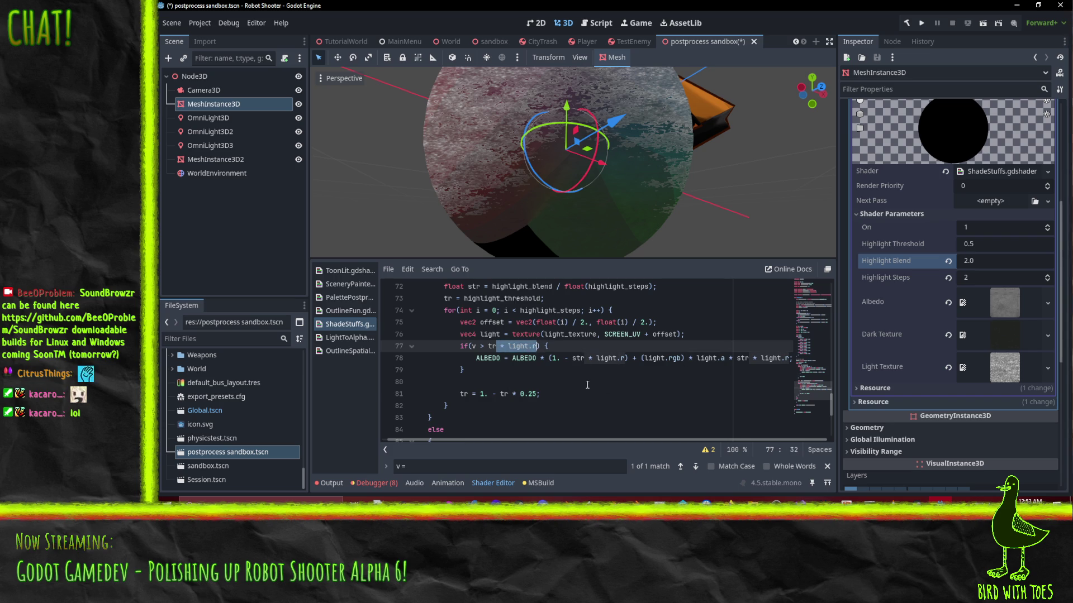
Step: Move the light.r multiplier after v on line 77, then remove it, leaving v > tr
{"action": "key", "text": "ctrl+x"}
{"action": "left_click", "coordinate": [476, 347]}
{"action": "key", "text": "ctrl+v"}
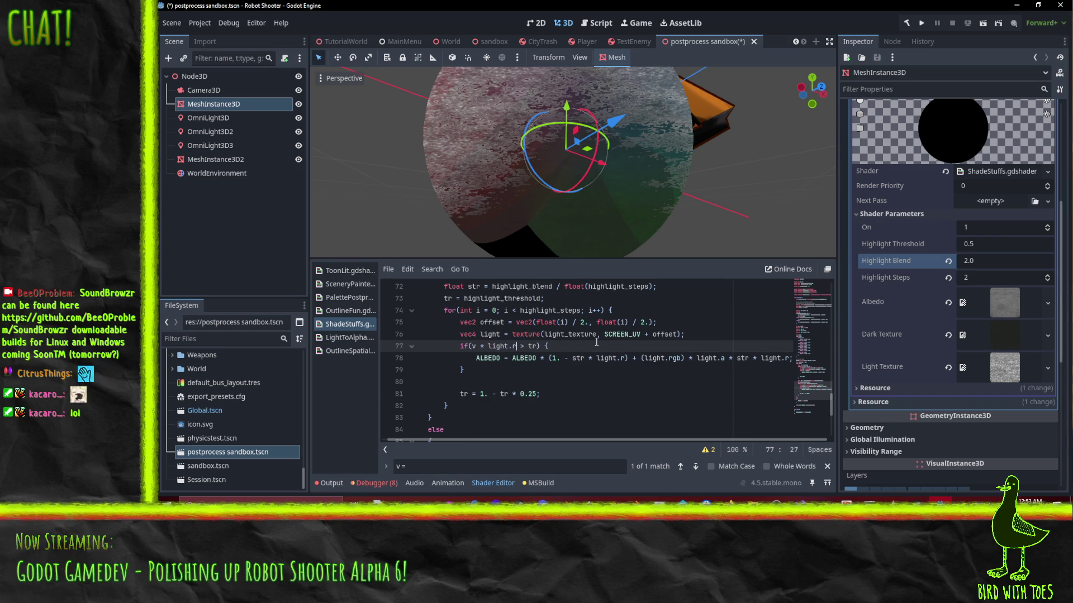
{"action": "left_click", "coordinate": [603, 344]}
{"action": "mouse_move", "coordinate": [619, 186]}
{"action": "left_mouse_down"}
{"action": "mouse_move", "coordinate": [644, 143]}
{"action": "mouse_move", "coordinate": [651, 192]}
{"action": "mouse_move", "coordinate": [720, 222]}
{"action": "mouse_move", "coordinate": [679, 206]}
{"action": "mouse_move", "coordinate": [615, 209]}
{"action": "mouse_move", "coordinate": [622, 203]}
{"action": "left_mouse_up"}
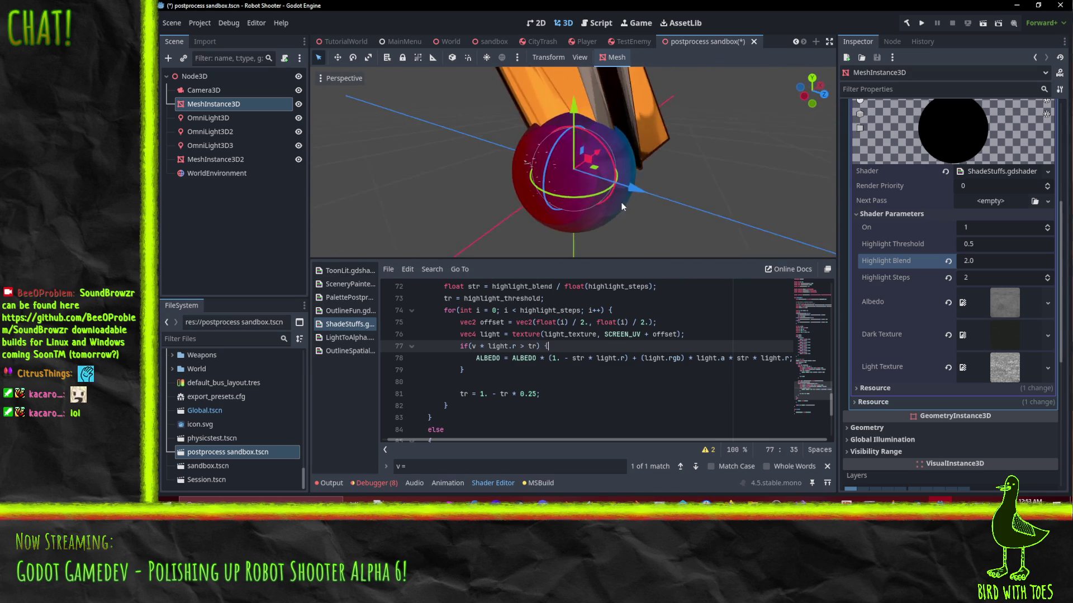
{"action": "scroll", "coordinate": [620, 202], "scroll_direction": "up", "scroll_amount": 4}
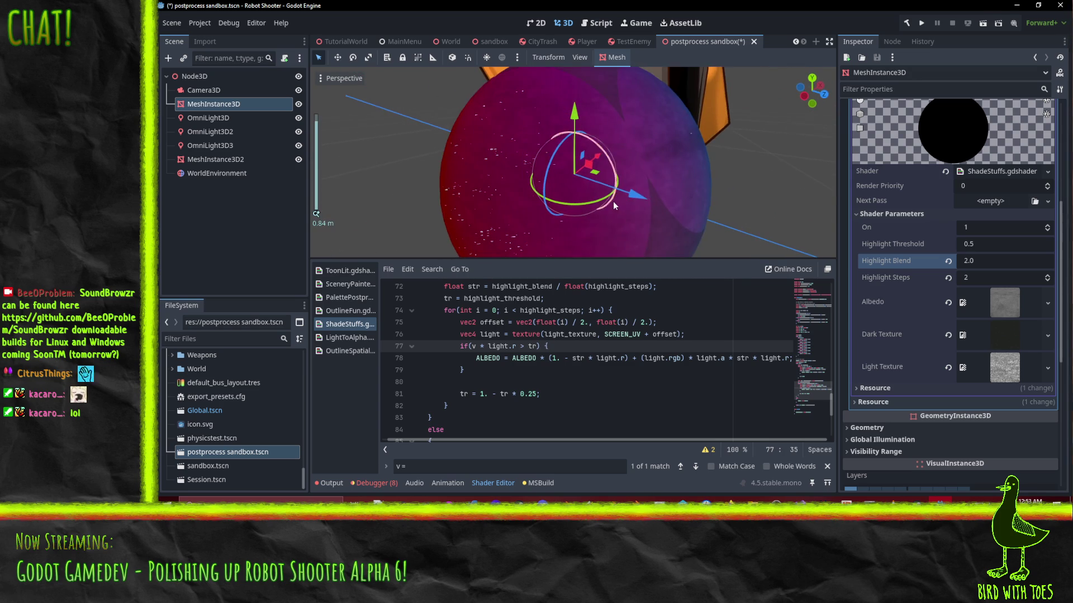
{"action": "left_click", "coordinate": [492, 346]}
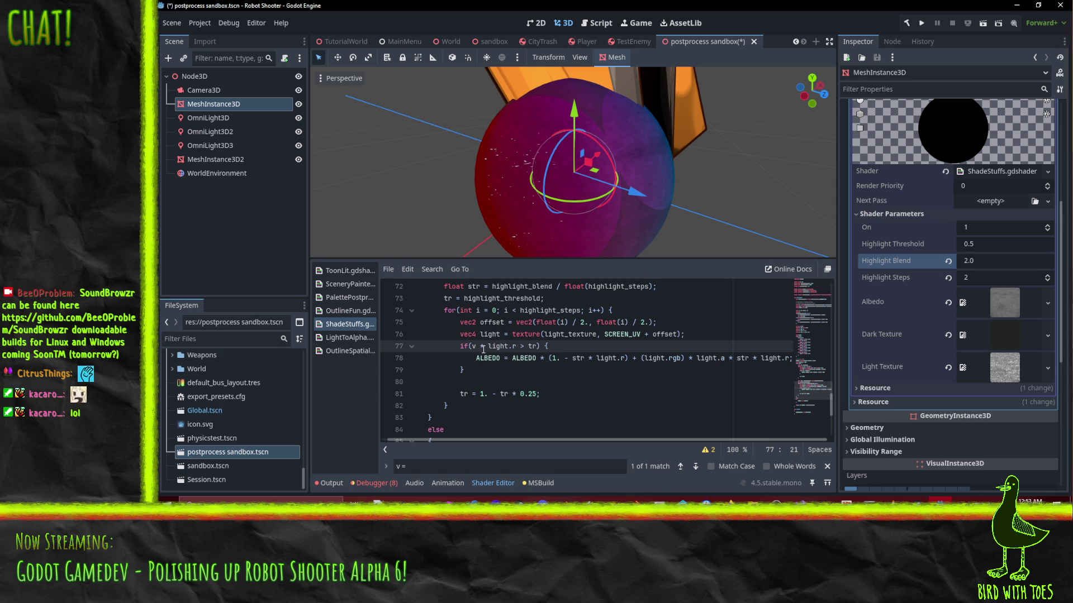
{"action": "left_click_drag", "start_coordinate": [481, 347], "coordinate": [516, 347]}
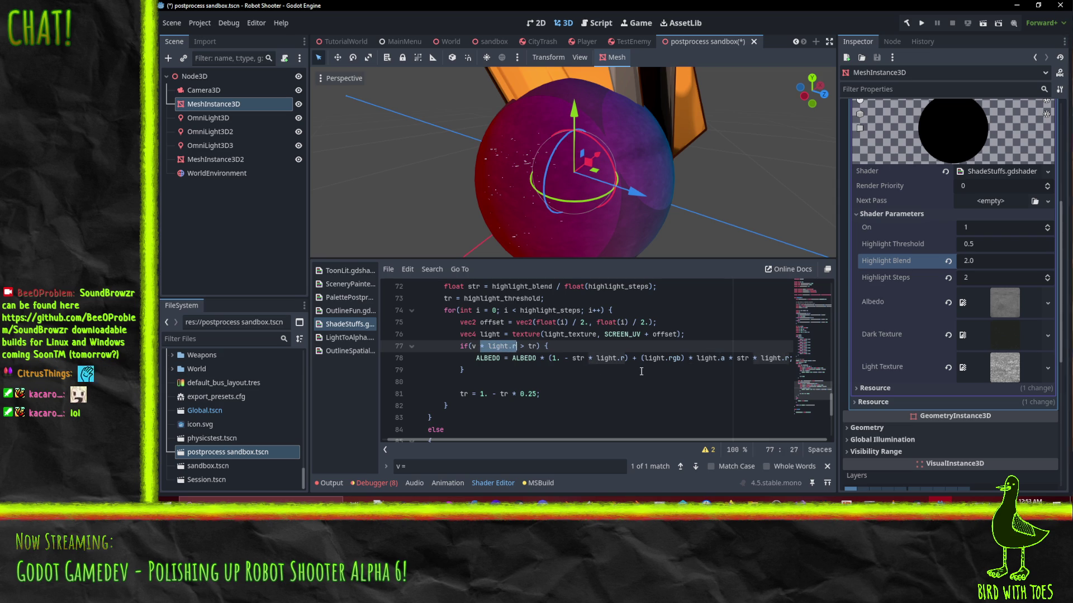
{"action": "key", "text": "BackSpace"}
{"action": "key", "text": "Left"}
{"action": "key", "text": "Left"}
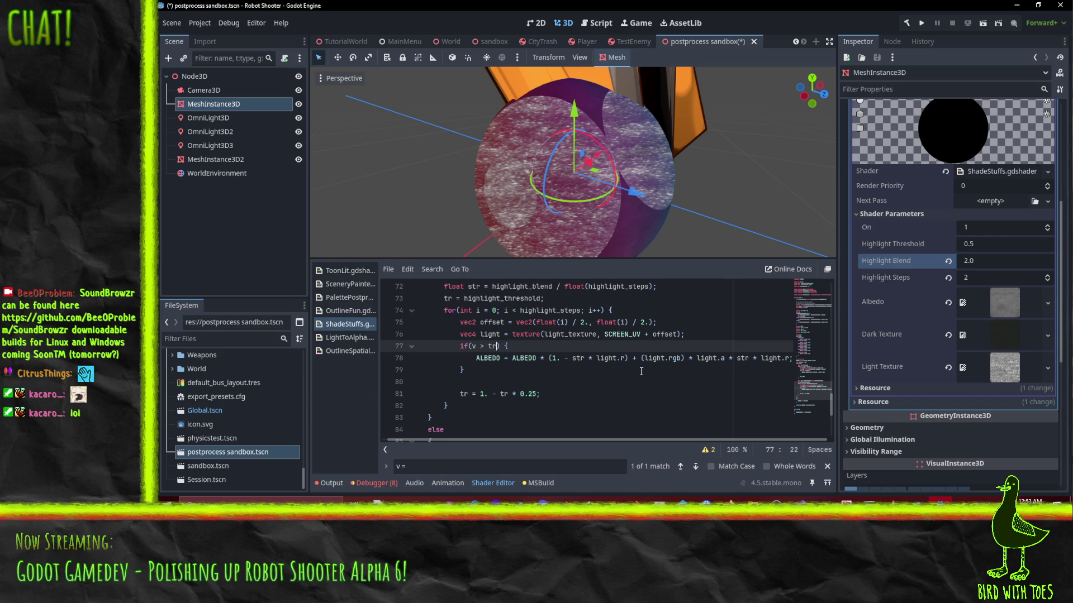
Step: Complete line 77 as if(v > tr * 0.5 + light.r * 0.3) and check the shading
{"action": "type", "text": " * 0.5"}
{"action": "type", "text": "5"}
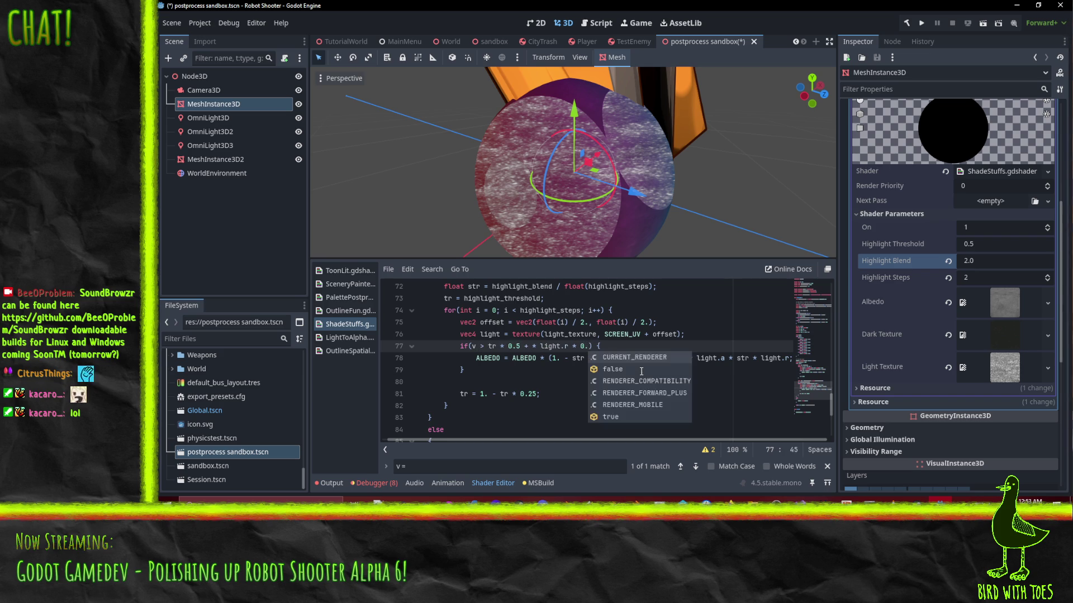
{"action": "key", "text": "BackSpace"}
{"action": "key", "text": "BackSpace"}
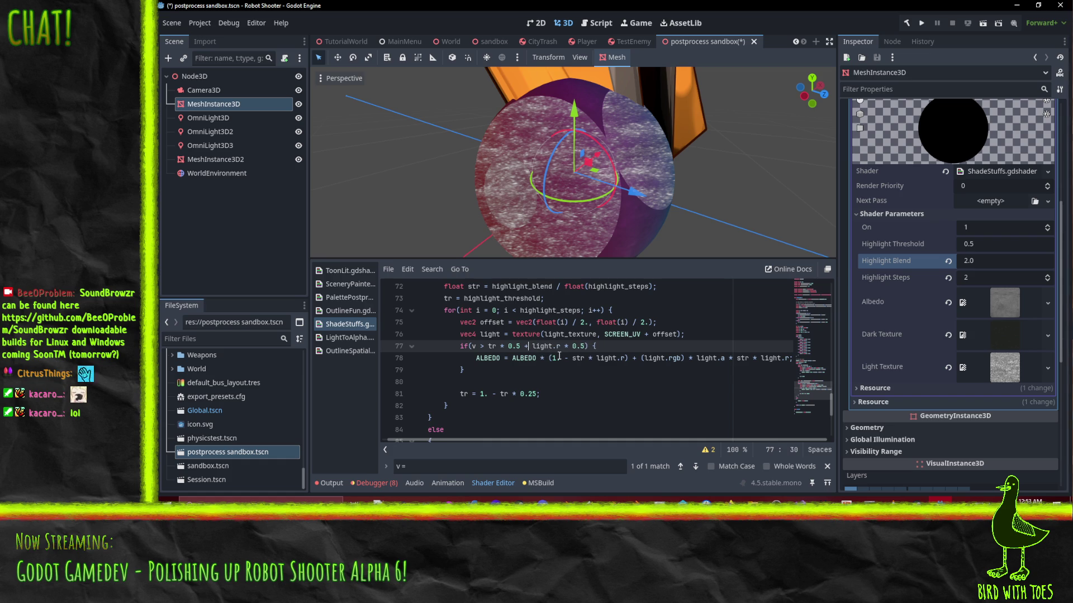
{"action": "key", "text": "Down"}
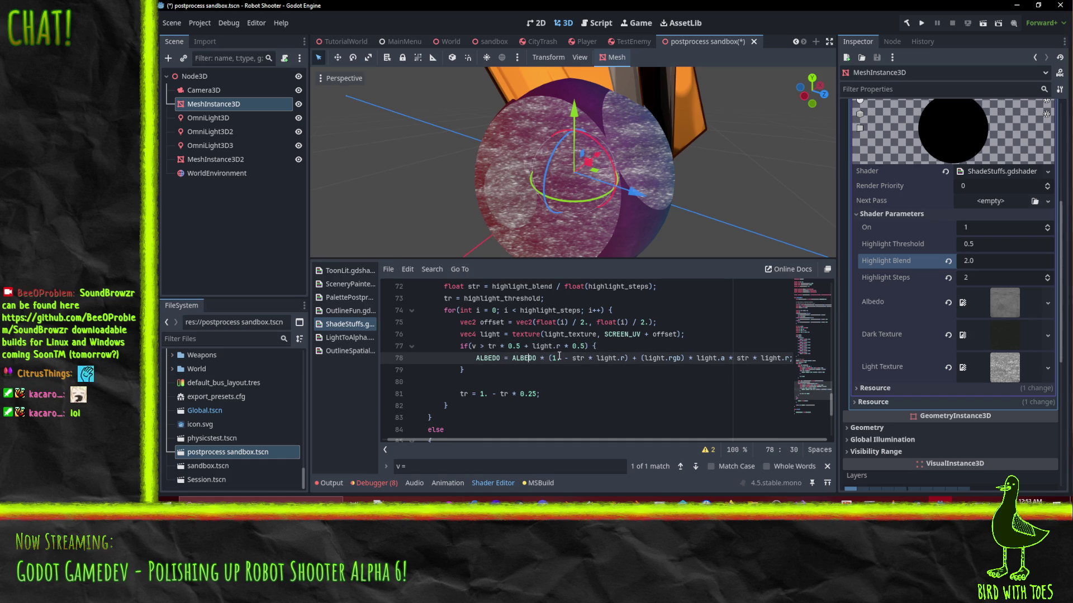
{"action": "mouse_move", "coordinate": [659, 196]}
{"action": "left_mouse_down"}
{"action": "mouse_move", "coordinate": [614, 149]}
{"action": "mouse_move", "coordinate": [688, 193]}
{"action": "mouse_move", "coordinate": [716, 238]}
{"action": "left_mouse_up"}
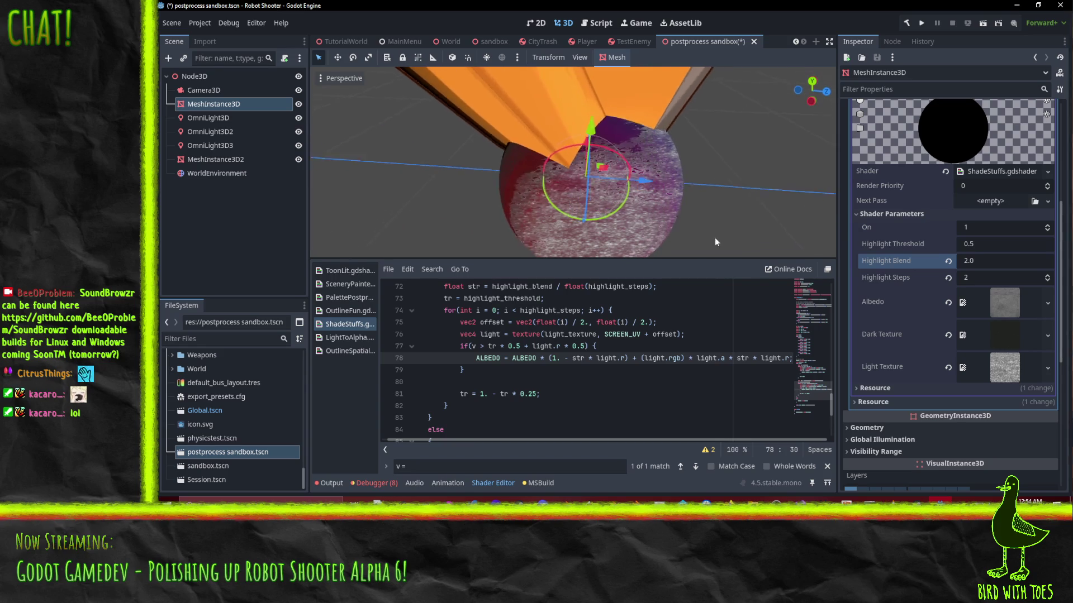
{"action": "scroll", "coordinate": [715, 237], "scroll_direction": "up", "scroll_amount": 3}
{"action": "mouse_move", "coordinate": [676, 203]}
{"action": "left_mouse_down"}
{"action": "mouse_move", "coordinate": [663, 192]}
{"action": "mouse_move", "coordinate": [692, 192]}
{"action": "left_mouse_up"}
Step: Change Highlight Threshold from 0.5 to 0.75, then settle on 0.9
{"action": "scroll", "coordinate": [692, 192], "scroll_direction": "down", "scroll_amount": 5}
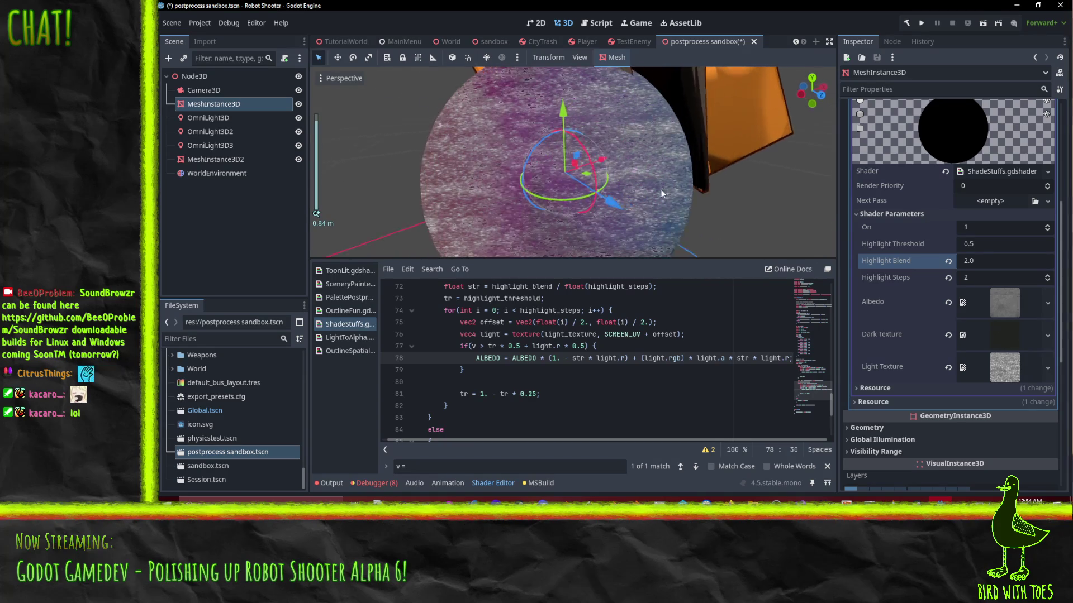
{"action": "left_click", "coordinate": [970, 243]}
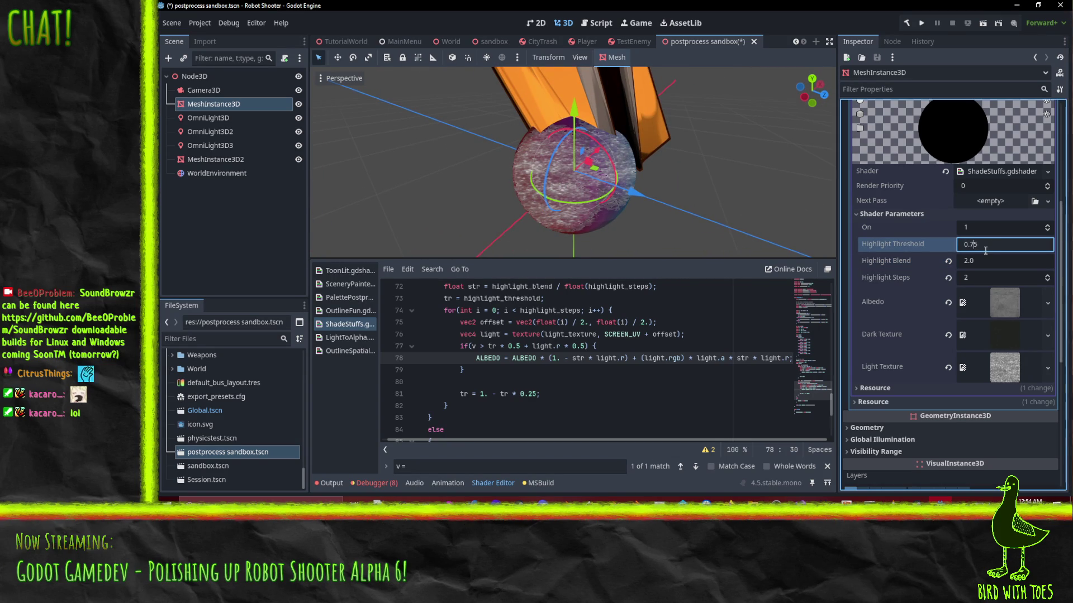
{"action": "key", "text": "Return"}
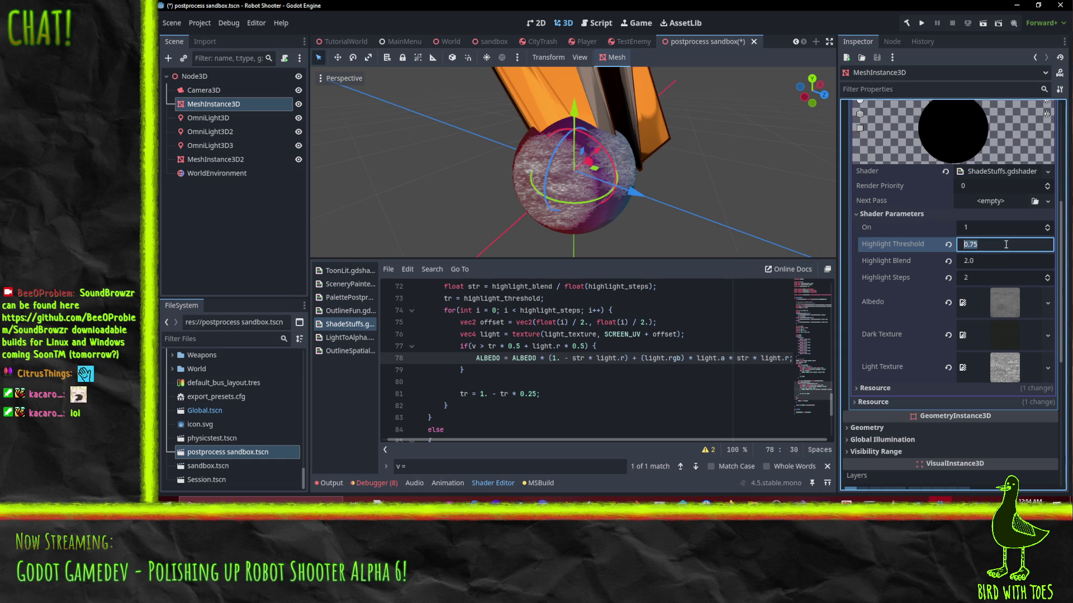
{"action": "left_click", "coordinate": [1005, 245]}
{"action": "key", "text": "BackSpace"}
{"action": "type", "text": "9"}
{"action": "key", "text": "Return"}
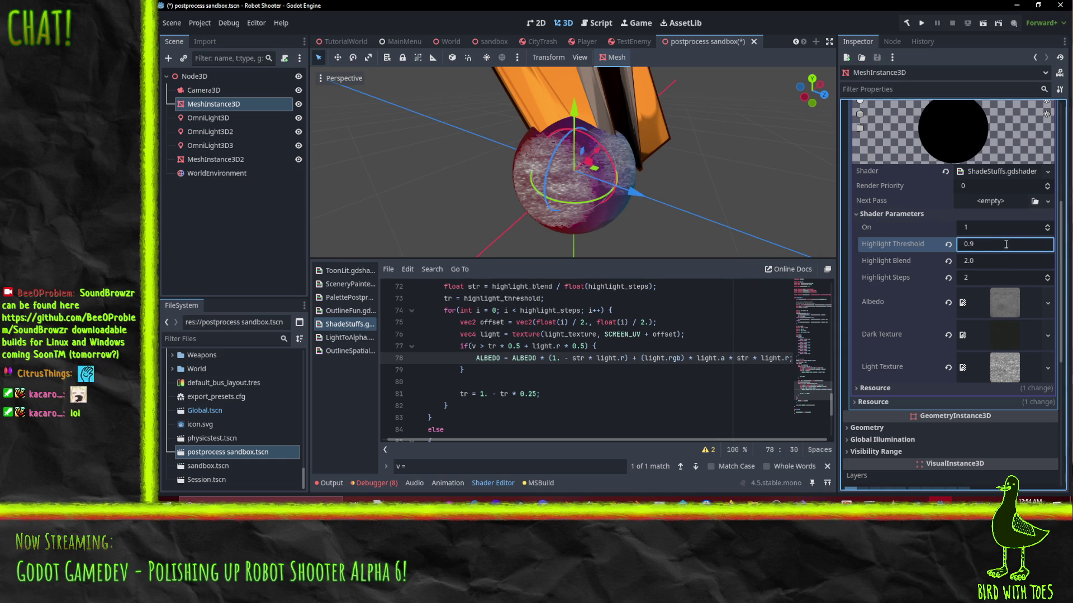
{"action": "scroll", "coordinate": [655, 186], "scroll_direction": "up", "scroll_amount": 2}
{"action": "scroll", "coordinate": [655, 185], "scroll_direction": "up", "scroll_amount": 2}
{"action": "mouse_move", "coordinate": [689, 193]}
{"action": "left_mouse_down"}
{"action": "mouse_move", "coordinate": [603, 174]}
{"action": "mouse_move", "coordinate": [617, 176]}
{"action": "left_mouse_up"}
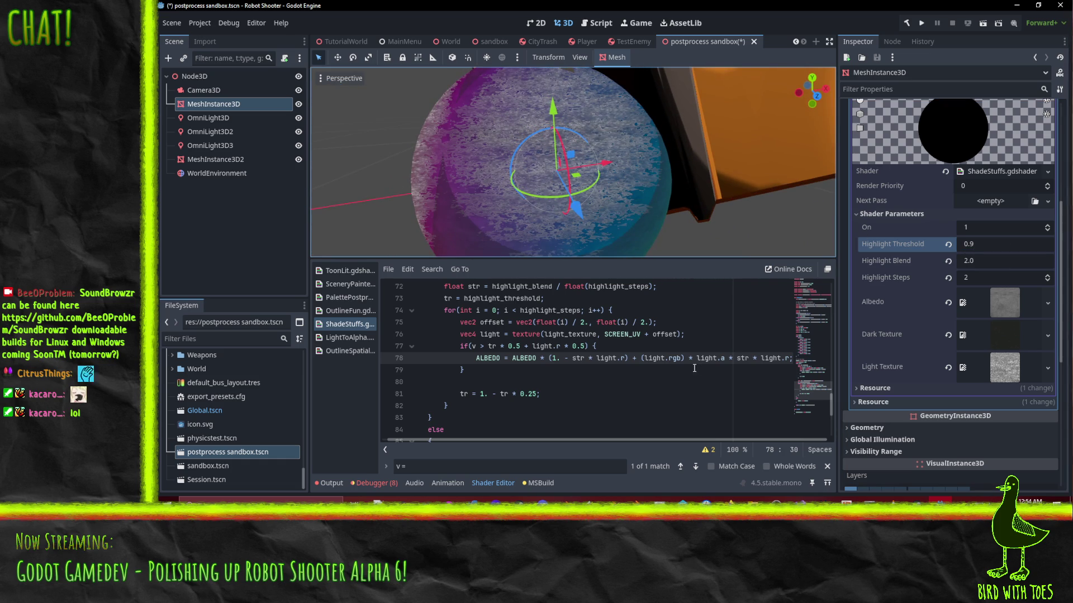
Step: Restore * color and add a * 5. boost to the light term on line 78
{"action": "left_click", "coordinate": [680, 358]}
{"action": "type", "text": "* col"}
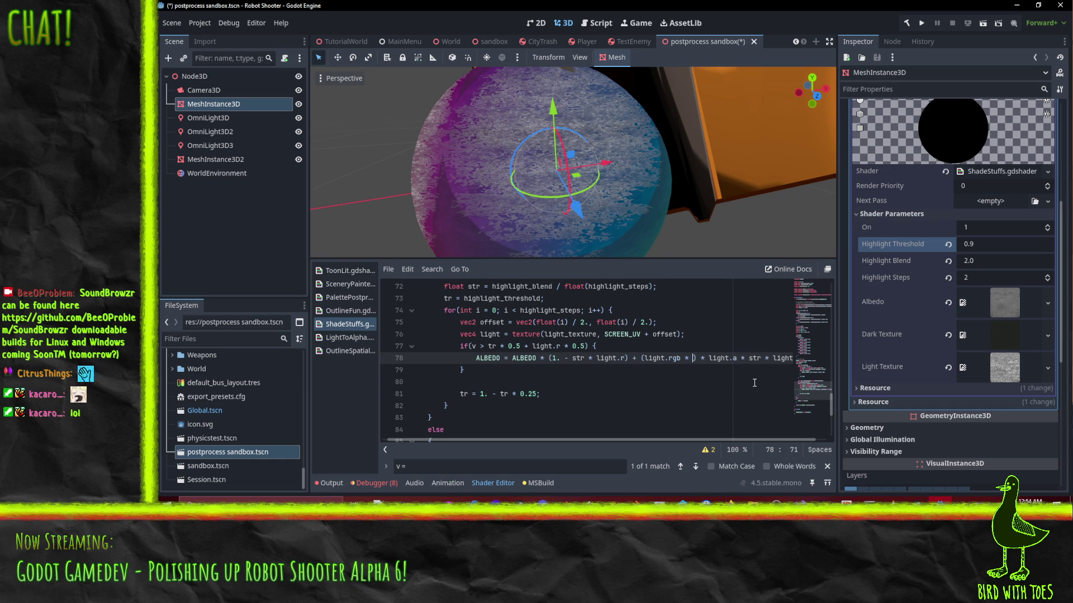
{"action": "type", "text": "or"}
{"action": "key", "text": "Up"}
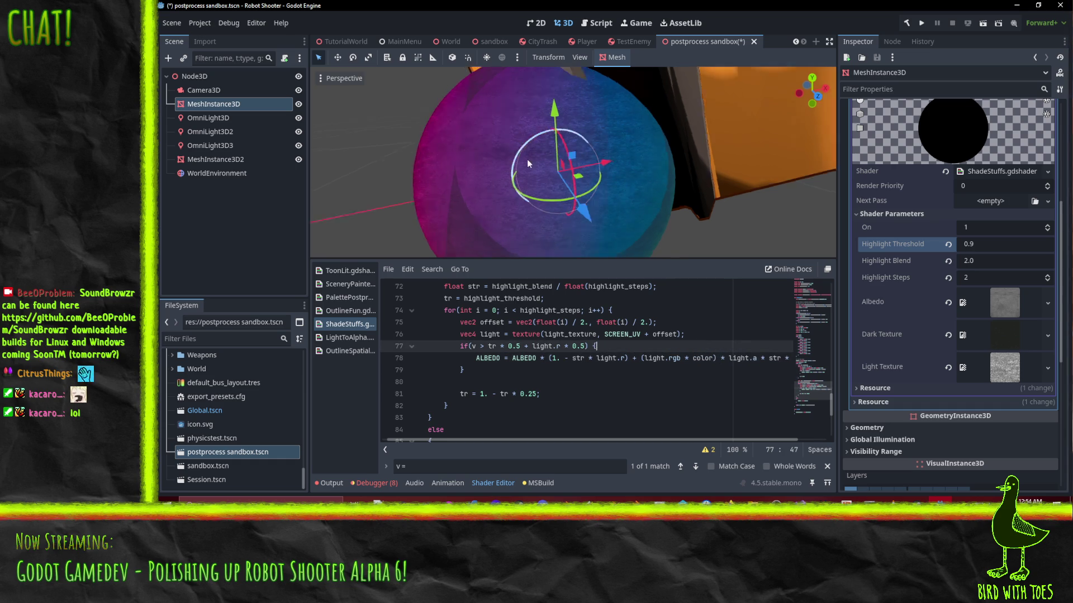
{"action": "mouse_move", "coordinate": [528, 159]}
{"action": "left_mouse_down"}
{"action": "mouse_move", "coordinate": [579, 164]}
{"action": "mouse_move", "coordinate": [593, 179]}
{"action": "left_mouse_up"}
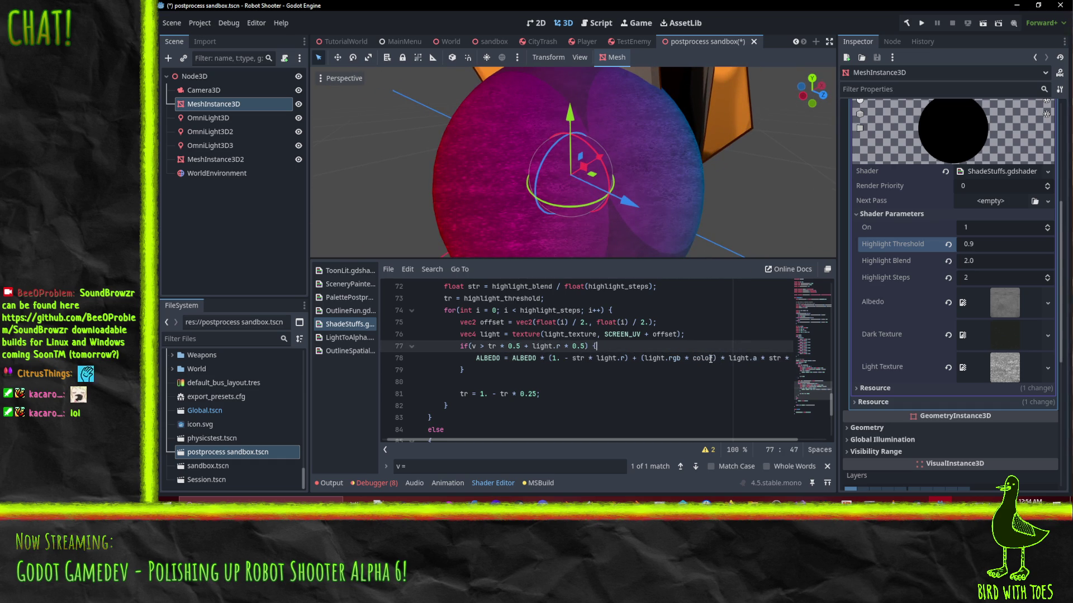
{"action": "left_click", "coordinate": [713, 358]}
{"action": "type", "text": "* 5"}
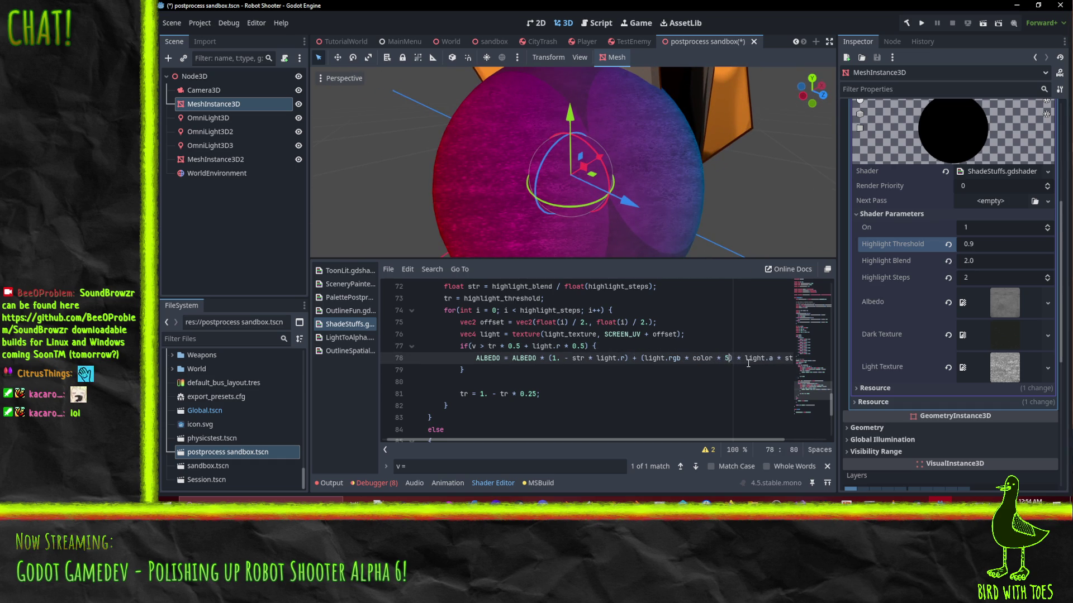
{"action": "type", "text": "."}
{"action": "left_click", "coordinate": [688, 338]}
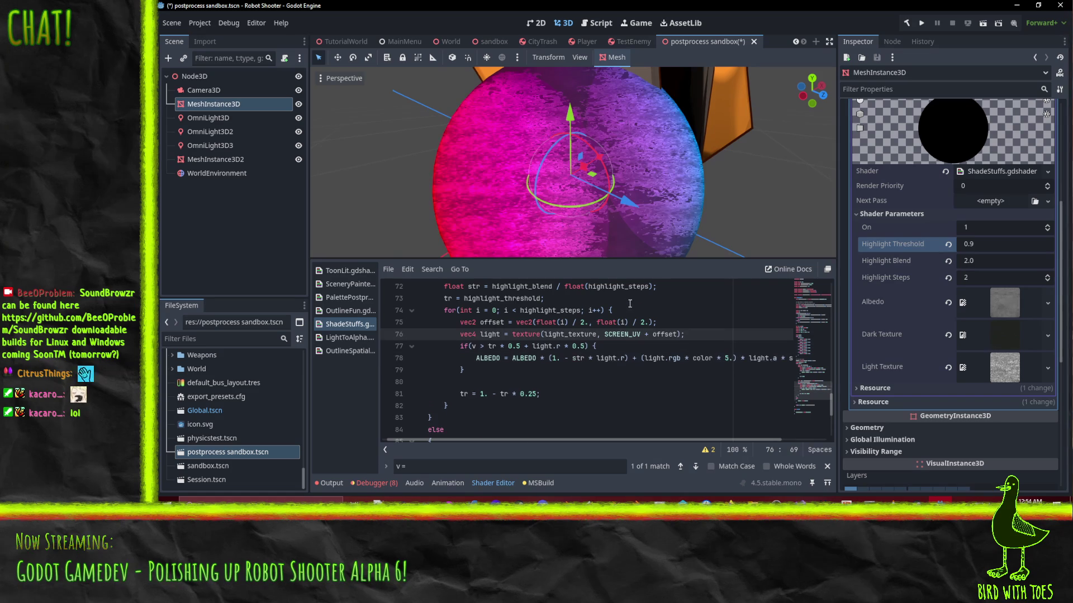
Step: Orbit and zoom around the test sphere to inspect the boosted toon shading
{"action": "scroll", "coordinate": [629, 303], "scroll_direction": "down", "scroll_amount": 2}
{"action": "scroll", "coordinate": [565, 161], "scroll_direction": "down", "scroll_amount": 3}
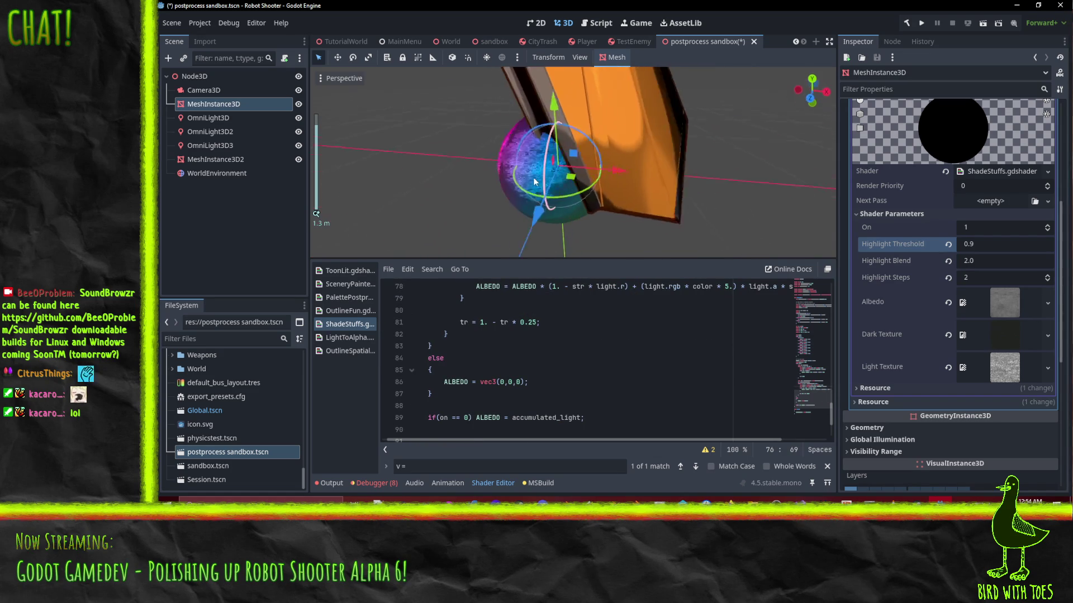
{"action": "mouse_move", "coordinate": [535, 182]}
{"action": "left_mouse_down"}
{"action": "mouse_move", "coordinate": [649, 142]}
{"action": "mouse_move", "coordinate": [700, 109]}
{"action": "mouse_move", "coordinate": [717, 133]}
{"action": "mouse_move", "coordinate": [690, 166]}
{"action": "mouse_move", "coordinate": [616, 176]}
{"action": "mouse_move", "coordinate": [640, 187]}
{"action": "left_mouse_up"}
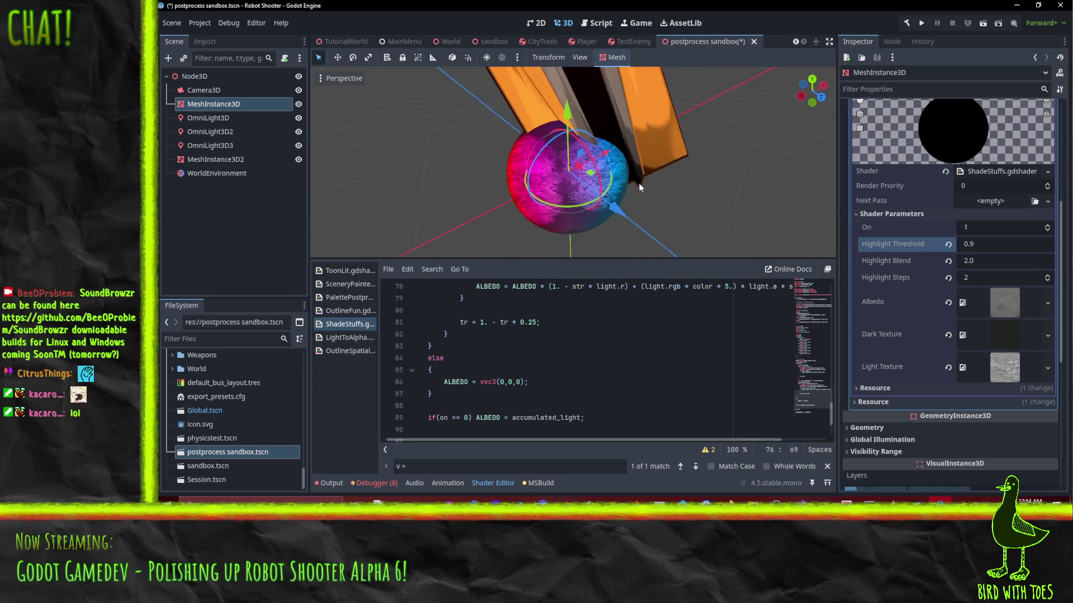
{"action": "scroll", "coordinate": [638, 183], "scroll_direction": "up", "scroll_amount": 5}
{"action": "scroll", "coordinate": [637, 183], "scroll_direction": "down", "scroll_amount": 2}
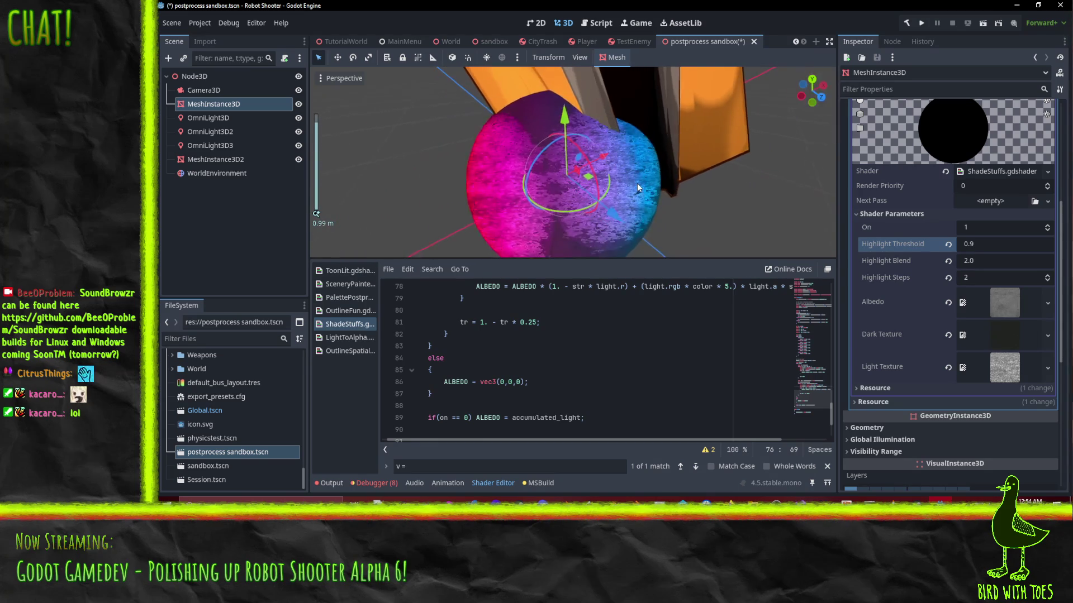
{"action": "scroll", "coordinate": [637, 183], "scroll_direction": "down", "scroll_amount": 1}
{"action": "scroll", "coordinate": [555, 313], "scroll_direction": "up", "scroll_amount": 2}
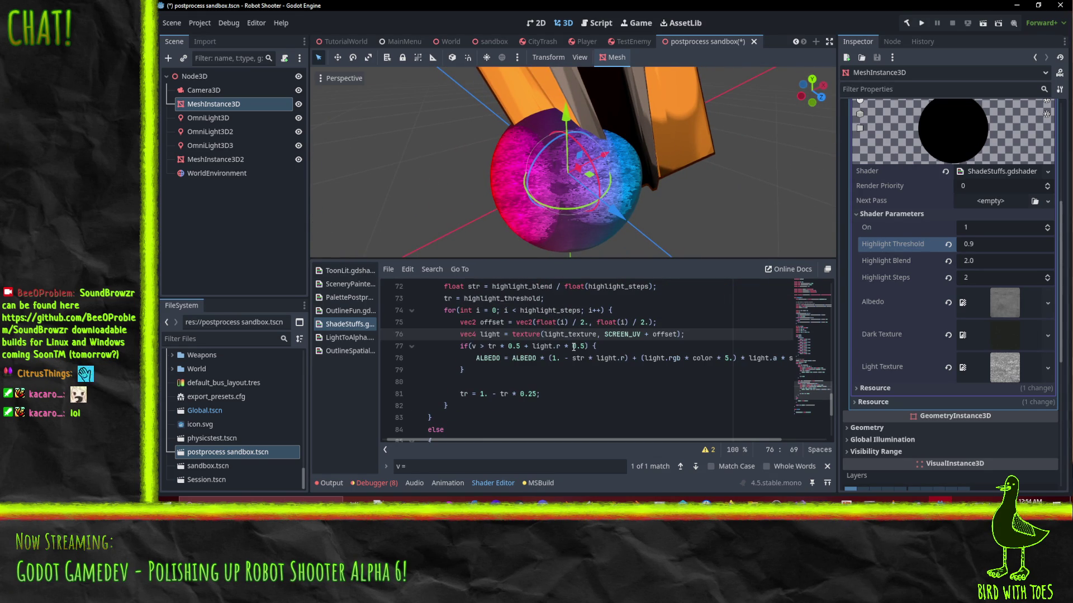
{"action": "mouse_move", "coordinate": [553, 143]}
{"action": "left_mouse_down"}
{"action": "mouse_move", "coordinate": [514, 146]}
{"action": "mouse_move", "coordinate": [545, 134]}
{"action": "left_mouse_up"}
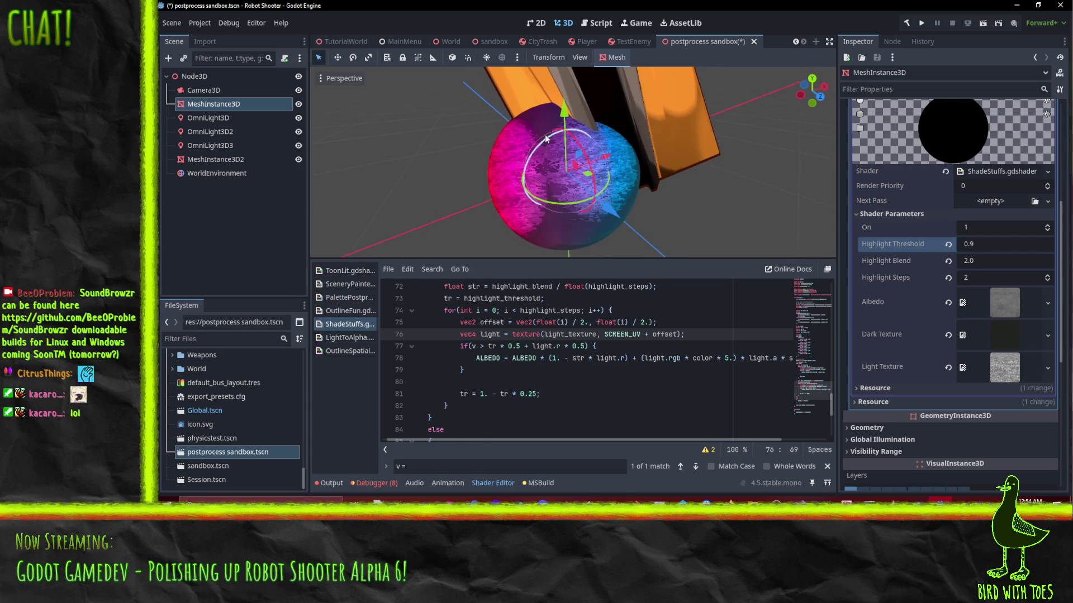
{"action": "scroll", "coordinate": [537, 350], "scroll_direction": "up", "scroll_amount": 1}
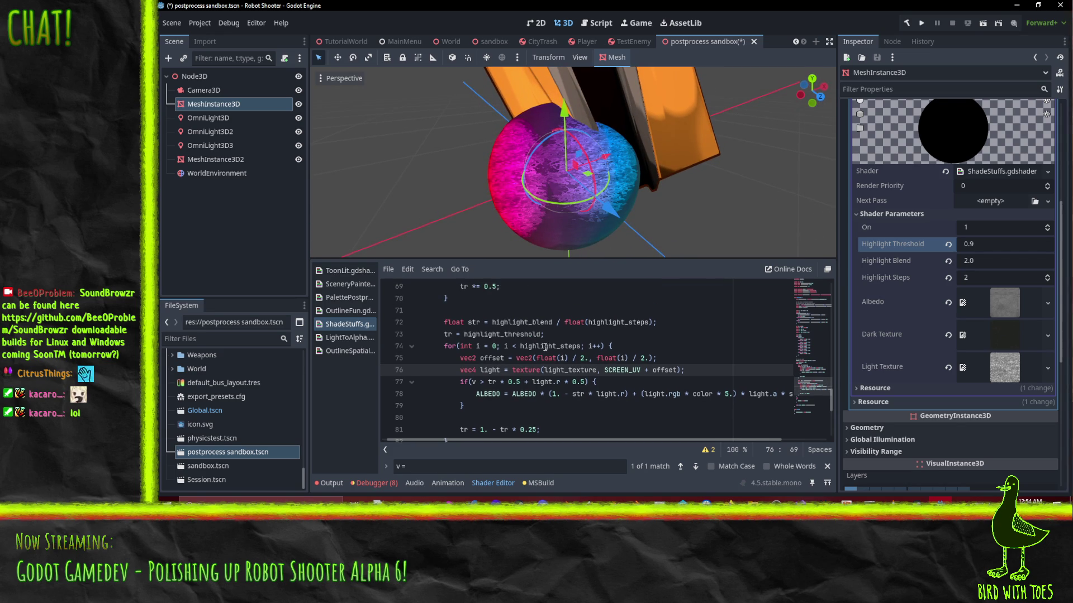
{"action": "scroll", "coordinate": [545, 347], "scroll_direction": "down", "scroll_amount": 1}
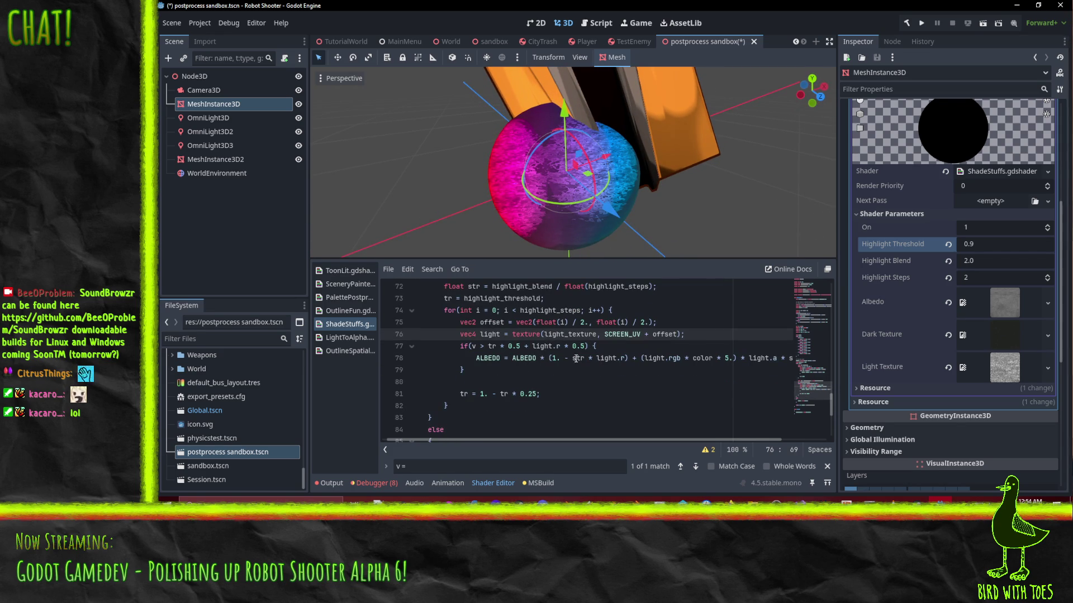
{"action": "scroll", "coordinate": [584, 195], "scroll_direction": "up", "scroll_amount": 2}
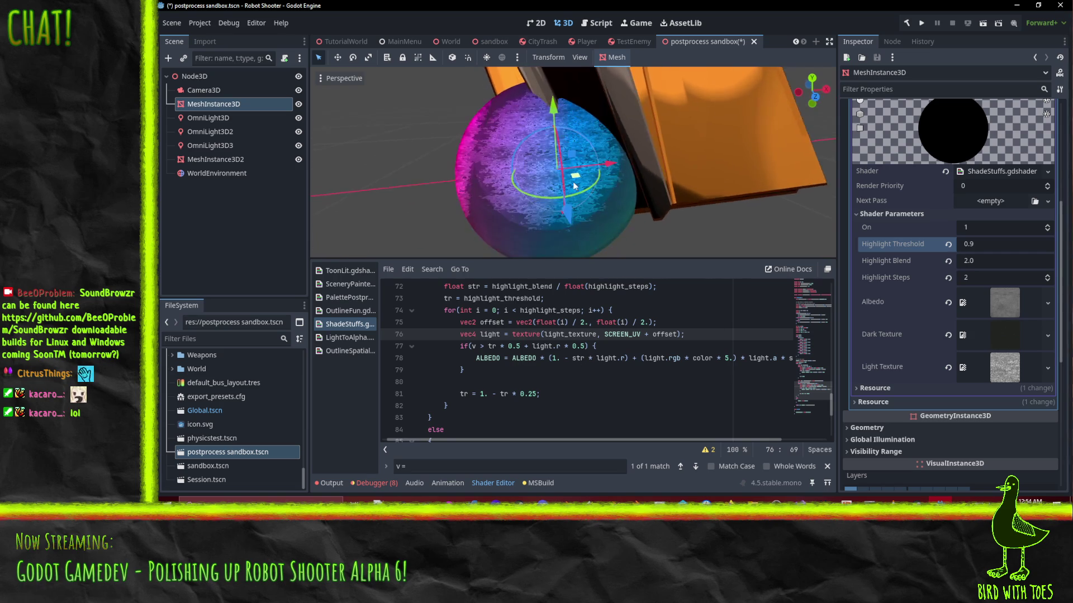
{"action": "scroll", "coordinate": [612, 193], "scroll_direction": "up", "scroll_amount": 2}
{"action": "left_click_drag", "start_coordinate": [611, 193], "coordinate": [494, 209]}
{"action": "scroll", "coordinate": [507, 207], "scroll_direction": "down", "scroll_amount": 5}
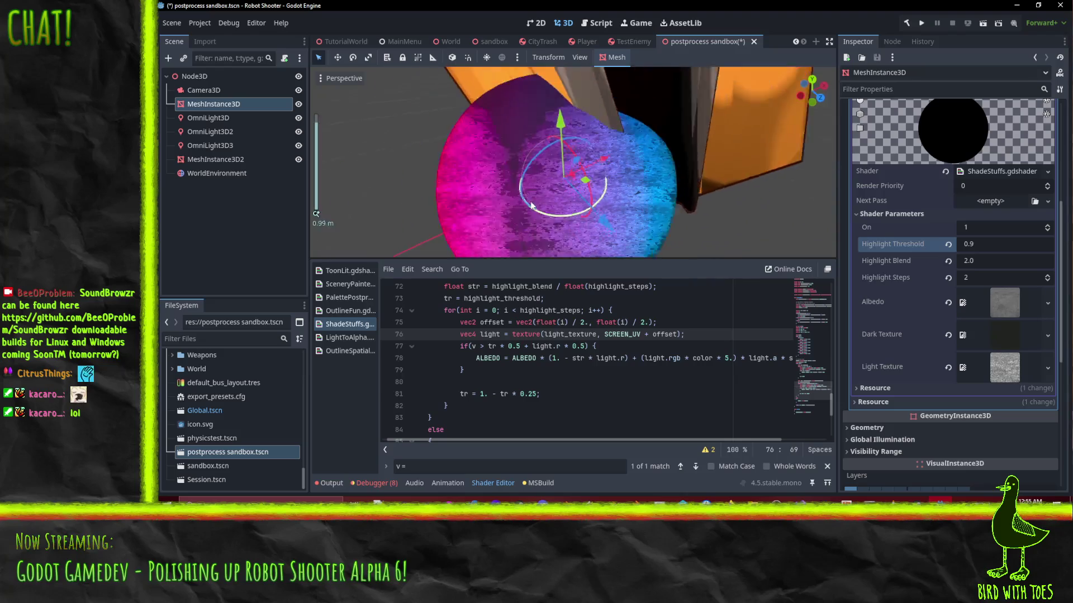
{"action": "mouse_move", "coordinate": [557, 124]}
{"action": "left_mouse_down"}
{"action": "mouse_move", "coordinate": [581, 114]}
{"action": "mouse_move", "coordinate": [592, 193]}
{"action": "mouse_move", "coordinate": [477, 143]}
{"action": "mouse_move", "coordinate": [545, 209]}
{"action": "left_mouse_up"}
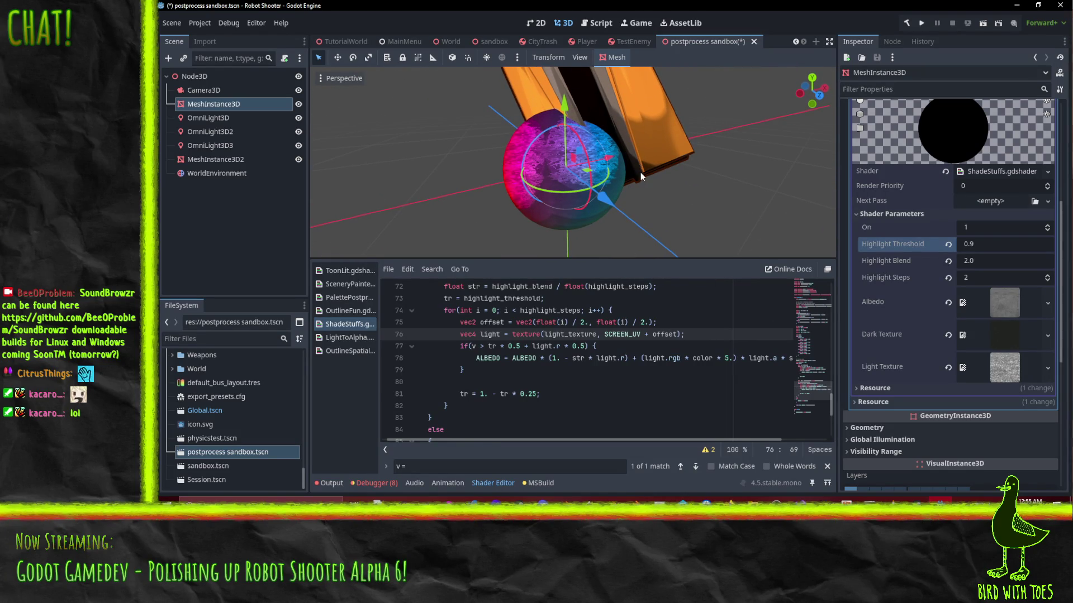
Step: Save the scene and remove the * 5. boost from the light colour on line 78
{"action": "key", "text": "ctrl+s"}
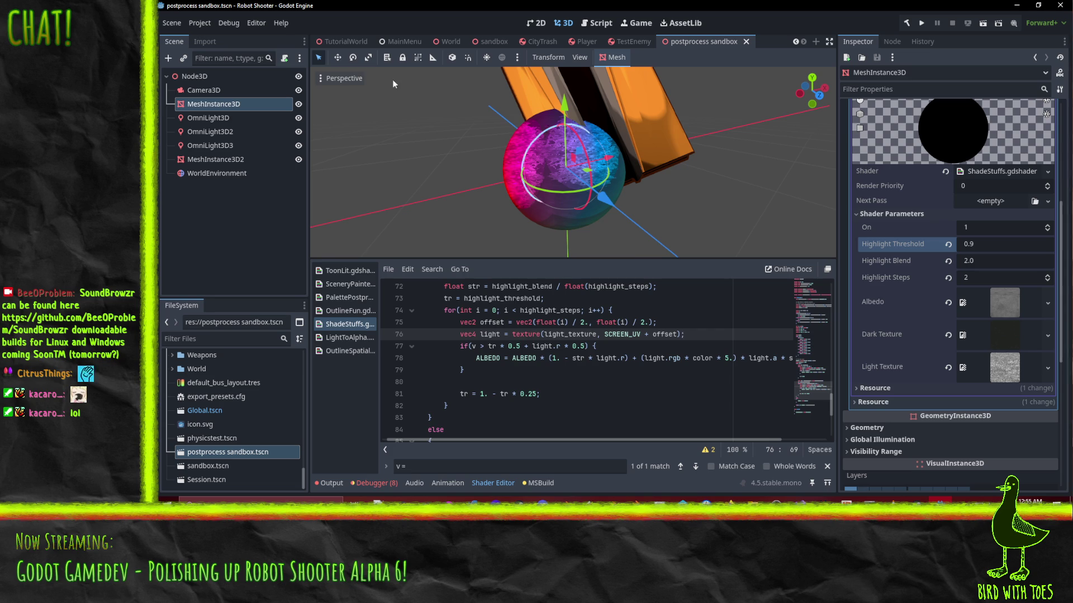
{"action": "left_click", "coordinate": [715, 359]}
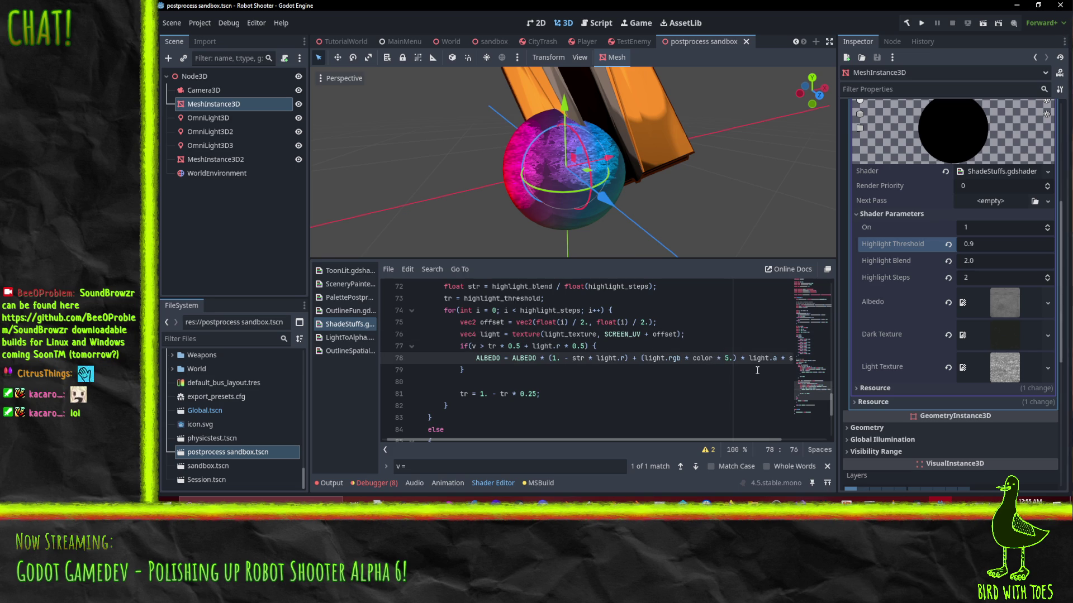
{"action": "key", "text": "Delete"}
{"action": "key", "text": "Delete"}
{"action": "key", "text": "Delete"}
{"action": "key", "text": "Up"}
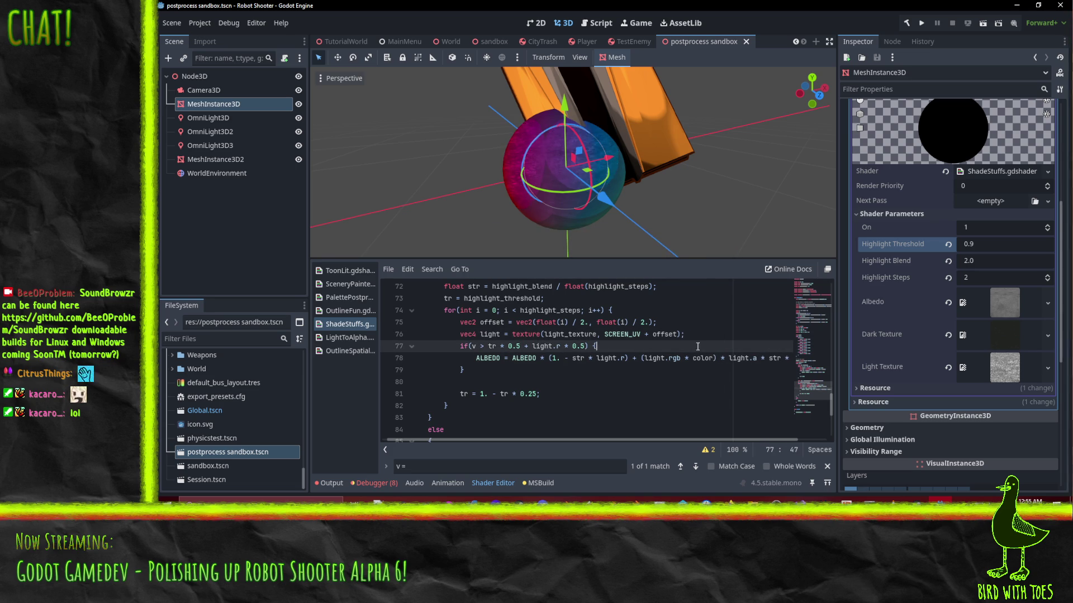
{"action": "mouse_move", "coordinate": [670, 246]}
{"action": "left_mouse_down"}
{"action": "mouse_move", "coordinate": [606, 70]}
{"action": "mouse_move", "coordinate": [572, 96]}
{"action": "left_mouse_up"}
{"action": "scroll", "coordinate": [583, 287], "scroll_direction": "up", "scroll_amount": 2}
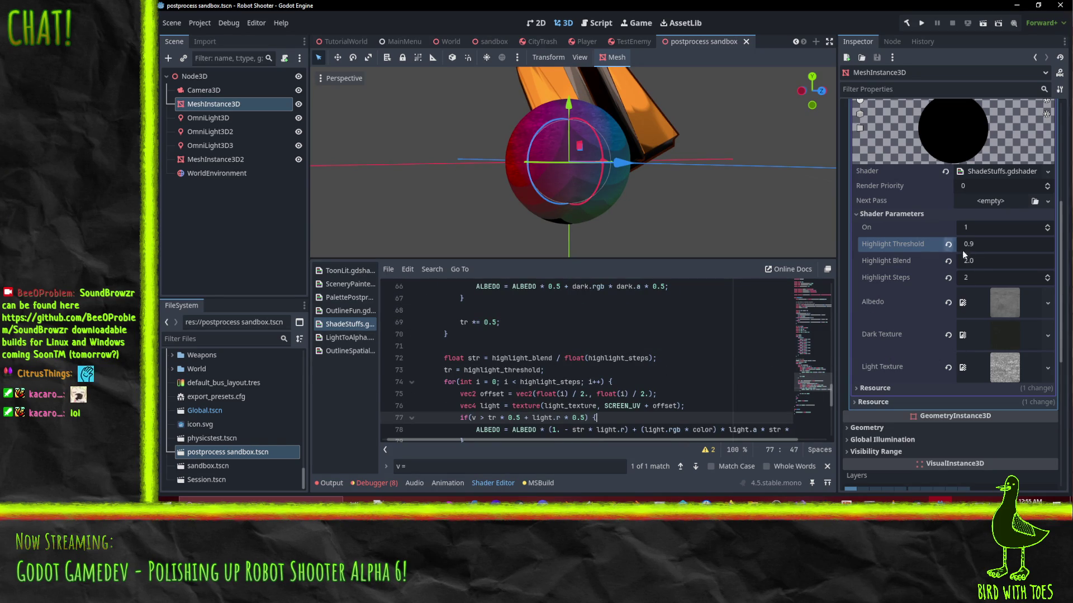
Step: Set Highlight Blend to 1.0 and Highlight Steps to 4 in Shader Parameters
{"action": "left_click", "coordinate": [984, 261]}
{"action": "type", "text": "1"}
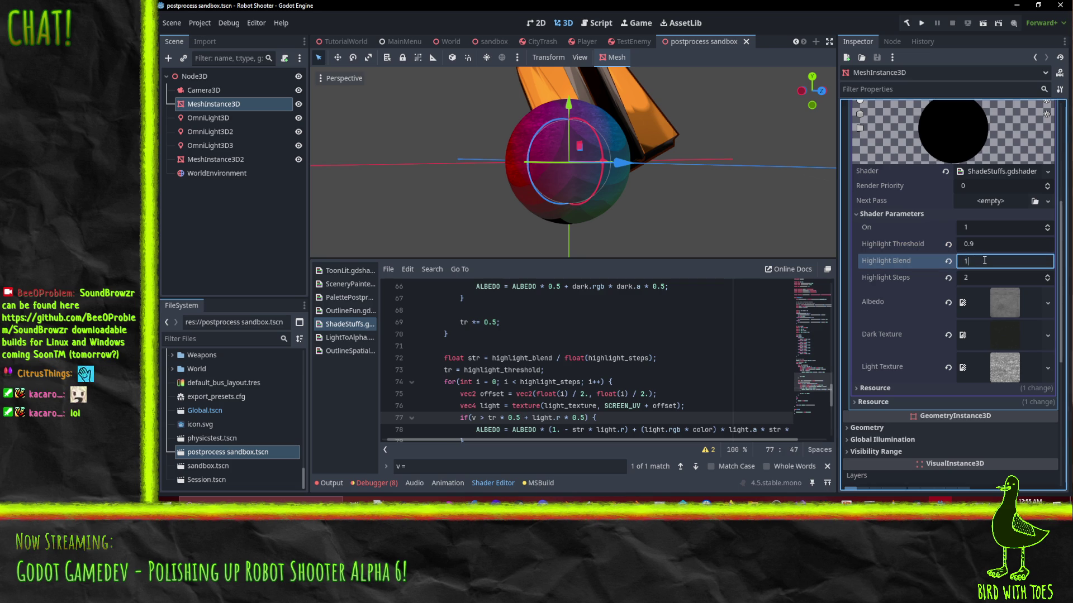
{"action": "key", "text": "Return"}
{"action": "scroll", "coordinate": [585, 189], "scroll_direction": "up", "scroll_amount": 3}
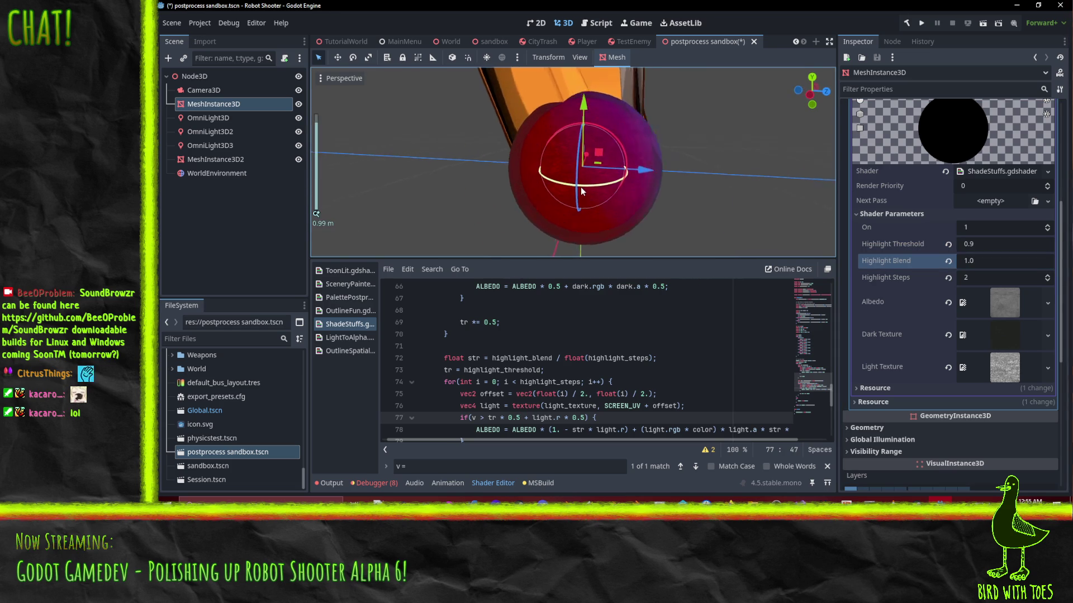
{"action": "mouse_move", "coordinate": [581, 186]}
{"action": "left_mouse_down"}
{"action": "mouse_move", "coordinate": [648, 182]}
{"action": "mouse_move", "coordinate": [600, 182]}
{"action": "mouse_move", "coordinate": [583, 211]}
{"action": "mouse_move", "coordinate": [544, 197]}
{"action": "mouse_move", "coordinate": [609, 223]}
{"action": "left_mouse_up"}
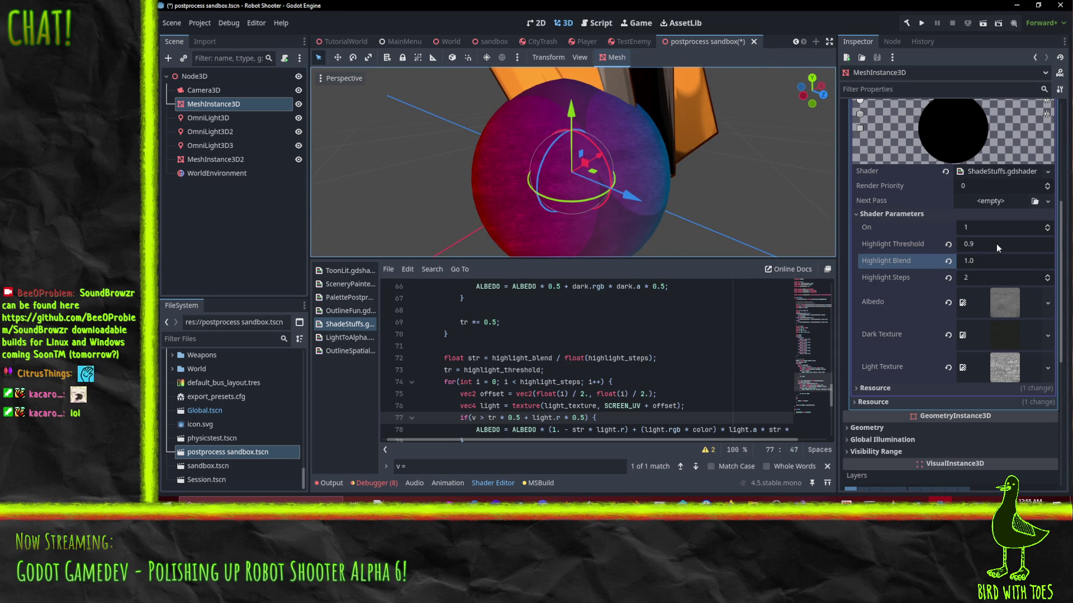
{"action": "left_click", "coordinate": [993, 278]}
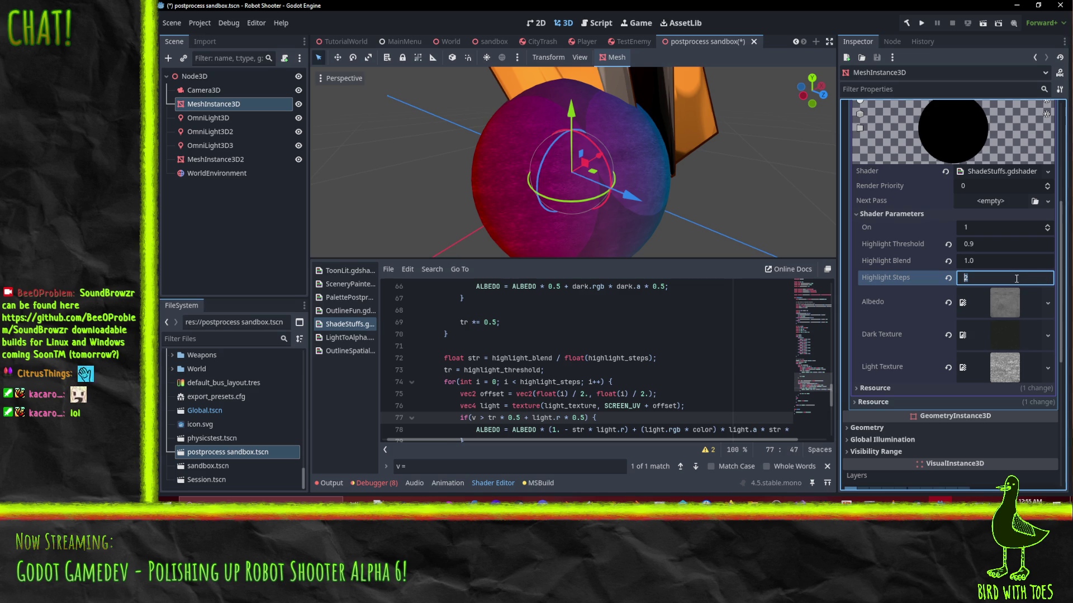
{"action": "type", "text": "4"}
{"action": "key", "text": "Return"}
{"action": "left_click_drag", "start_coordinate": [565, 167], "coordinate": [520, 206]}
{"action": "scroll", "coordinate": [492, 388], "scroll_direction": "down", "scroll_amount": 3}
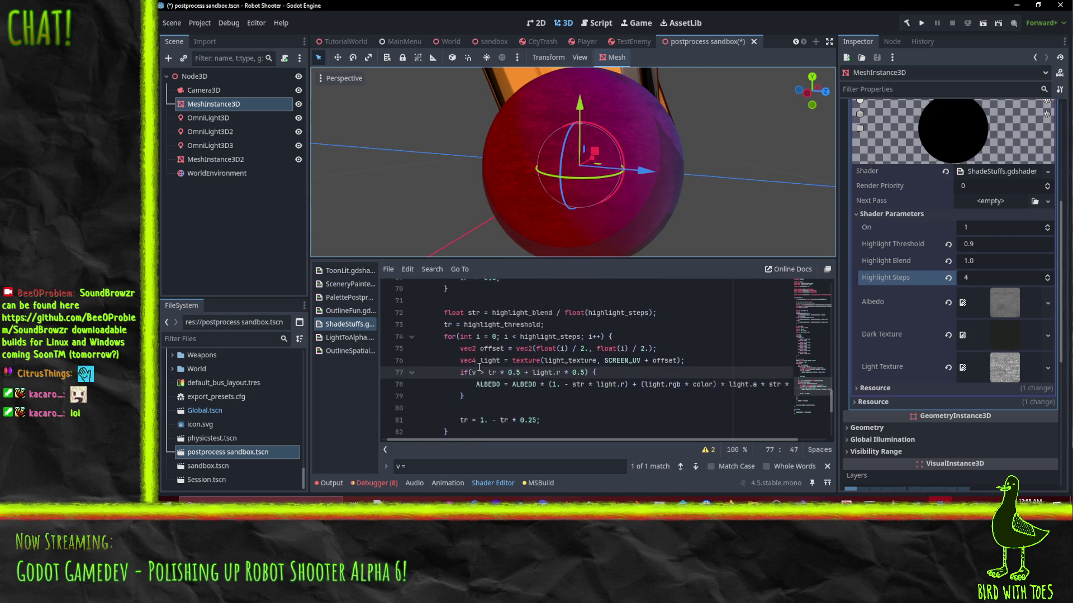
{"action": "left_click", "coordinate": [496, 323]}
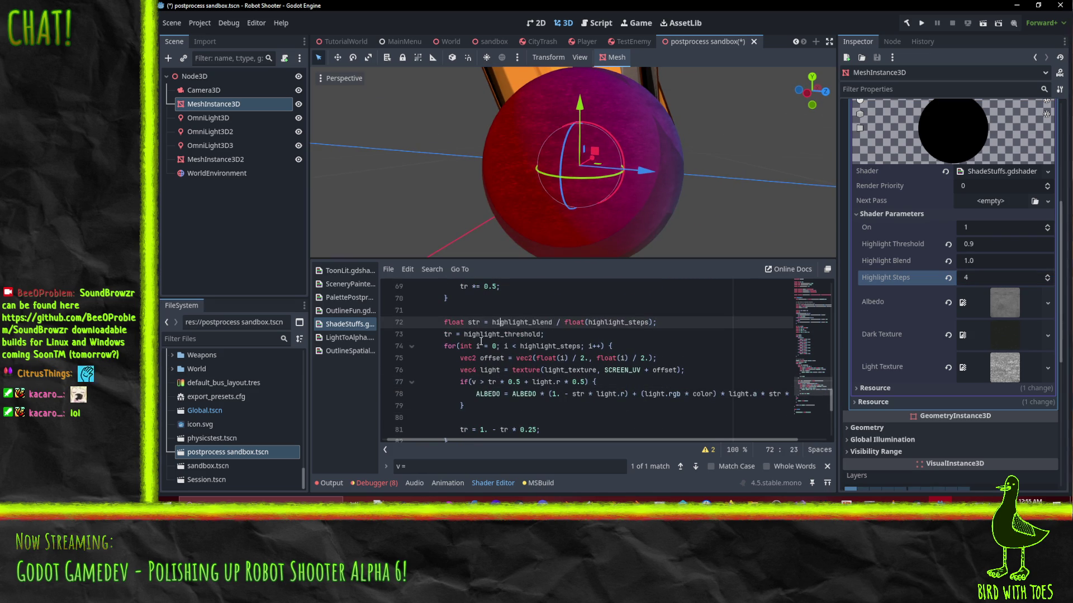
Step: Comment out the step-count division after highlight_blend on line 72 with ';//'
{"action": "left_click", "coordinate": [553, 322]}
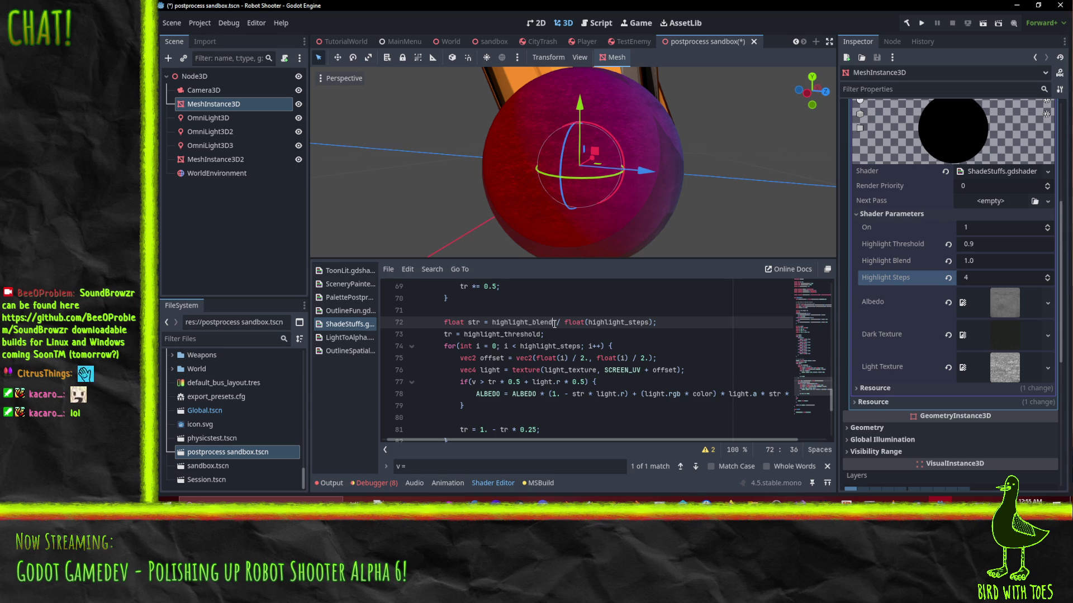
{"action": "type", "text": ";//"}
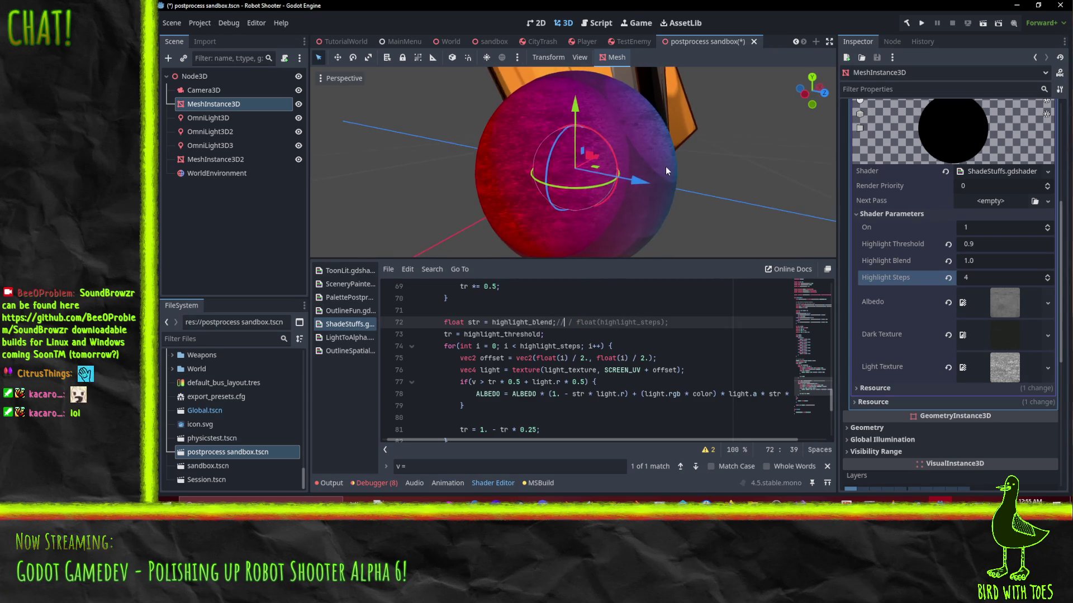
{"action": "mouse_move", "coordinate": [666, 167]}
{"action": "left_mouse_down"}
{"action": "mouse_move", "coordinate": [628, 182]}
{"action": "mouse_move", "coordinate": [629, 208]}
{"action": "mouse_move", "coordinate": [664, 129]}
{"action": "mouse_move", "coordinate": [683, 180]}
{"action": "mouse_move", "coordinate": [675, 169]}
{"action": "mouse_move", "coordinate": [602, 179]}
{"action": "mouse_move", "coordinate": [626, 185]}
{"action": "left_mouse_up"}
{"action": "scroll", "coordinate": [683, 180], "scroll_direction": "up", "scroll_amount": 1}
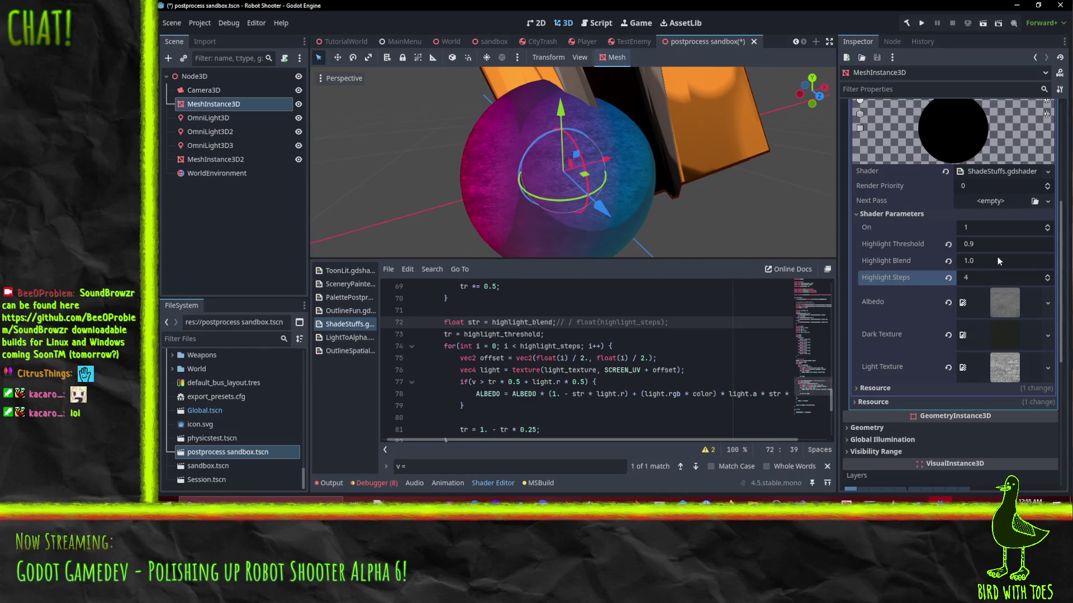
Step: Test Highlight Steps values 3, 2, 3 and 1, leaving it at 2
{"action": "left_click", "coordinate": [1047, 282]}
{"action": "left_click", "coordinate": [1047, 282]}
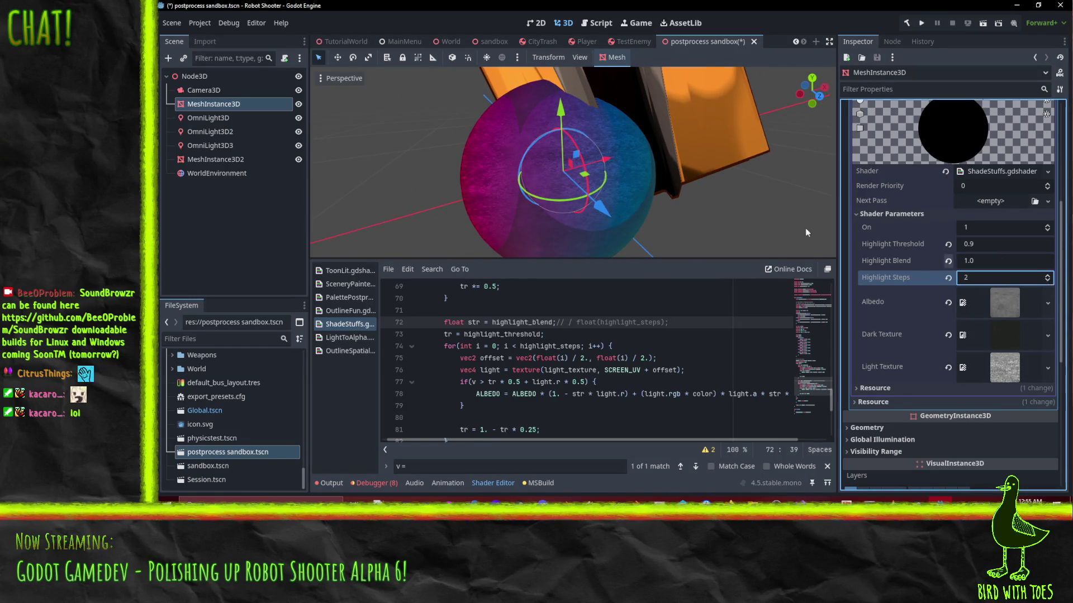
{"action": "mouse_move", "coordinate": [807, 233]}
{"action": "left_mouse_down"}
{"action": "mouse_move", "coordinate": [618, 146]}
{"action": "mouse_move", "coordinate": [631, 153]}
{"action": "left_mouse_up"}
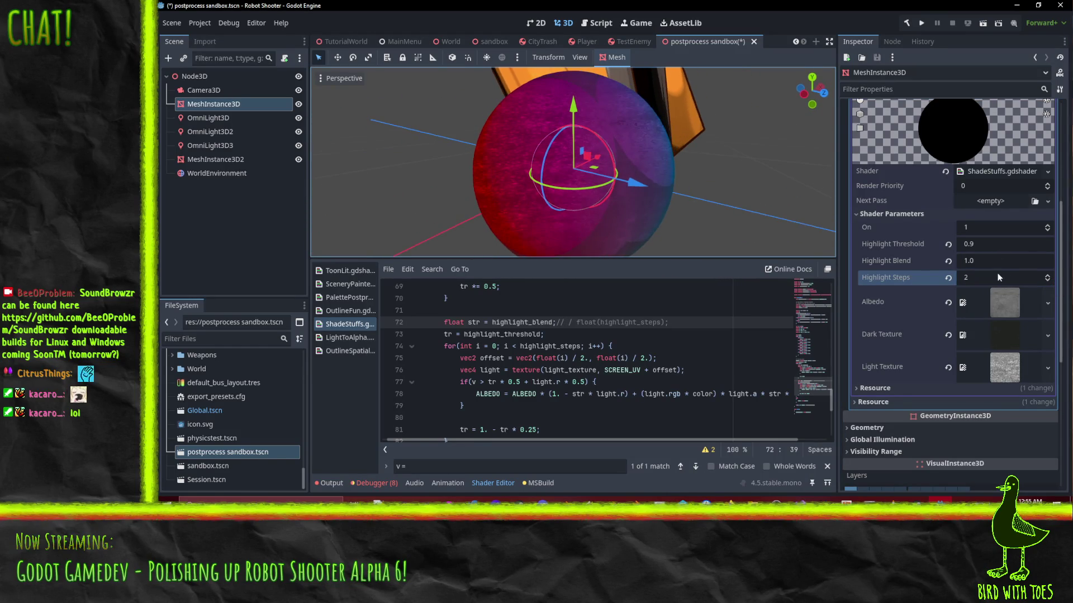
{"action": "left_click", "coordinate": [1047, 276]}
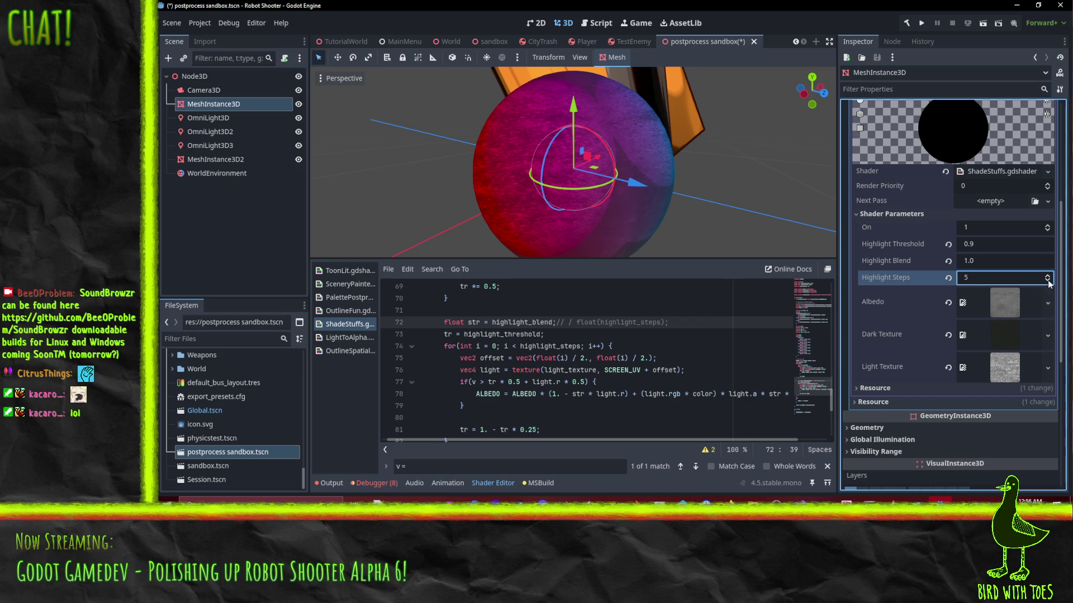
{"action": "left_click", "coordinate": [1047, 280]}
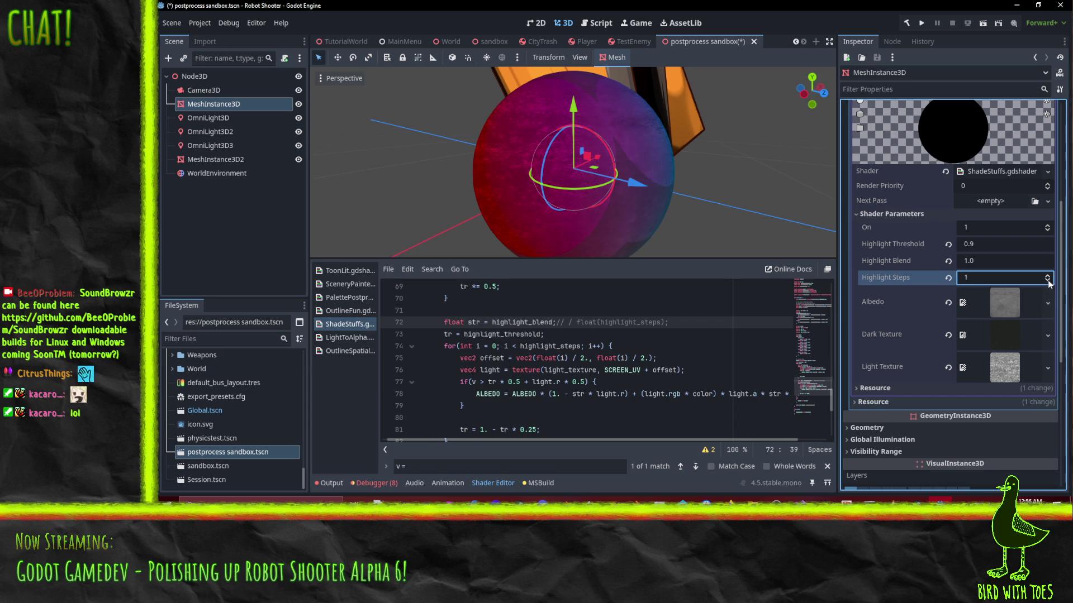
{"action": "left_click", "coordinate": [1047, 275]}
{"action": "mouse_move", "coordinate": [642, 167]}
{"action": "left_mouse_down"}
{"action": "mouse_move", "coordinate": [632, 159]}
{"action": "mouse_move", "coordinate": [647, 141]}
{"action": "mouse_move", "coordinate": [617, 189]}
{"action": "mouse_move", "coordinate": [571, 193]}
{"action": "left_mouse_up"}
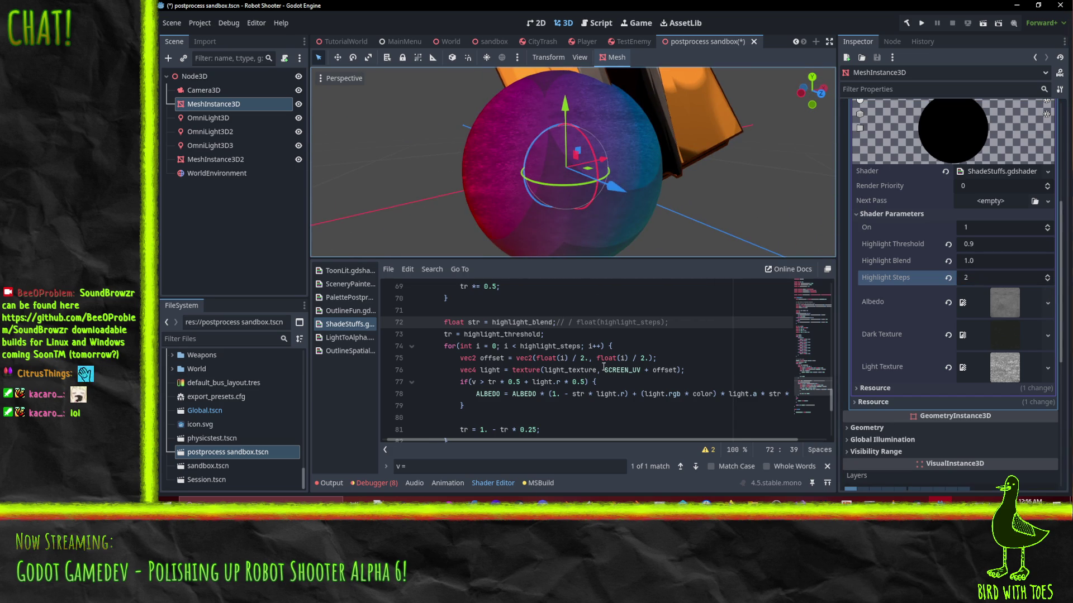
{"action": "scroll", "coordinate": [625, 390], "scroll_direction": "down", "scroll_amount": 1}
{"action": "left_click", "coordinate": [585, 358]}
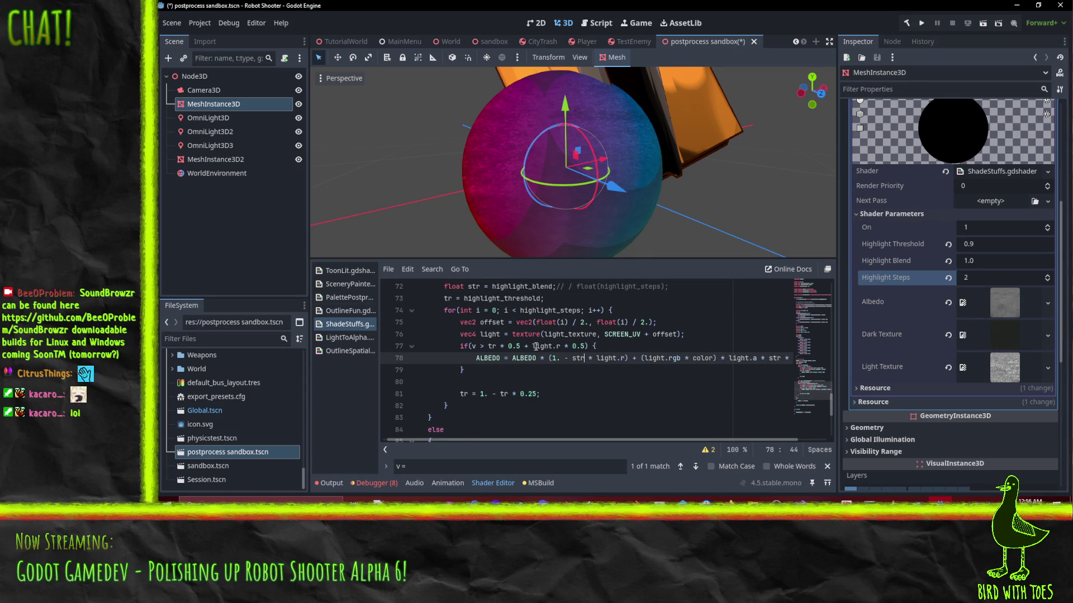
Step: Simplify the highlight test on shader line 77 to v > tr
{"action": "left_click_drag", "start_coordinate": [497, 347], "coordinate": [588, 346]}
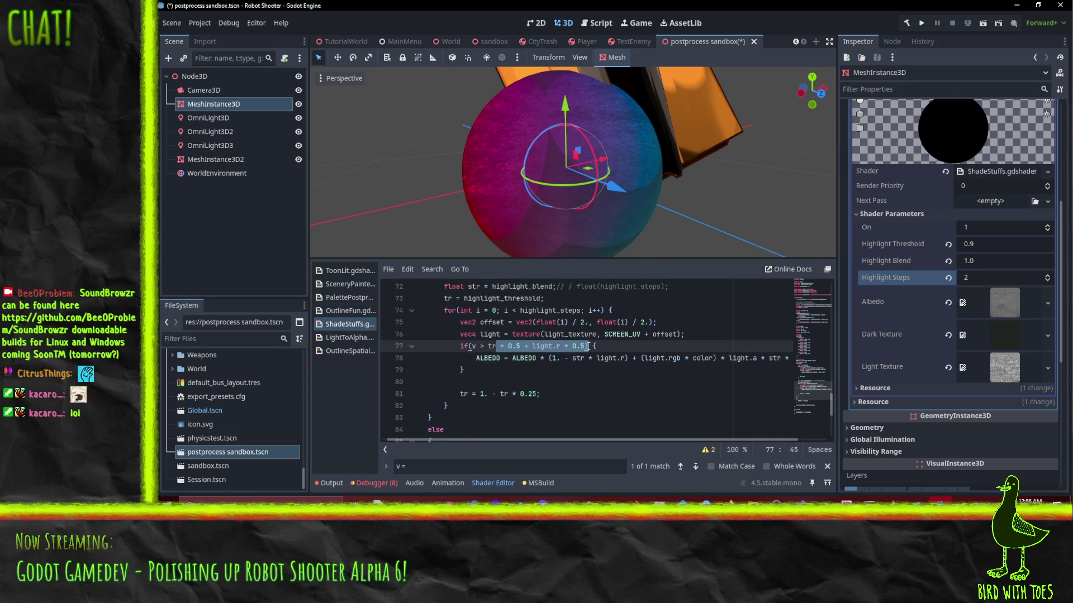
{"action": "key", "text": "BackSpace"}
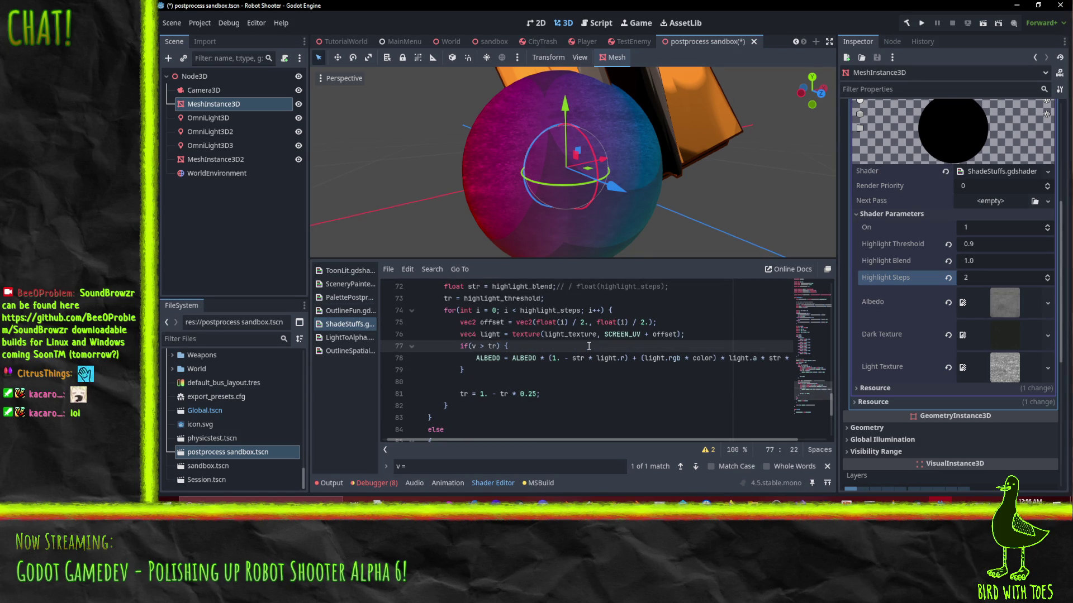
{"action": "scroll", "coordinate": [526, 166], "scroll_direction": "up", "scroll_amount": 2}
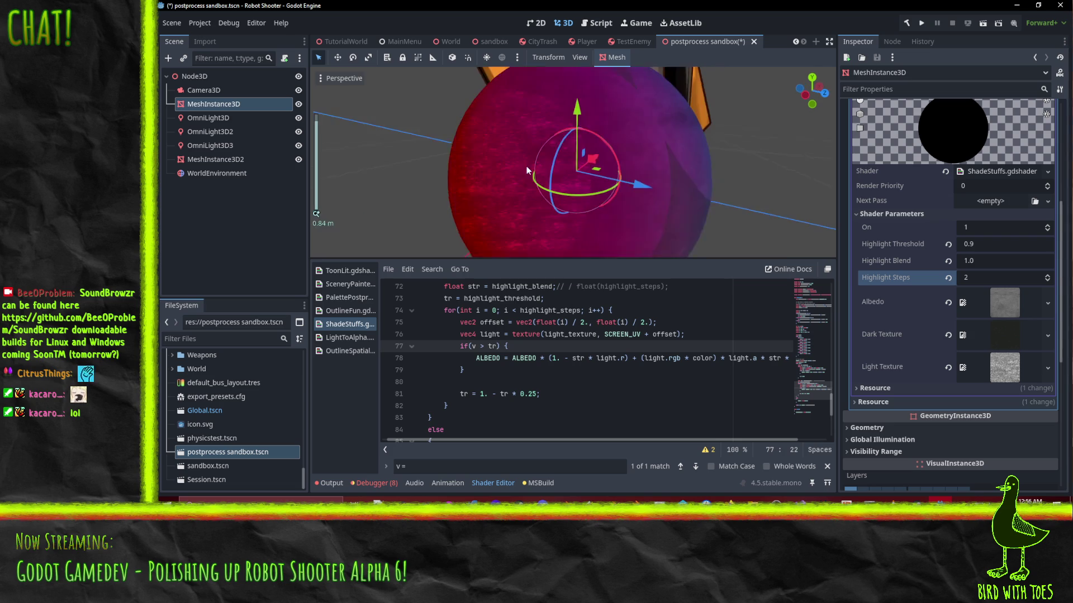
{"action": "scroll", "coordinate": [526, 166], "scroll_direction": "down", "scroll_amount": 4}
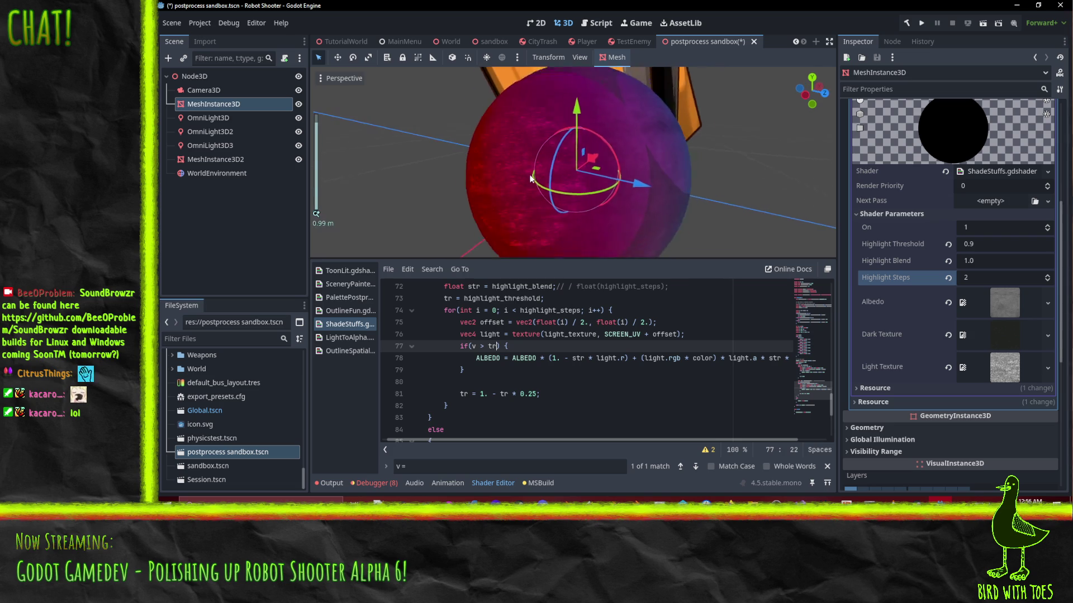
Step: Try Highlight Steps values between 0 and 5, and set Highlight Threshold to 0.5
{"action": "left_click", "coordinate": [1047, 275]}
{"action": "left_click", "coordinate": [1048, 276]}
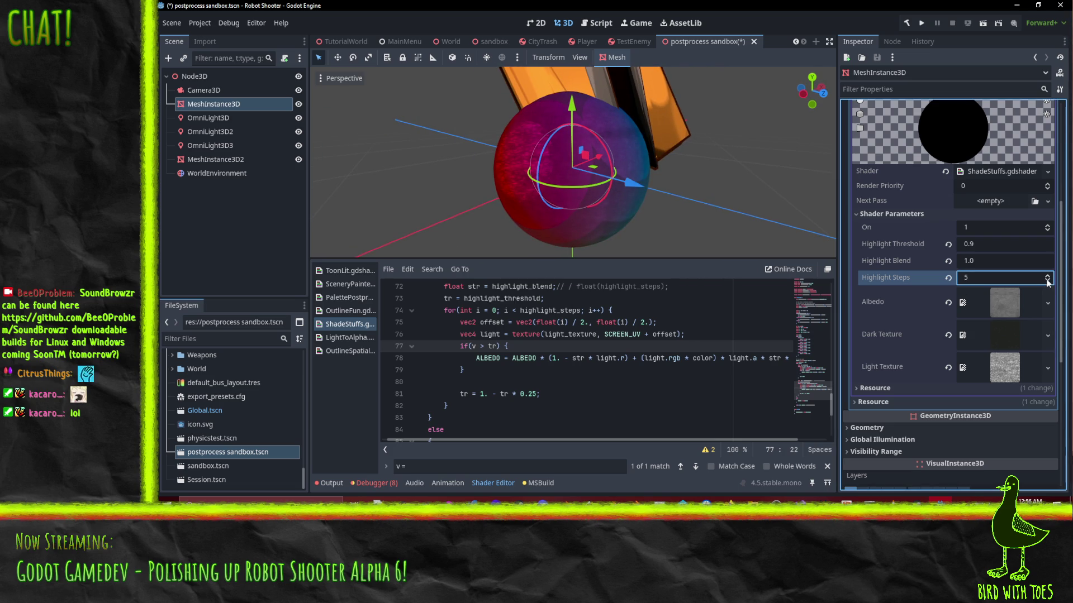
{"action": "left_click", "coordinate": [1048, 281]}
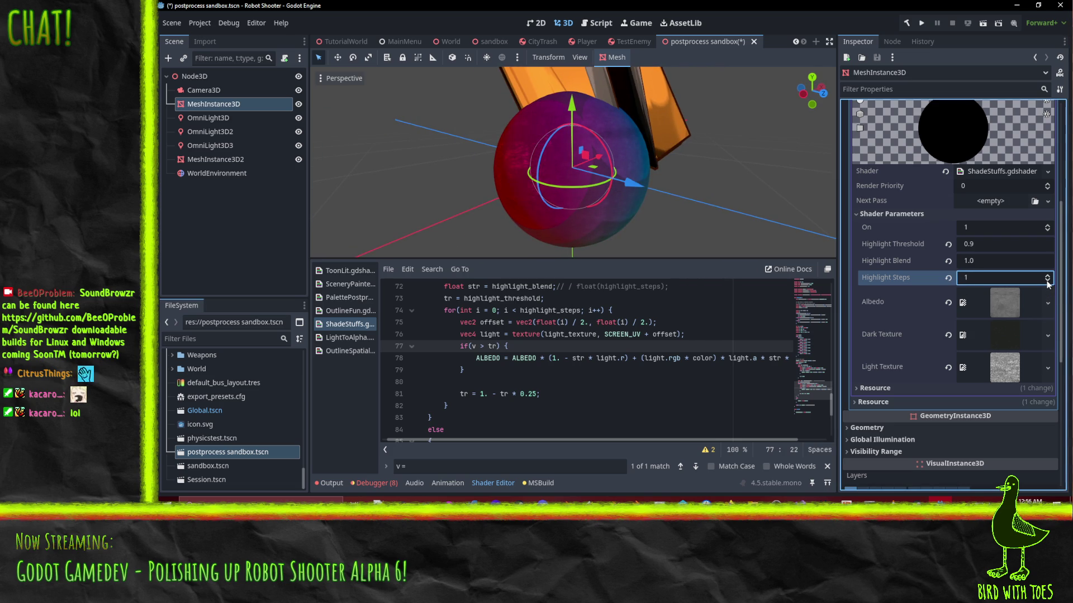
{"action": "left_click", "coordinate": [1047, 275]}
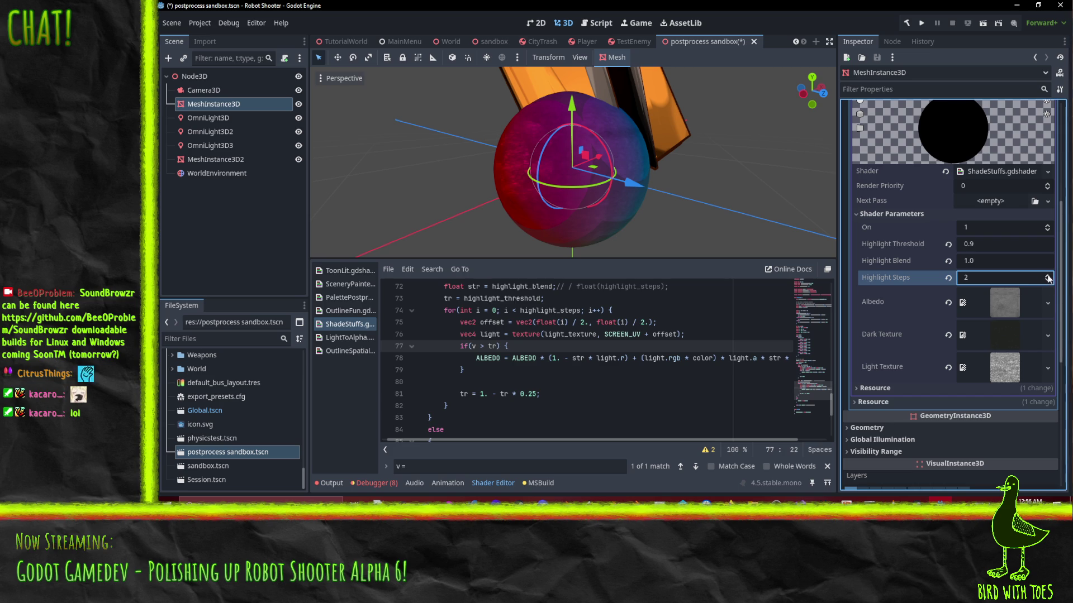
{"action": "left_click", "coordinate": [1048, 276]}
{"action": "left_click", "coordinate": [1047, 281]}
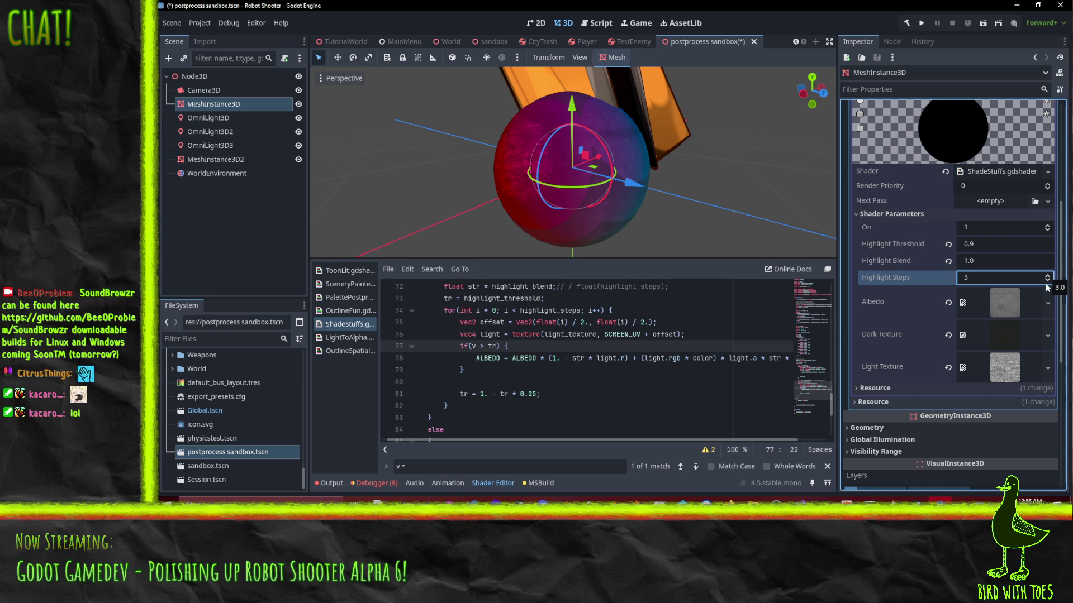
{"action": "left_click", "coordinate": [1048, 281]}
{"action": "left_click", "coordinate": [1047, 281]}
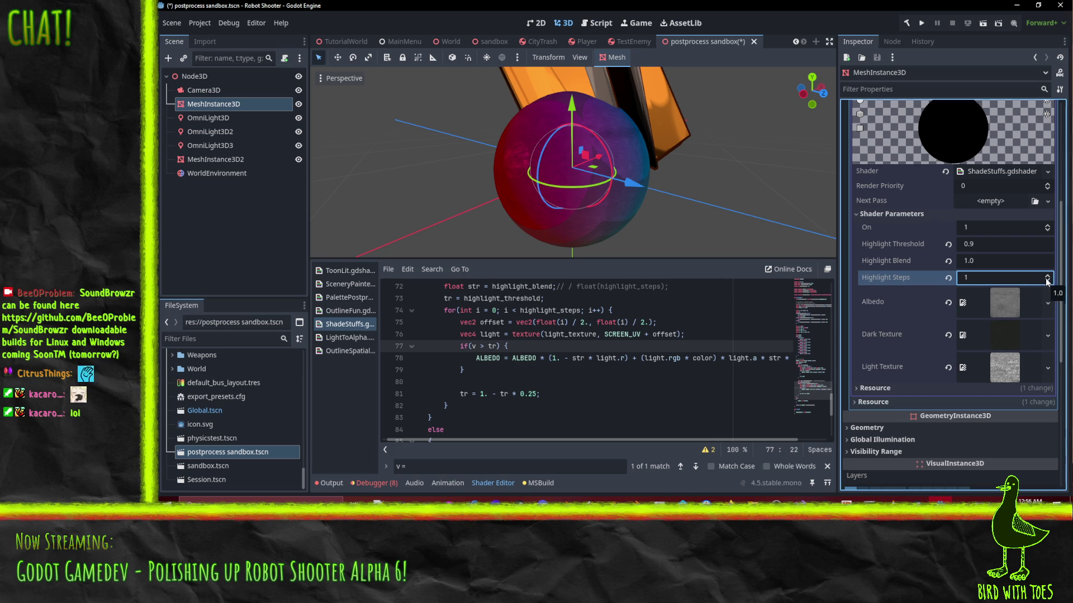
{"action": "left_click", "coordinate": [984, 246]}
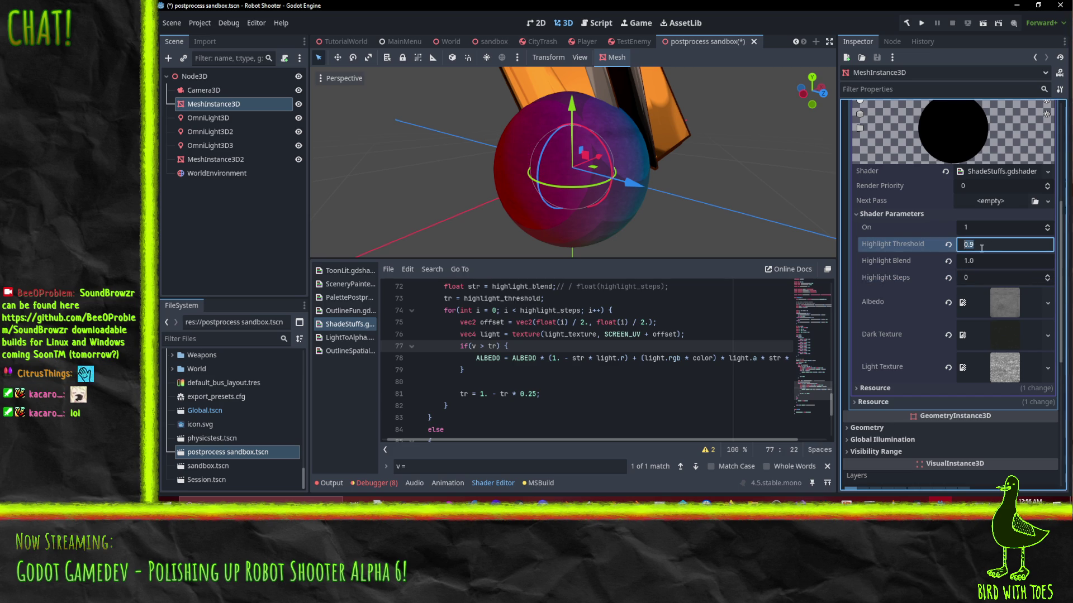
{"action": "type", "text": "0.5"}
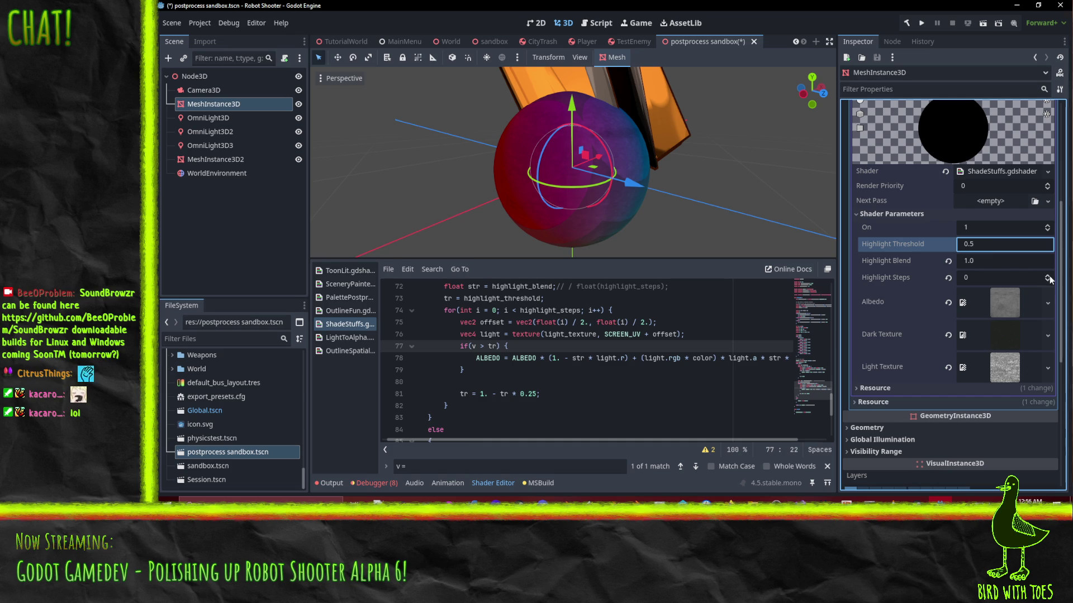
Step: Test Highlight Steps up to 6, then settle on Highlight Threshold 0.75 with Highlight Steps 2
{"action": "left_click", "coordinate": [1048, 277]}
{"action": "left_click", "coordinate": [1048, 277]}
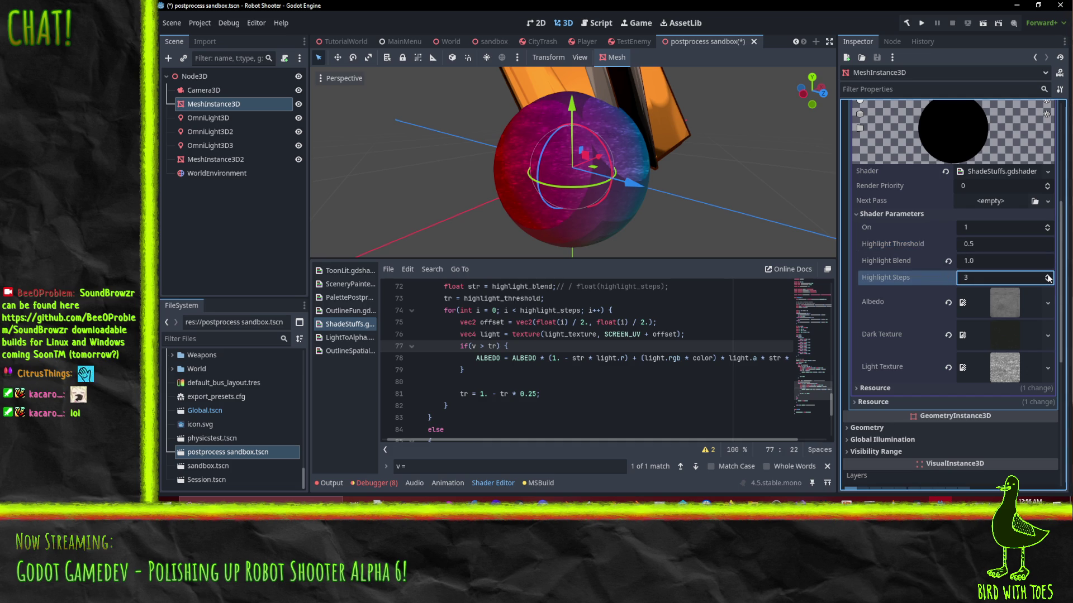
{"action": "left_click", "coordinate": [1049, 276]}
{"action": "left_click", "coordinate": [1048, 276]}
{"action": "left_click", "coordinate": [1048, 275]}
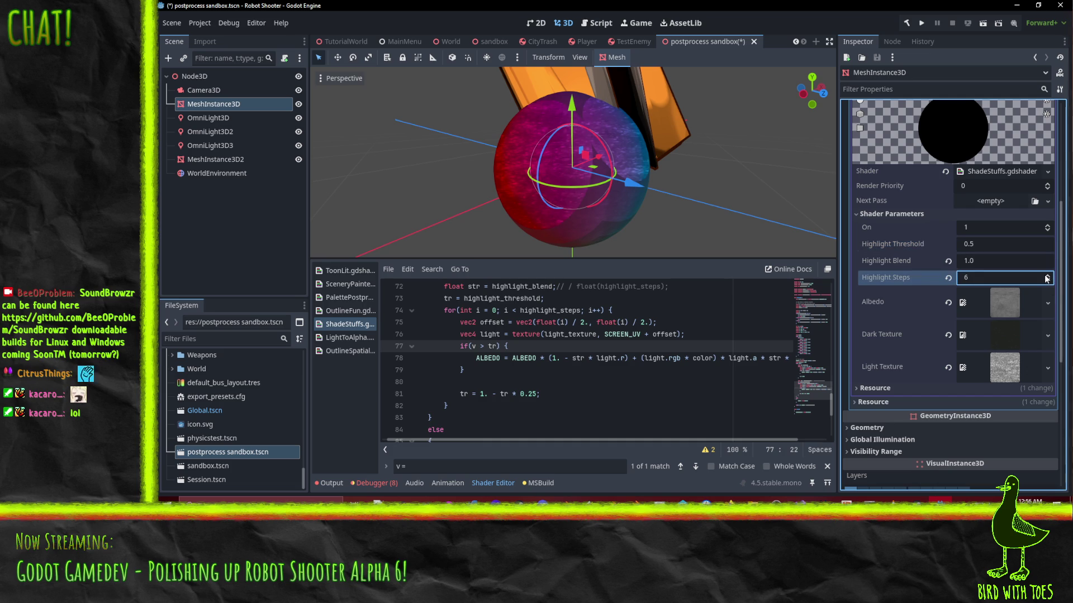
{"action": "scroll", "coordinate": [557, 148], "scroll_direction": "up", "scroll_amount": 5}
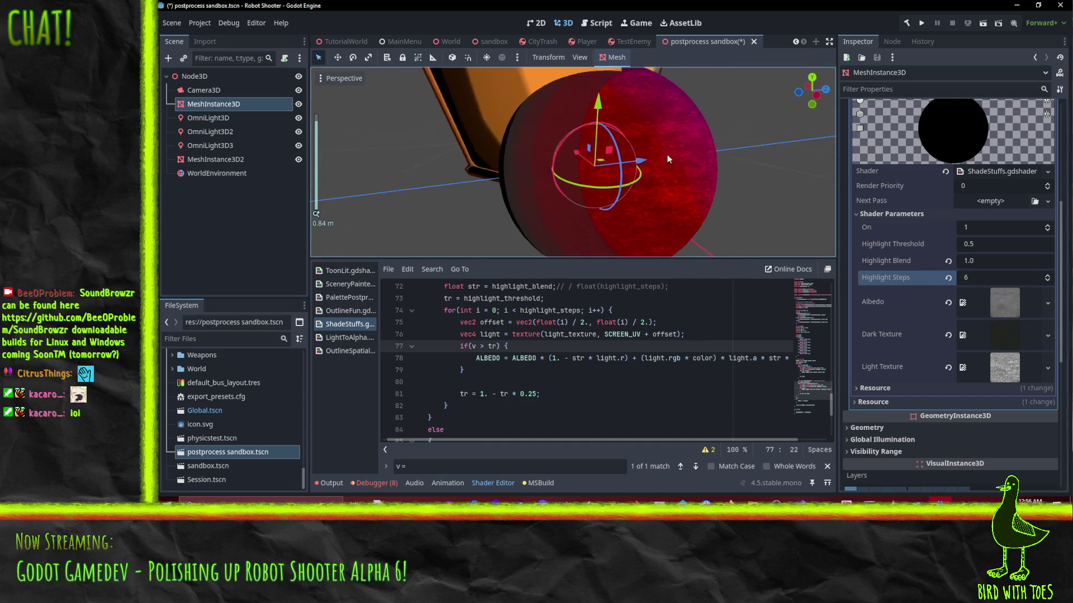
{"action": "left_click", "coordinate": [1048, 280]}
{"action": "left_click", "coordinate": [1047, 281]}
{"action": "left_click", "coordinate": [1047, 280]}
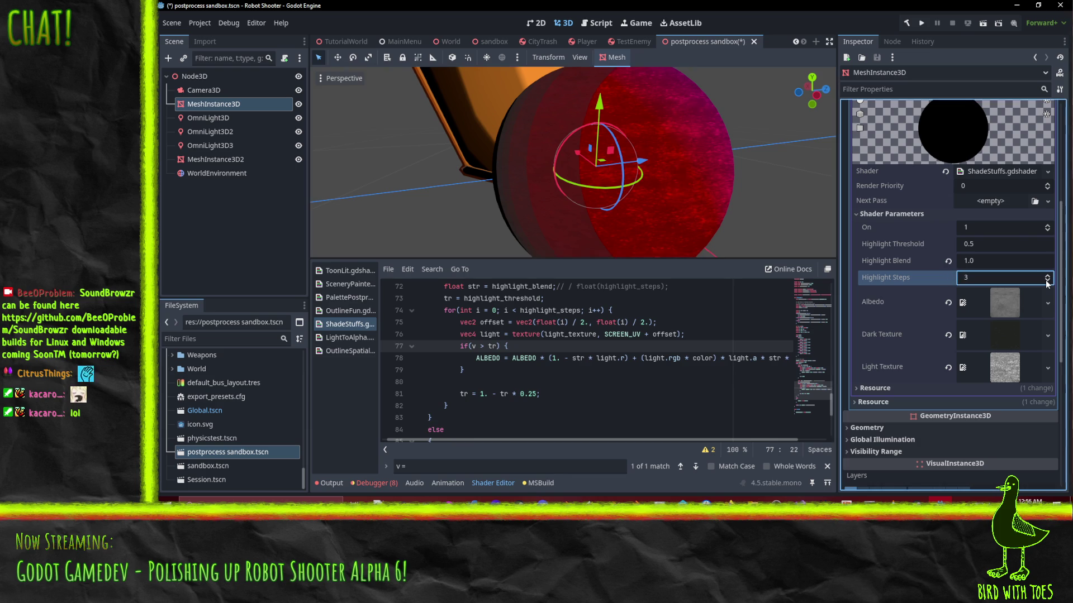
{"action": "left_click", "coordinate": [1048, 283]}
{"action": "left_click", "coordinate": [1047, 282]}
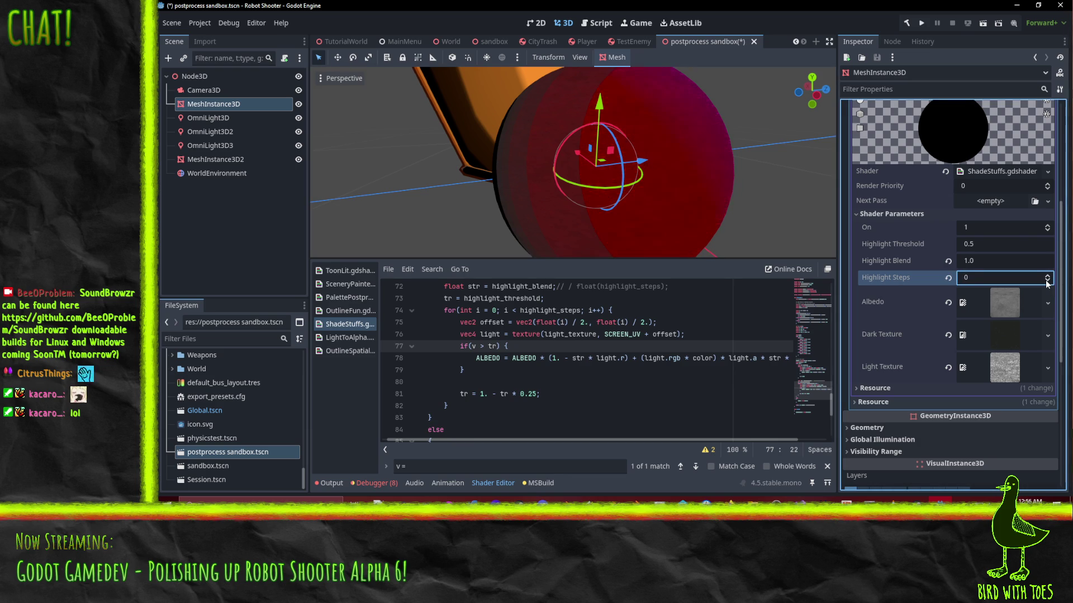
{"action": "left_click", "coordinate": [1048, 277]}
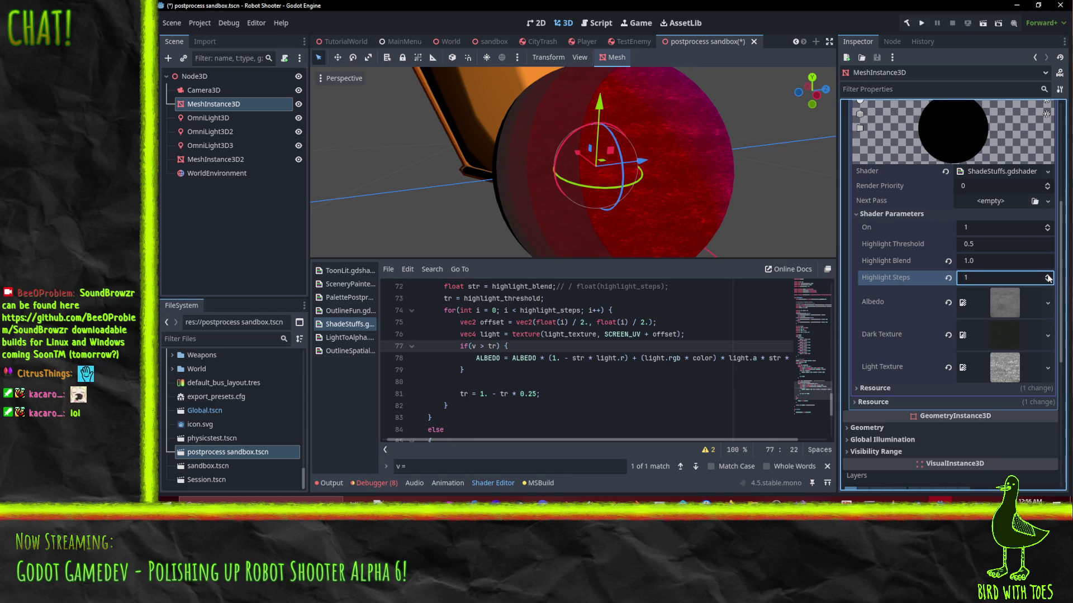
{"action": "left_click", "coordinate": [996, 248]}
{"action": "type", "text": "7"}
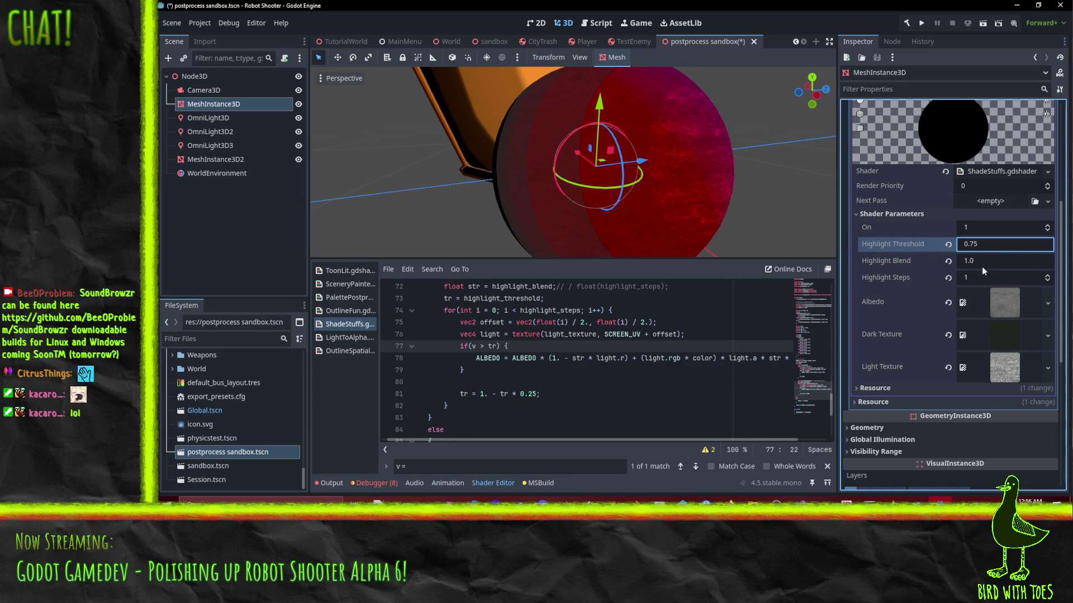
{"action": "left_click", "coordinate": [1047, 275]}
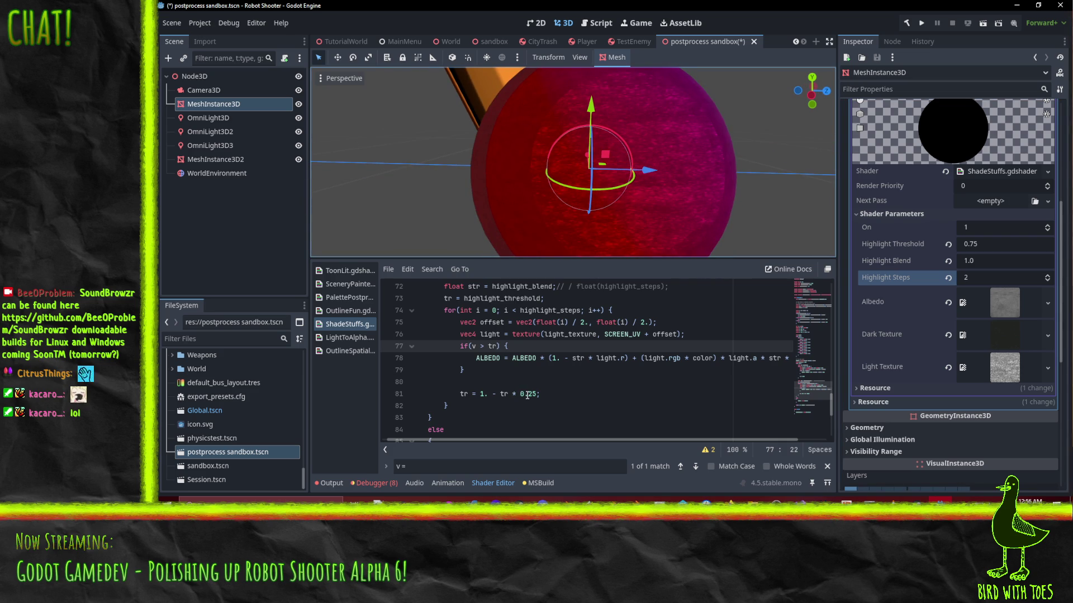
Step: Change the threshold offset on shader line 81 from 0.25 to 0.5
{"action": "left_click", "coordinate": [559, 394]}
{"action": "scroll", "coordinate": [531, 391], "scroll_direction": "down", "scroll_amount": 3}
{"action": "scroll", "coordinate": [475, 391], "scroll_direction": "up", "scroll_amount": 3}
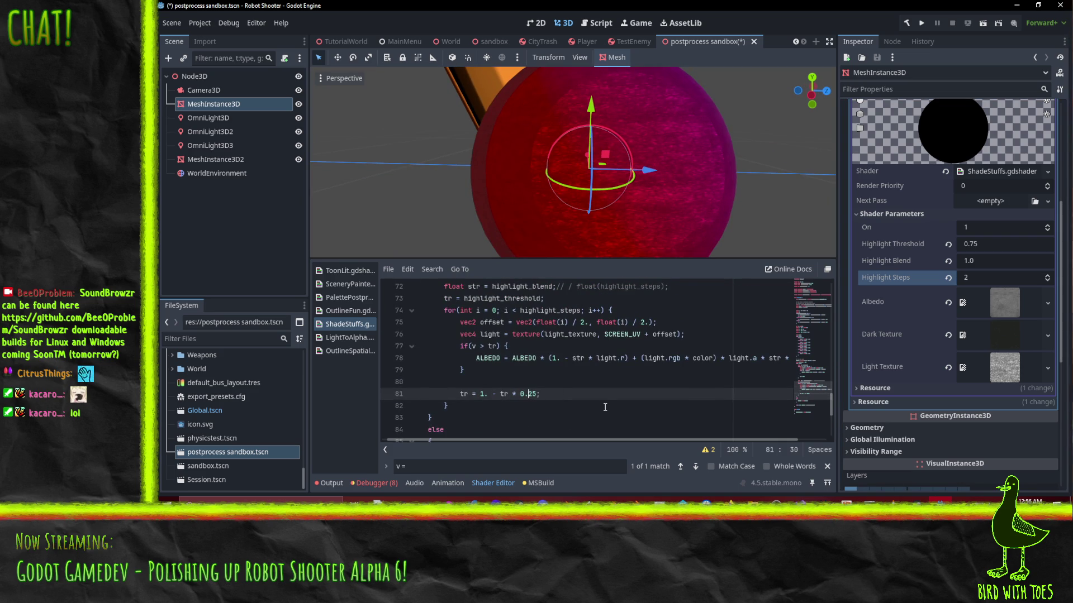
{"action": "key", "text": "Delete"}
{"action": "key", "text": "Up"}
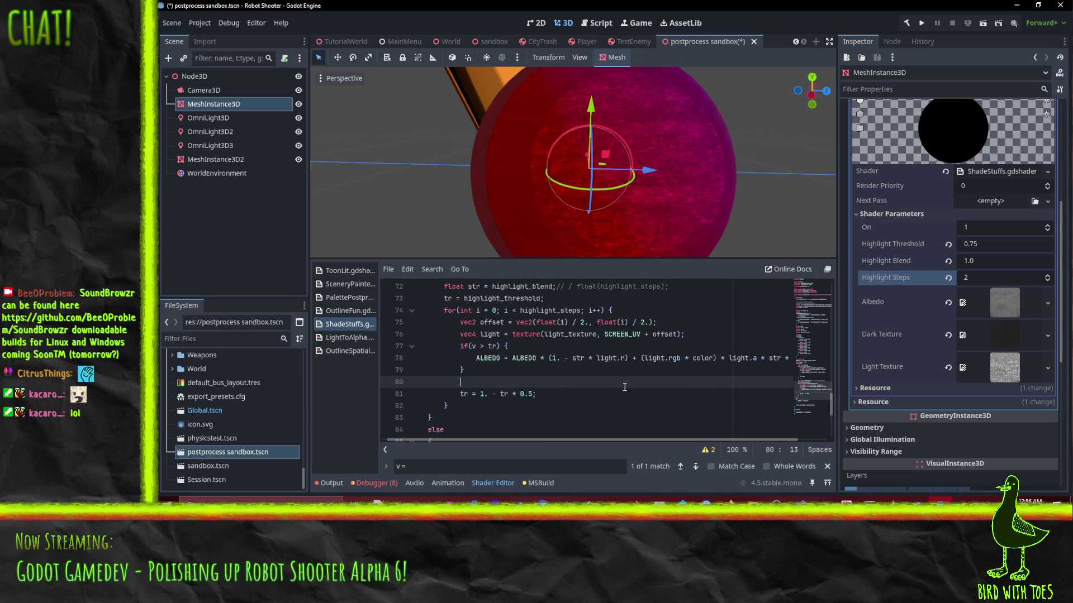
{"action": "left_click_drag", "start_coordinate": [554, 195], "coordinate": [769, 224]}
Step: Cycle Highlight Steps between 0 and 3 while orbiting to inspect the sphere's shading
{"action": "left_click", "coordinate": [1048, 279]}
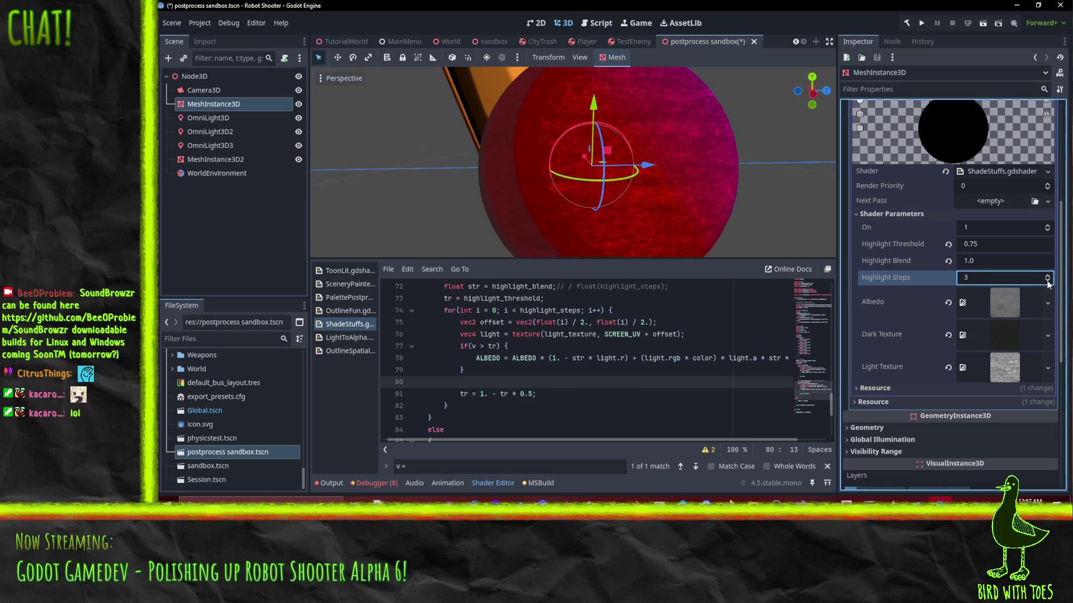
{"action": "left_click", "coordinate": [1048, 281]}
{"action": "left_click", "coordinate": [1048, 281]}
{"action": "left_click", "coordinate": [1048, 281]}
{"action": "left_click", "coordinate": [1047, 276]}
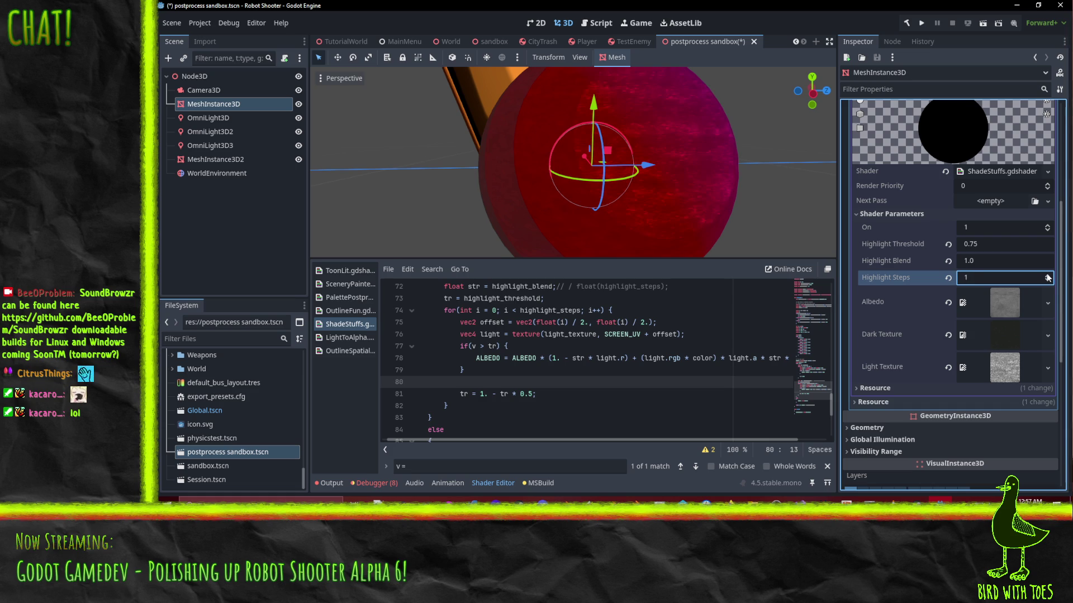
{"action": "left_click", "coordinate": [1048, 276]}
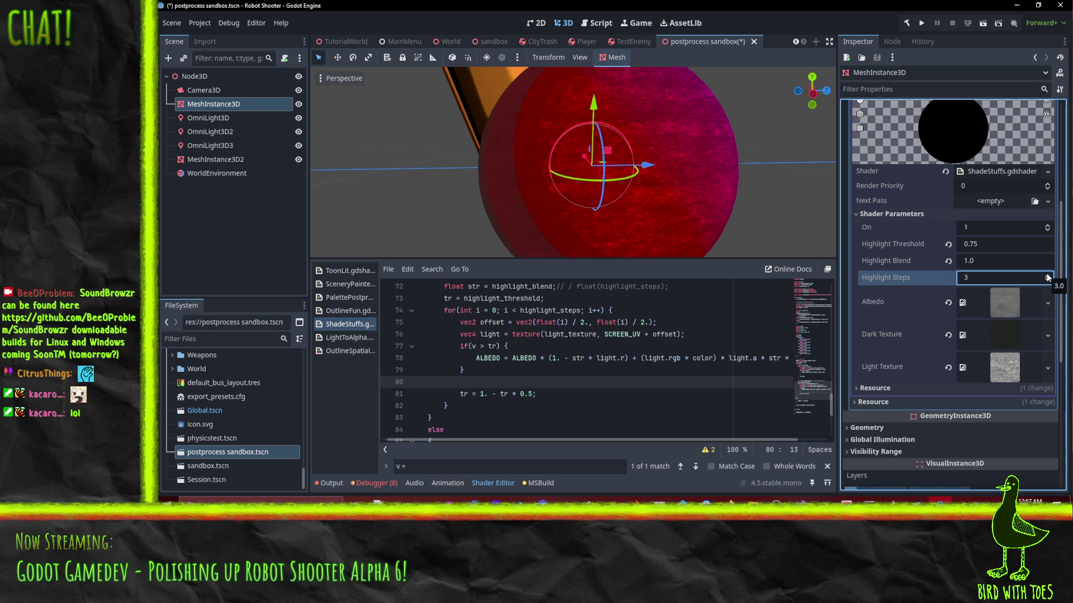
{"action": "left_click_drag", "start_coordinate": [652, 209], "coordinate": [617, 197]}
{"action": "scroll", "coordinate": [612, 328], "scroll_direction": "up", "scroll_amount": 1}
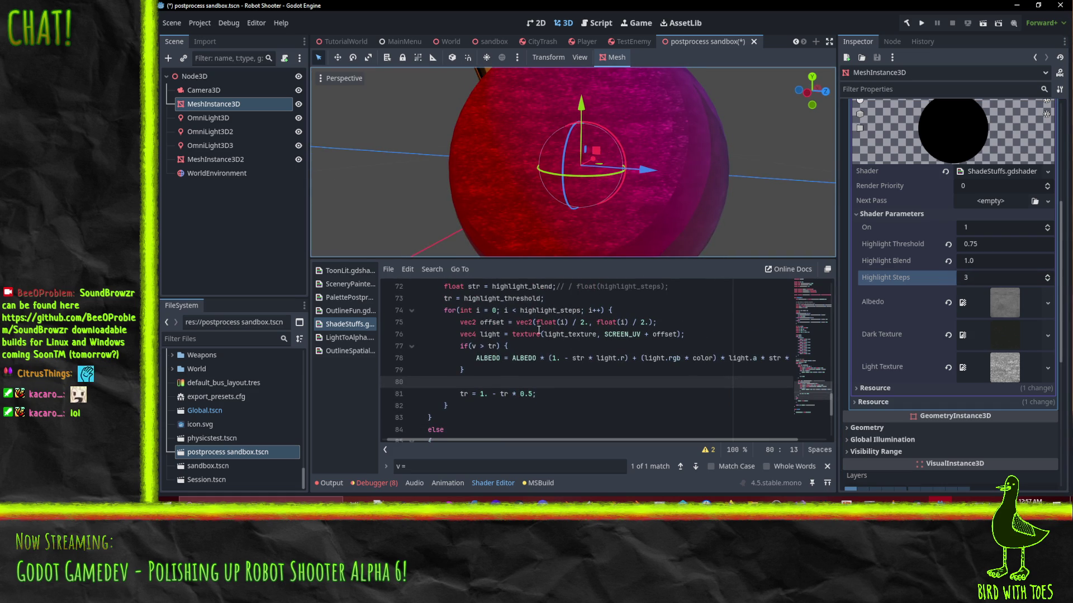
Step: Remove the '+ offset' term from the light texture lookup on line 76
{"action": "left_click", "coordinate": [676, 334]}
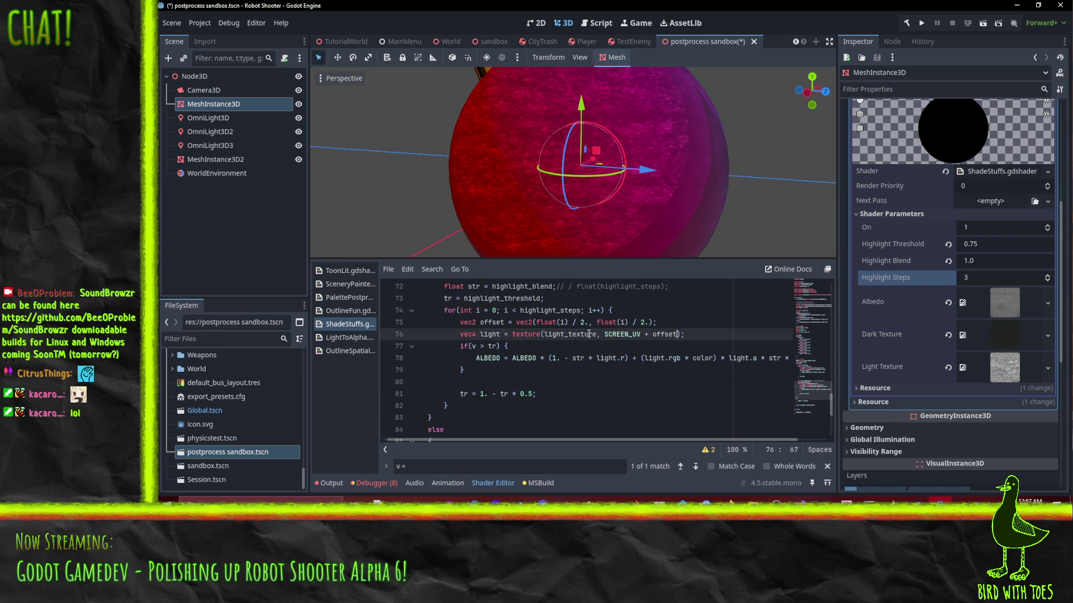
{"action": "double_click", "coordinate": [551, 311]}
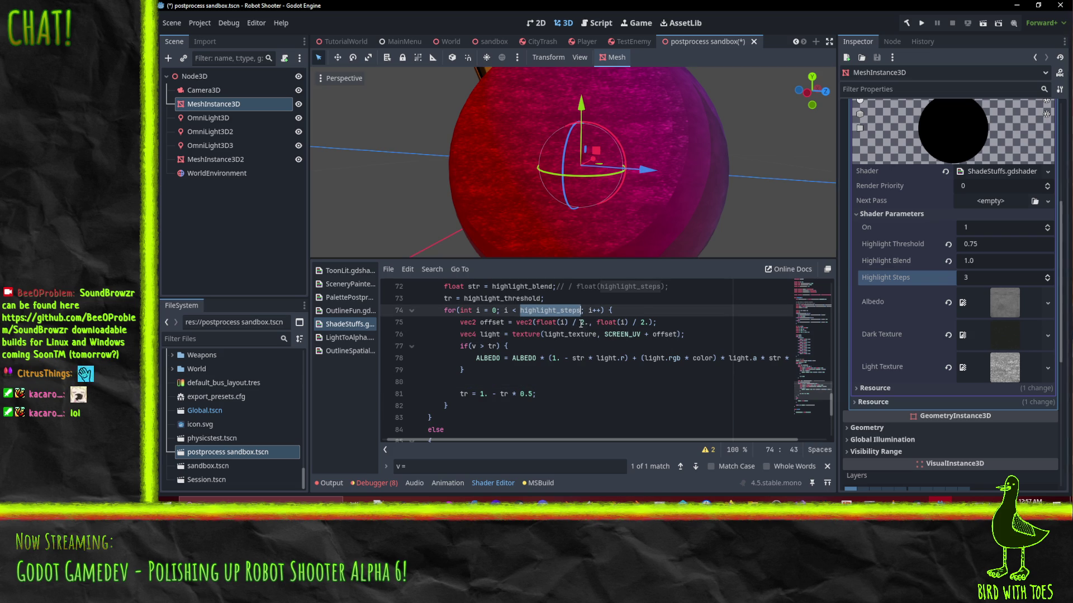
{"action": "left_click", "coordinate": [581, 323]}
{"action": "scroll", "coordinate": [602, 322], "scroll_direction": "up", "scroll_amount": 1}
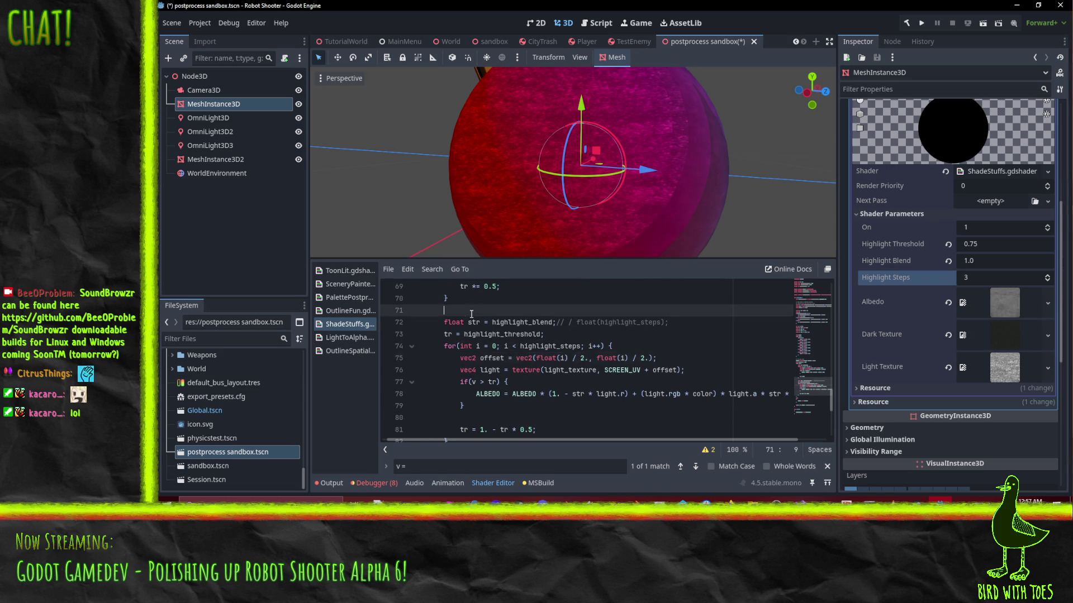
{"action": "double_click", "coordinate": [658, 370]}
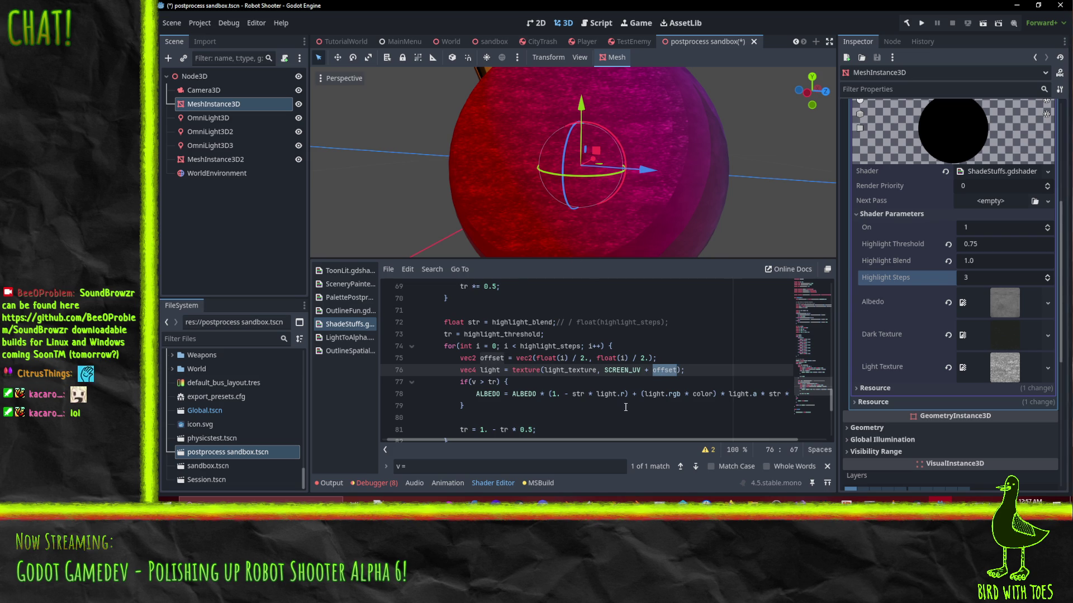
{"action": "left_click", "coordinate": [601, 370]}
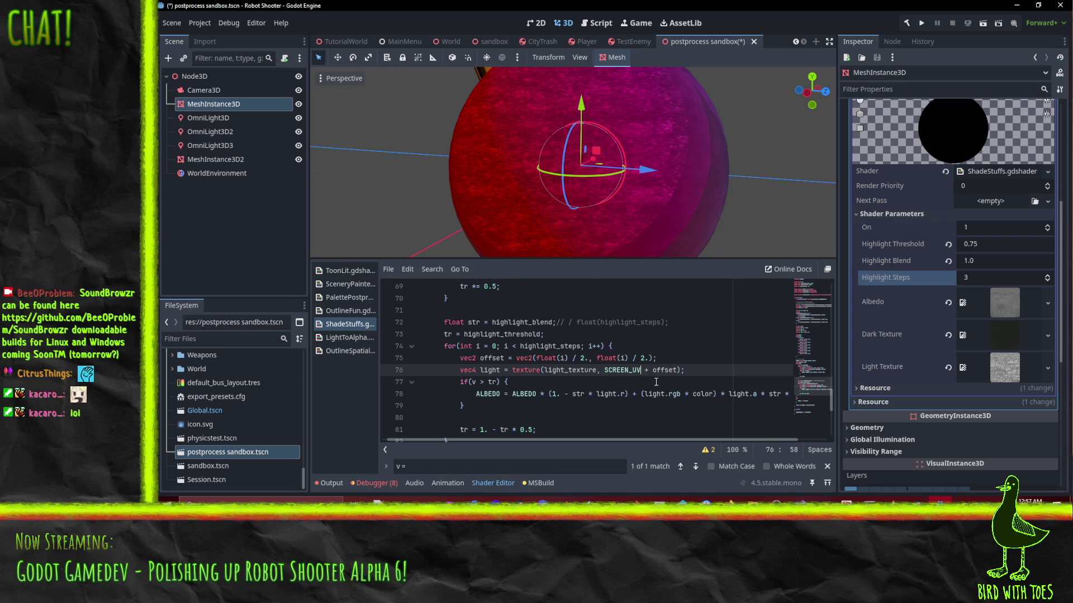
{"action": "key", "text": "shift+End"}
{"action": "key", "text": "shift+Left"}
{"action": "key", "text": "Delete"}
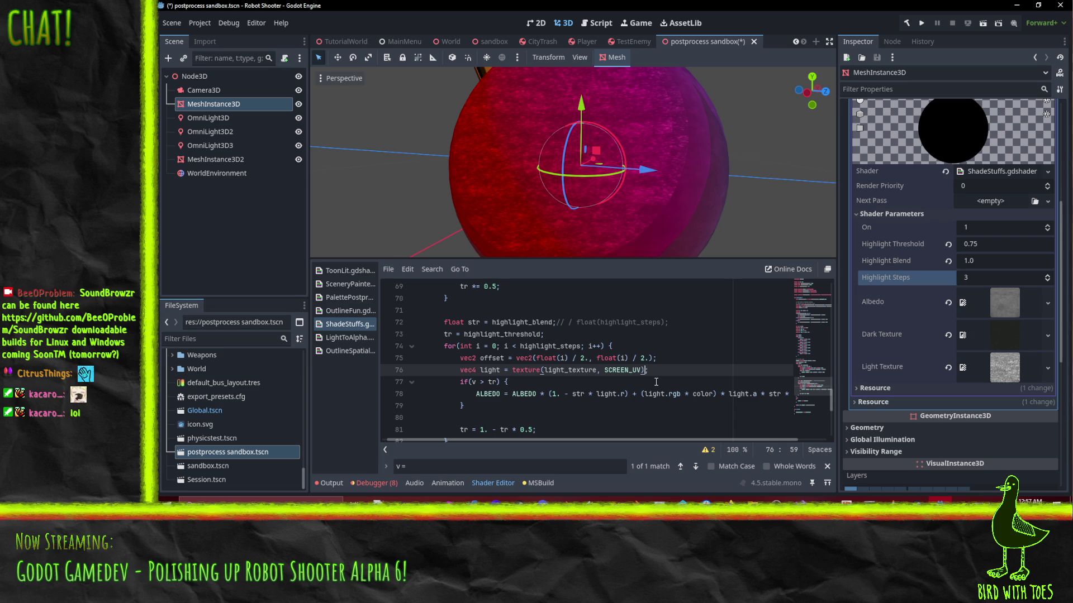
Step: Delete the now-unused vec2 offset line and save the shader
{"action": "key", "text": "Up"}
{"action": "key", "text": "ctrl+shift+k"}
{"action": "key", "text": "Up"}
{"action": "key", "text": "Up"}
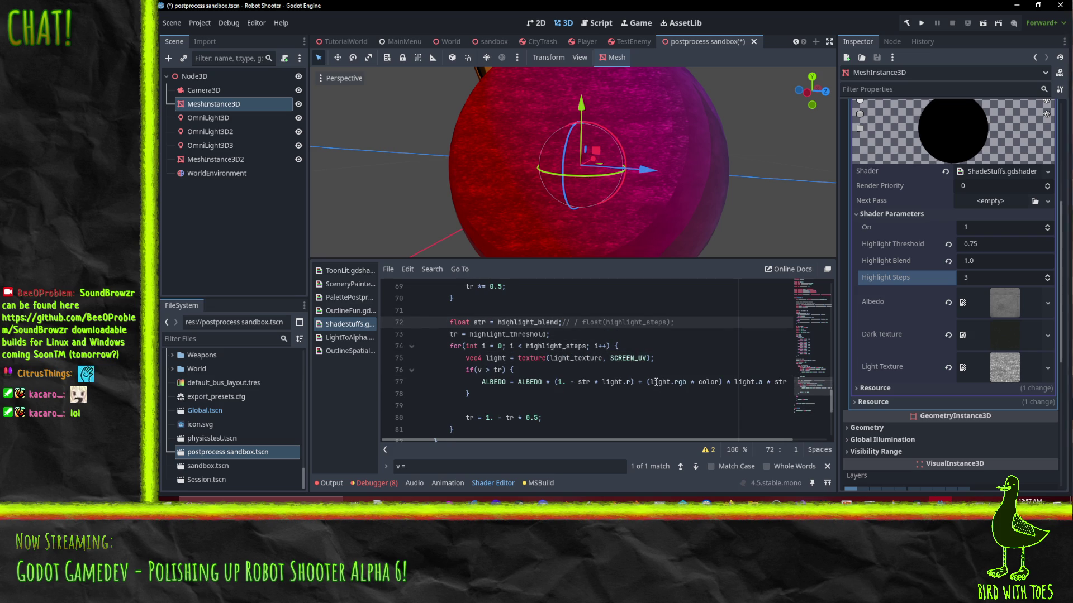
{"action": "key", "text": "Down"}
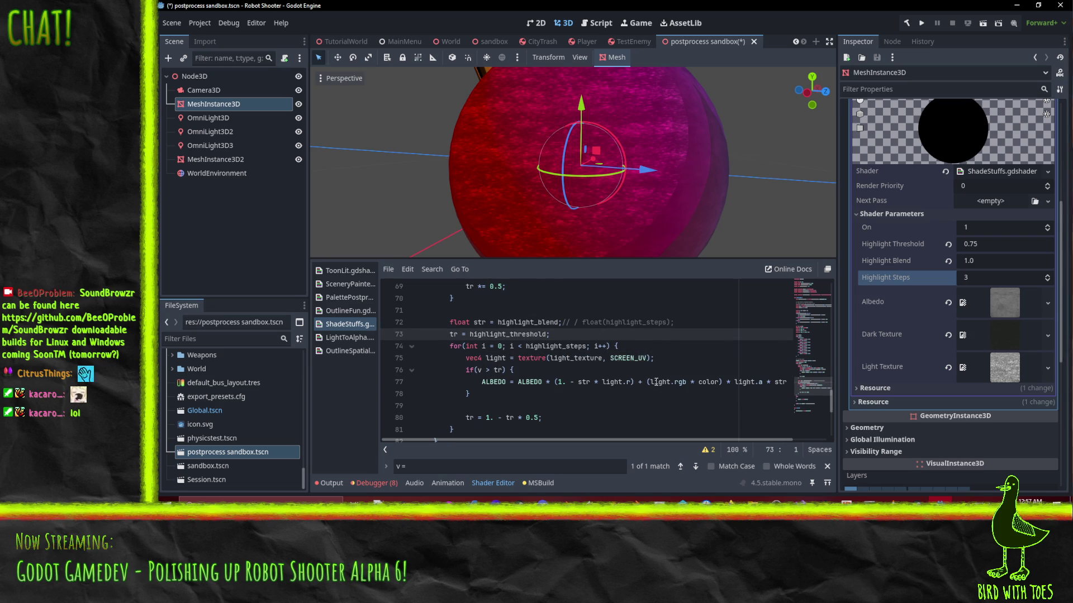
{"action": "key", "text": "Up"}
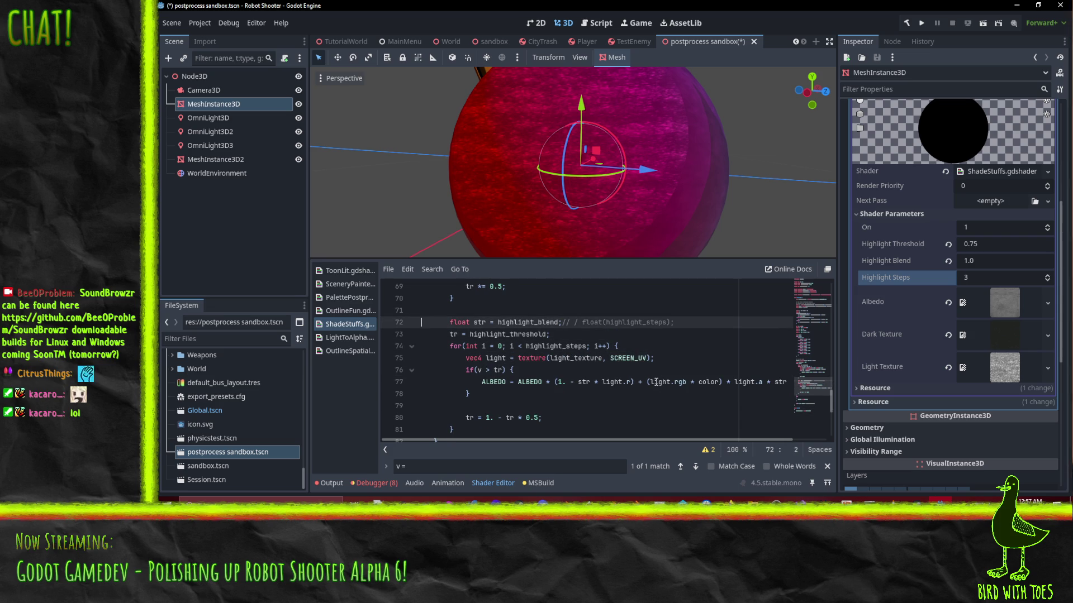
{"action": "key", "text": "ctrl+s"}
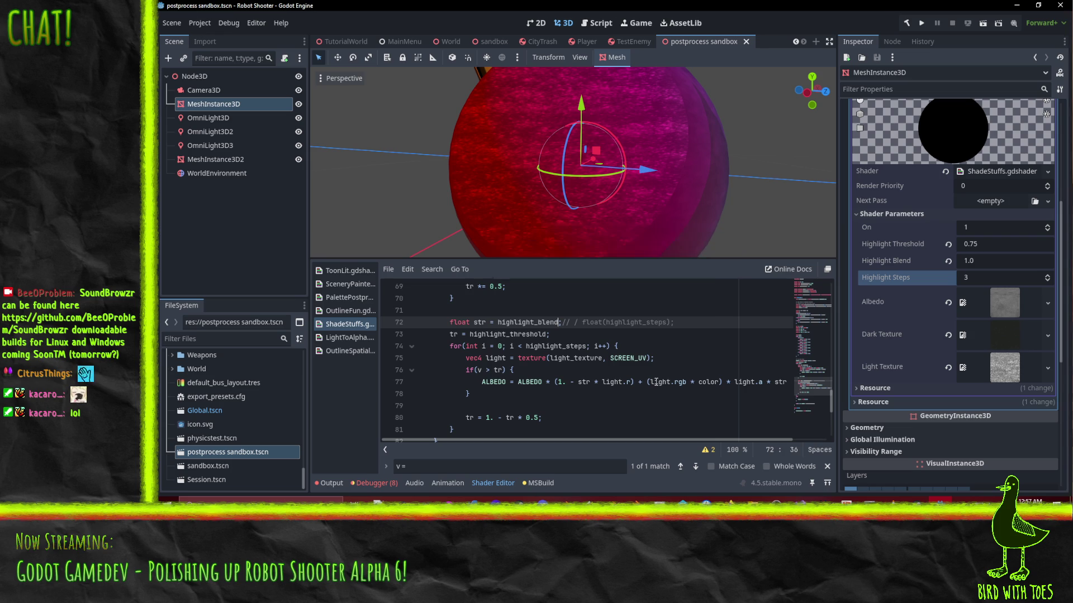
Step: Delete the commented-out '/ float(highlight_steps)' division from line 72
{"action": "key", "text": "Delete"}
{"action": "key", "text": "Delete"}
{"action": "key", "text": "Delete"}
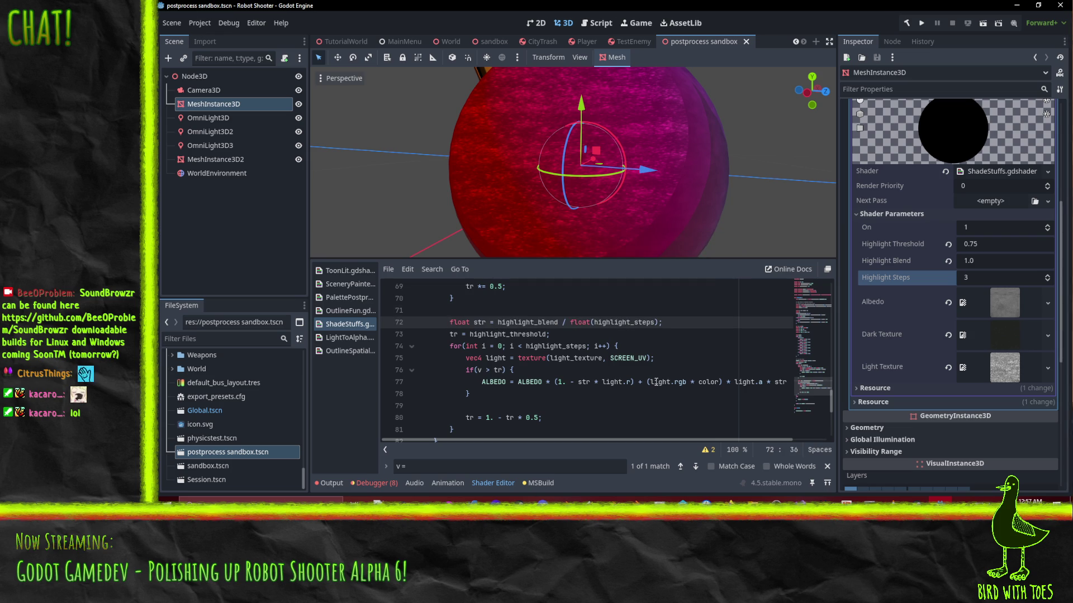
{"action": "scroll", "coordinate": [475, 185], "scroll_direction": "down", "scroll_amount": 6}
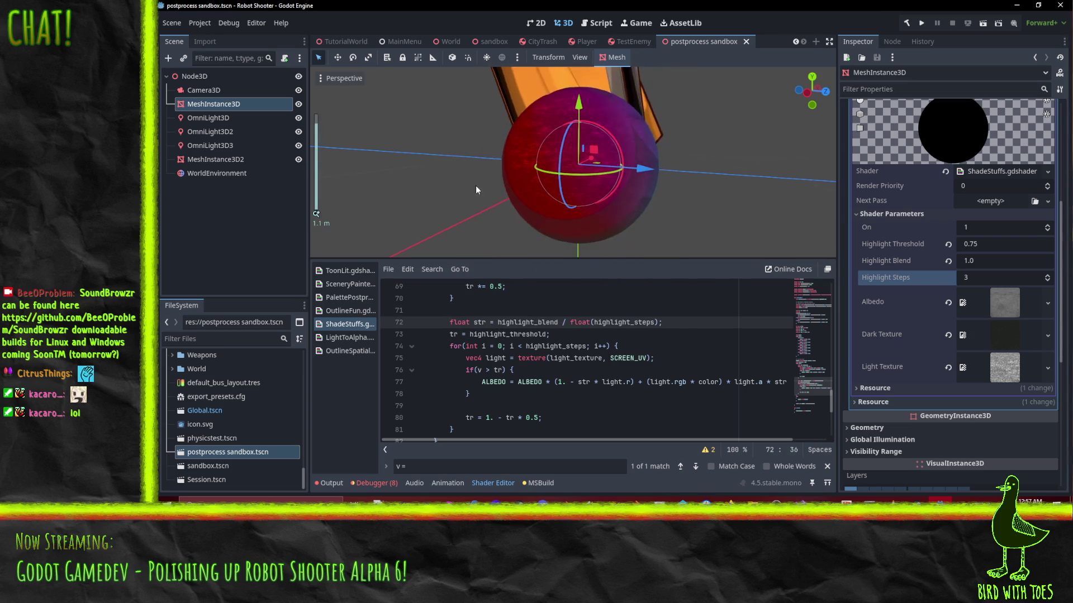
{"action": "key", "text": "ctrl+z"}
{"action": "left_click", "coordinate": [588, 346]}
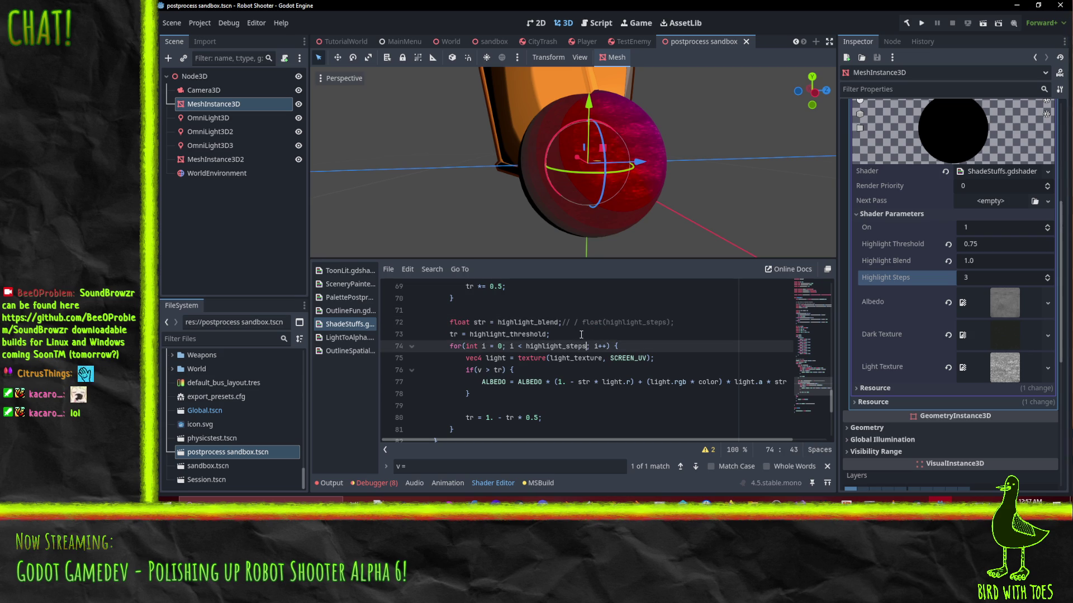
{"action": "left_click", "coordinate": [564, 322]}
{"action": "key", "text": "shift+End"}
{"action": "key", "text": "Delete"}
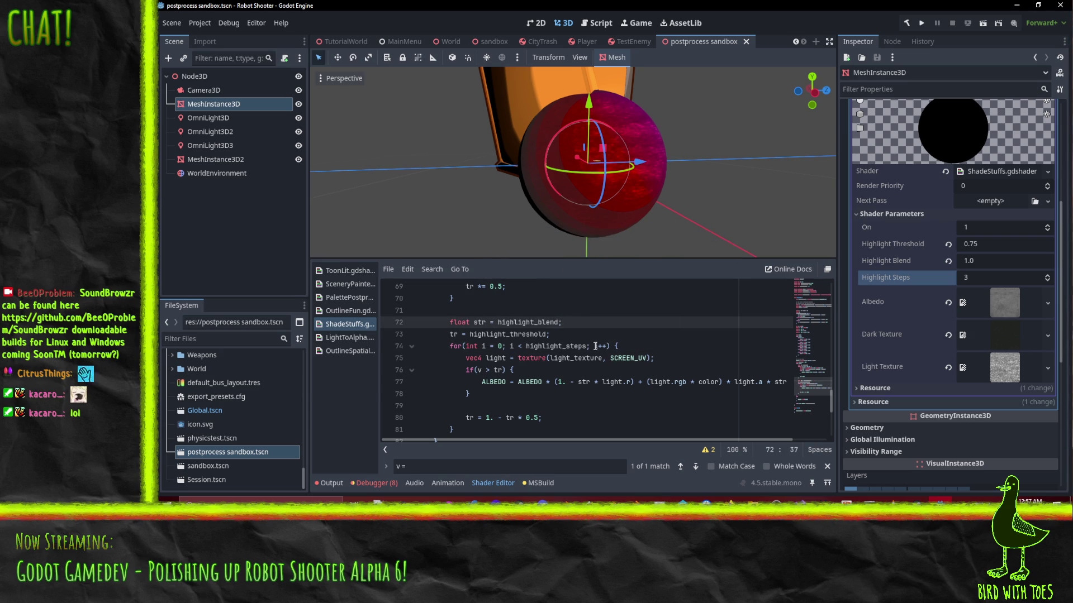
Step: Minimize Godot and restore the Firefox window from the taskbar
{"action": "left_click", "coordinate": [1017, 5]}
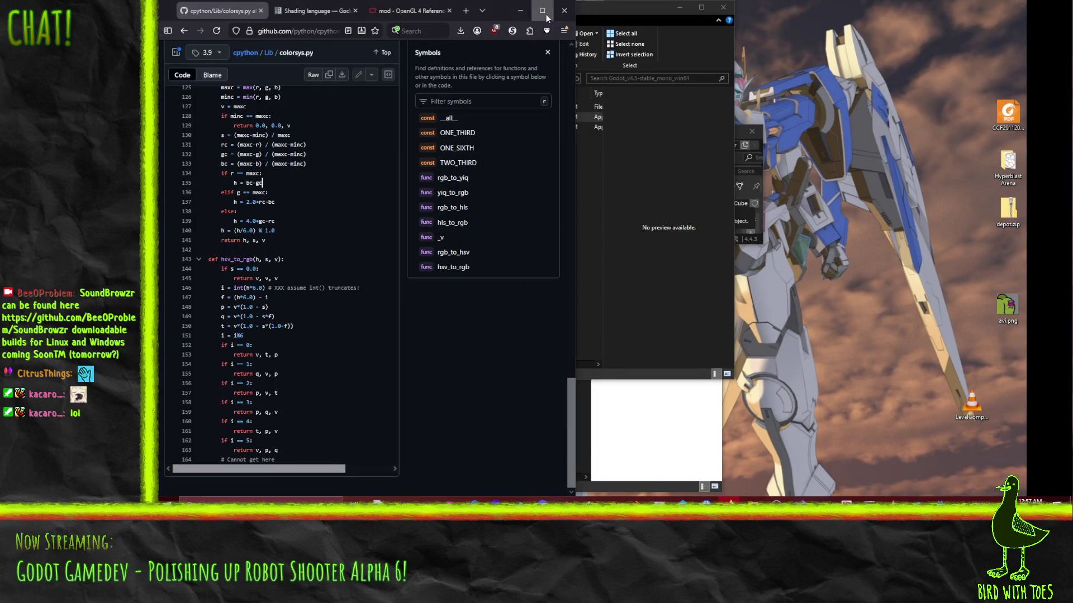
{"action": "left_click", "coordinate": [564, 10]}
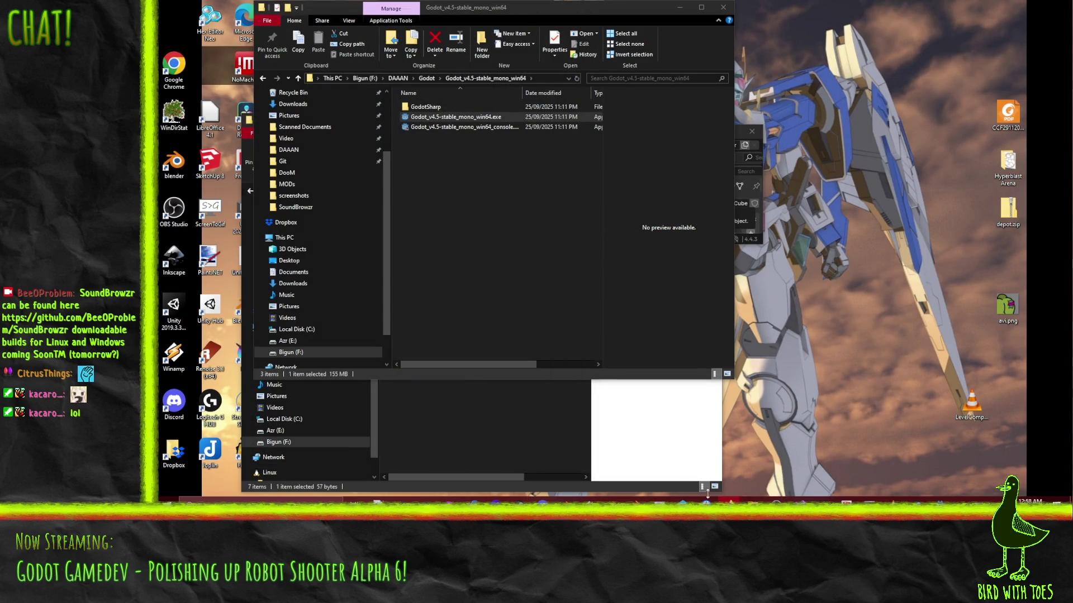
{"action": "mouse_move", "coordinate": [729, 500]}
{"action": "left_click", "coordinate": [705, 470]}
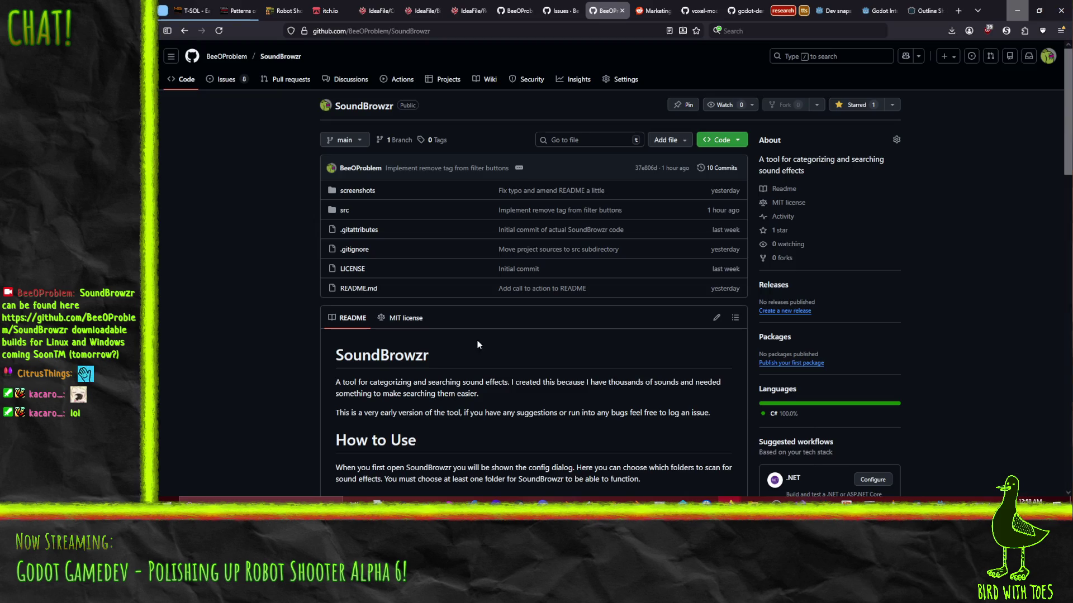
Step: Go through the IdeaFile wiki, BillyBean and custom engine wishlist tabs, retrying the failed BillyBean page
{"action": "left_click", "coordinate": [468, 4]}
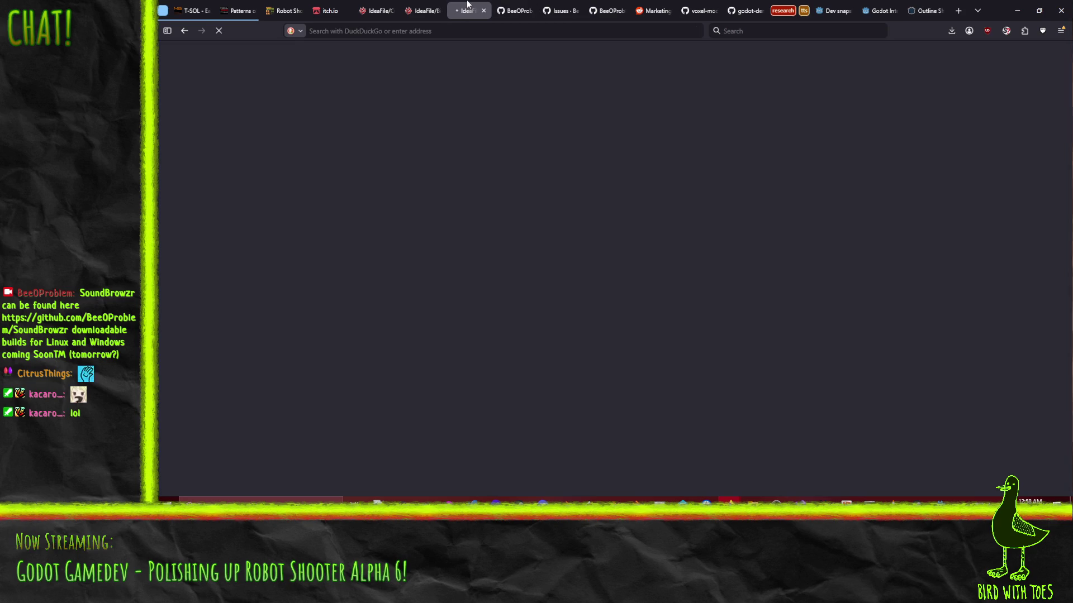
{"action": "left_click", "coordinate": [425, 3]}
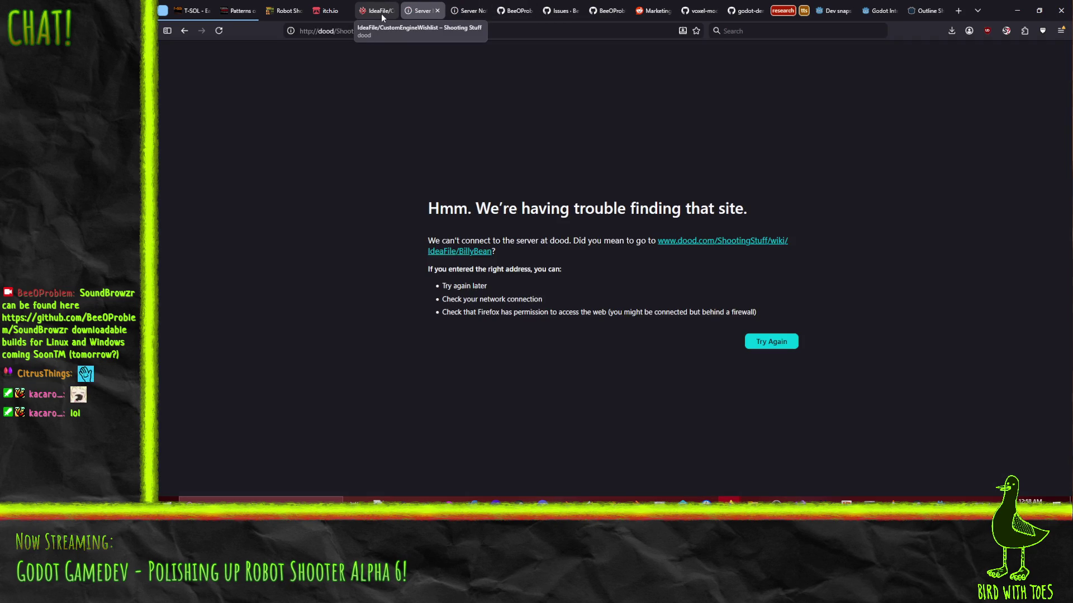
{"action": "left_click", "coordinate": [382, 13]}
{"action": "left_click", "coordinate": [403, 16]}
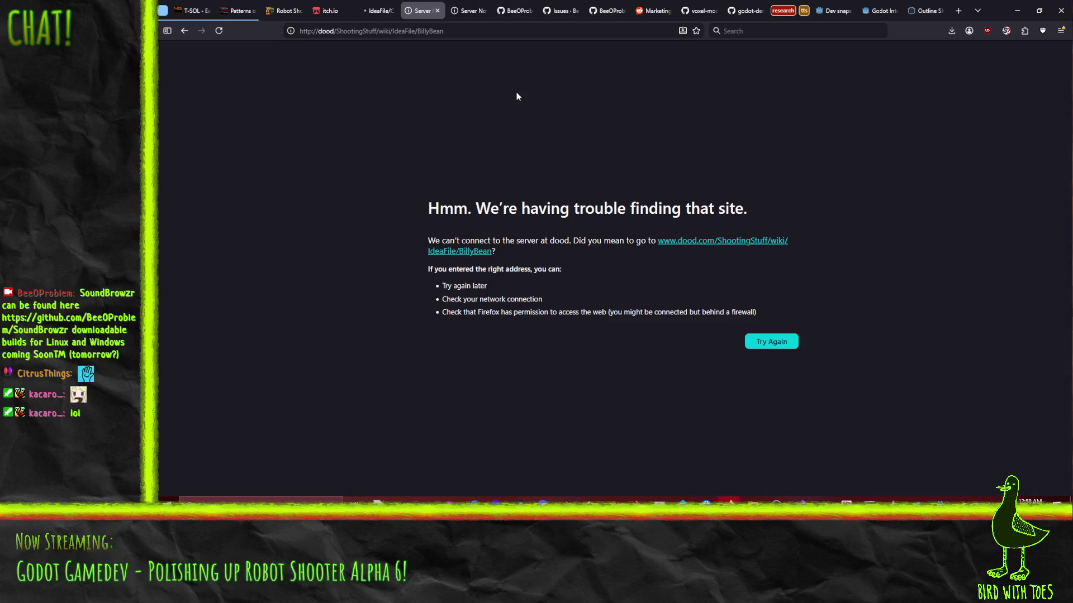
{"action": "left_click", "coordinate": [771, 341]}
Step: Retry the failed tab to load the Robot Shooter wiki page
{"action": "left_click", "coordinate": [375, 12]}
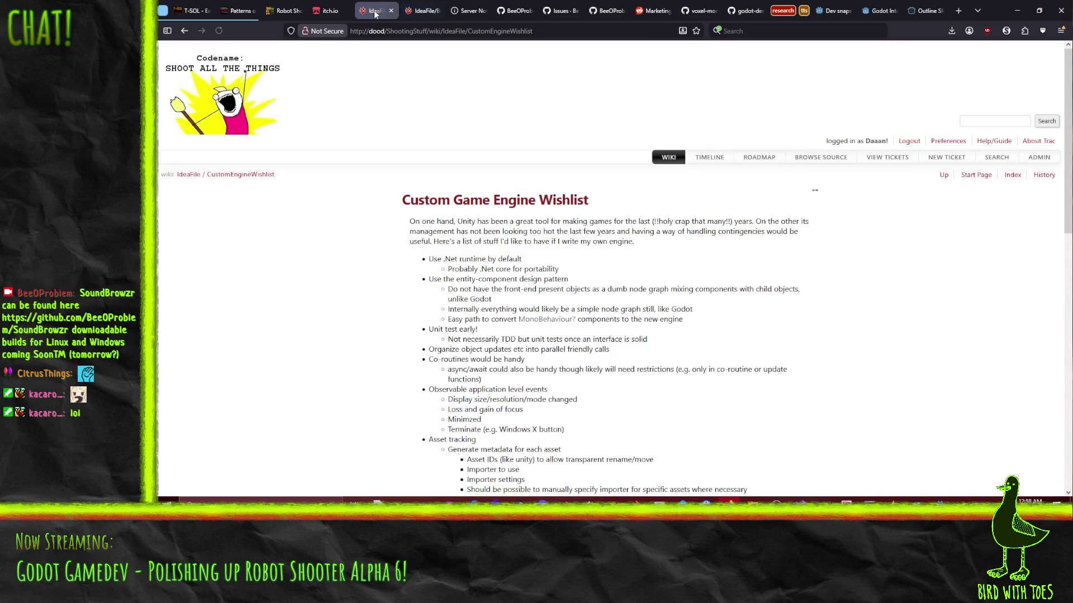
{"action": "left_click", "coordinate": [428, 11]}
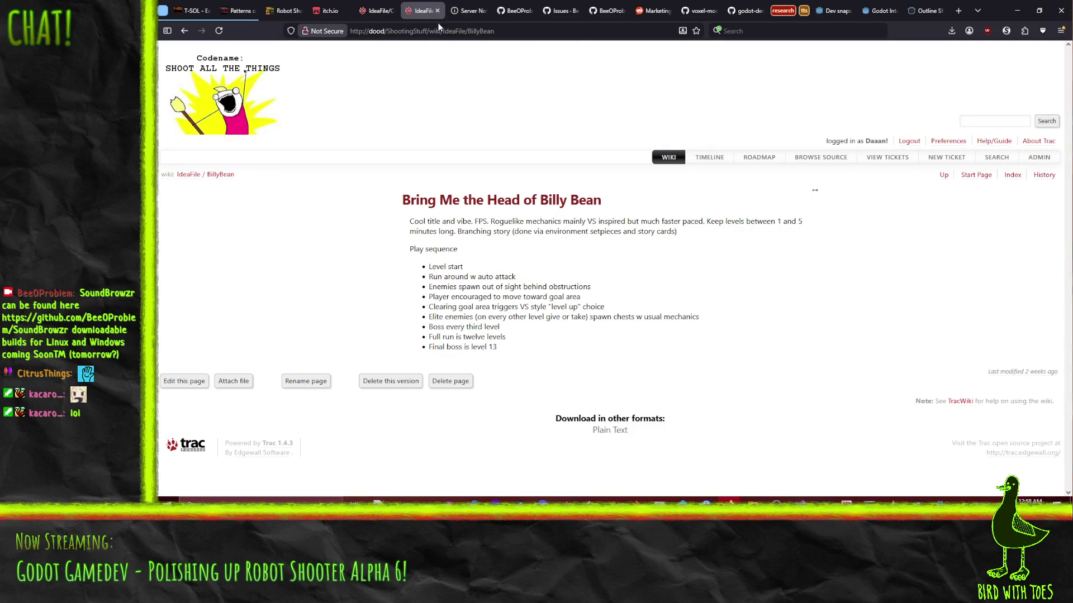
{"action": "left_click", "coordinate": [469, 11]}
{"action": "left_click", "coordinate": [767, 343]}
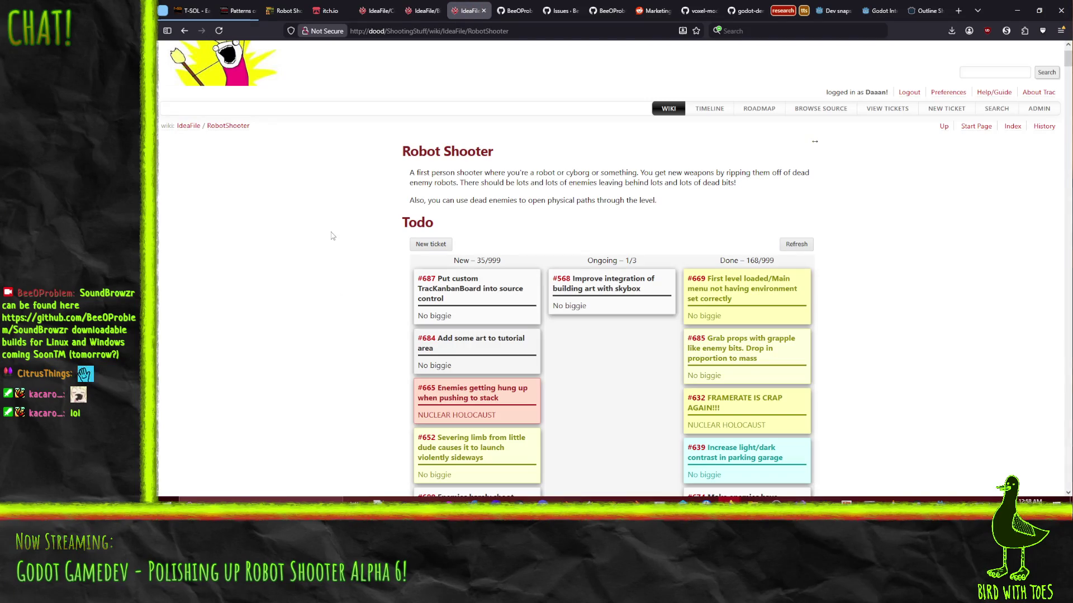
Step: Scroll through the Robot Shooter Todo ticket board, then return to Godot
{"action": "scroll", "coordinate": [364, 248], "scroll_direction": "down", "scroll_amount": 2}
{"action": "scroll", "coordinate": [364, 248], "scroll_direction": "down", "scroll_amount": 3}
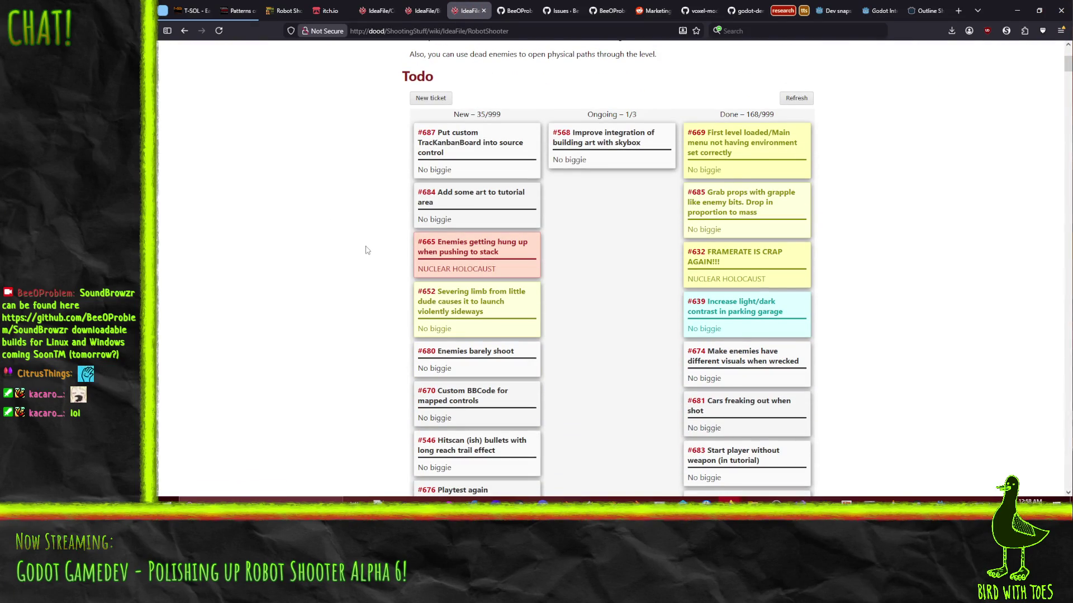
{"action": "scroll", "coordinate": [345, 242], "scroll_direction": "down", "scroll_amount": 2}
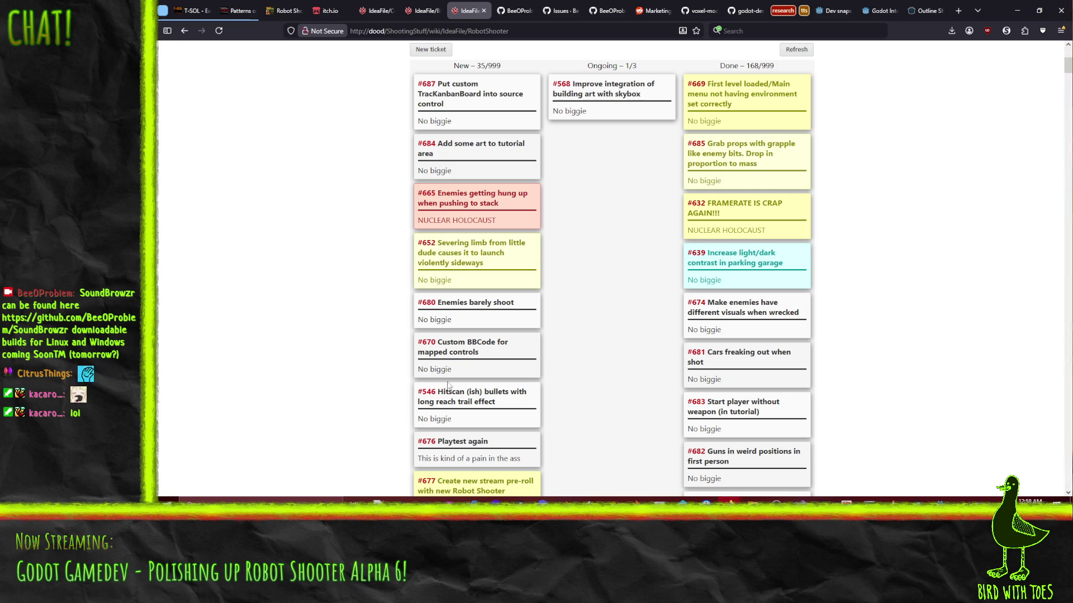
{"action": "left_click", "coordinate": [943, 521]}
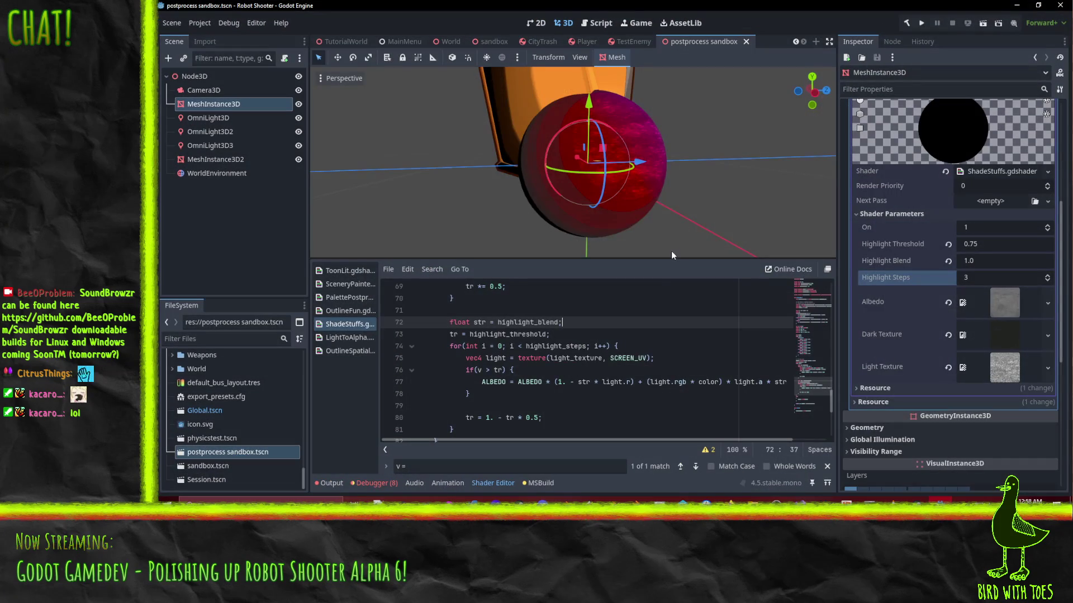
{"action": "mouse_move", "coordinate": [581, 212]}
{"action": "left_mouse_down"}
{"action": "mouse_move", "coordinate": [505, 232]}
{"action": "mouse_move", "coordinate": [549, 229]}
{"action": "left_mouse_up"}
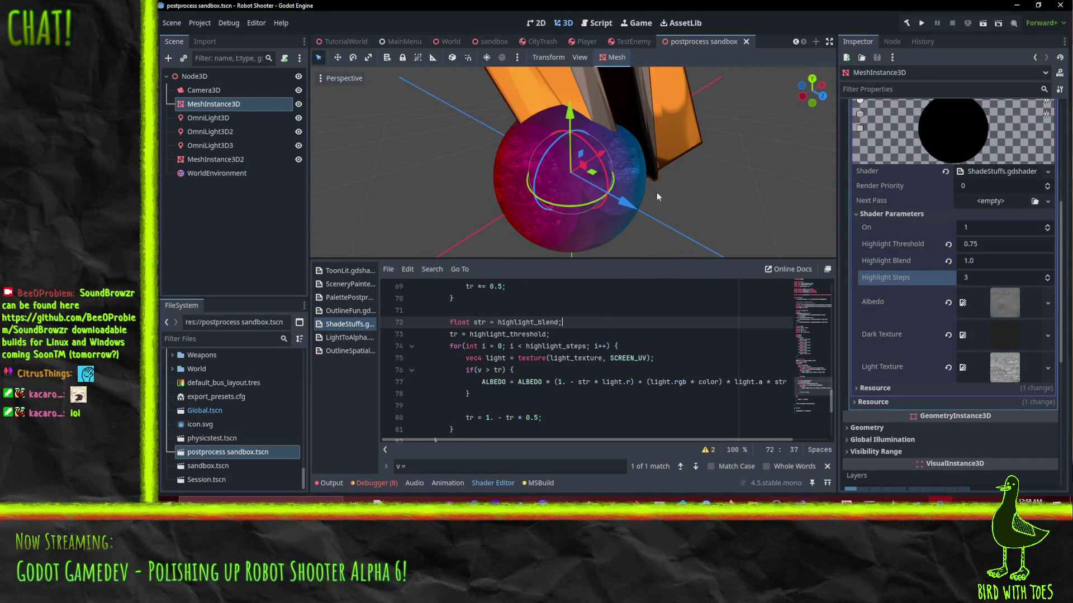
{"action": "left_click_drag", "start_coordinate": [657, 193], "coordinate": [684, 163]}
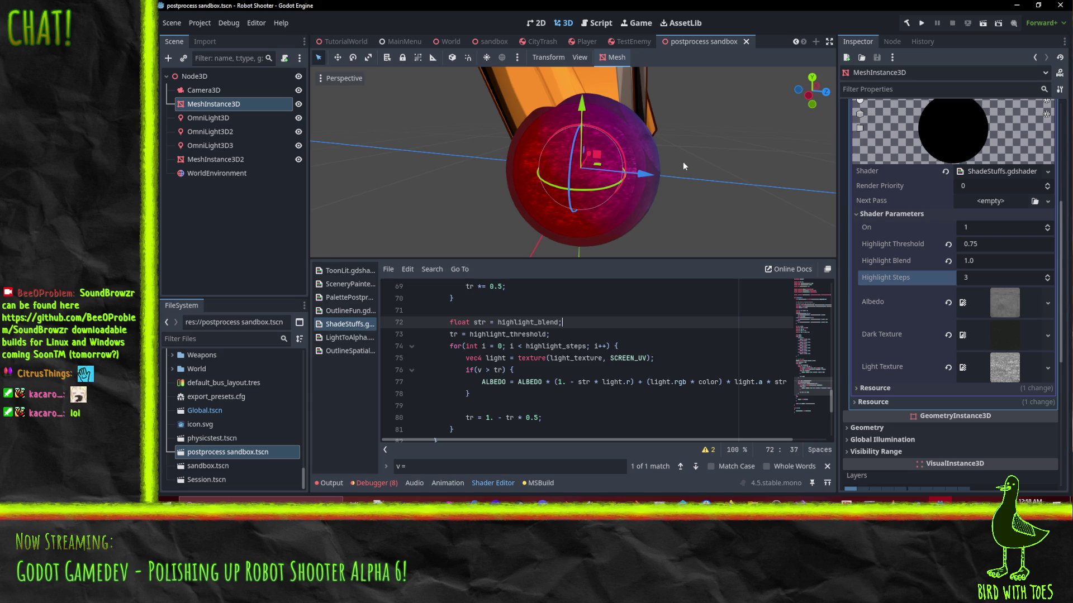
{"action": "left_click_drag", "start_coordinate": [705, 158], "coordinate": [633, 178]}
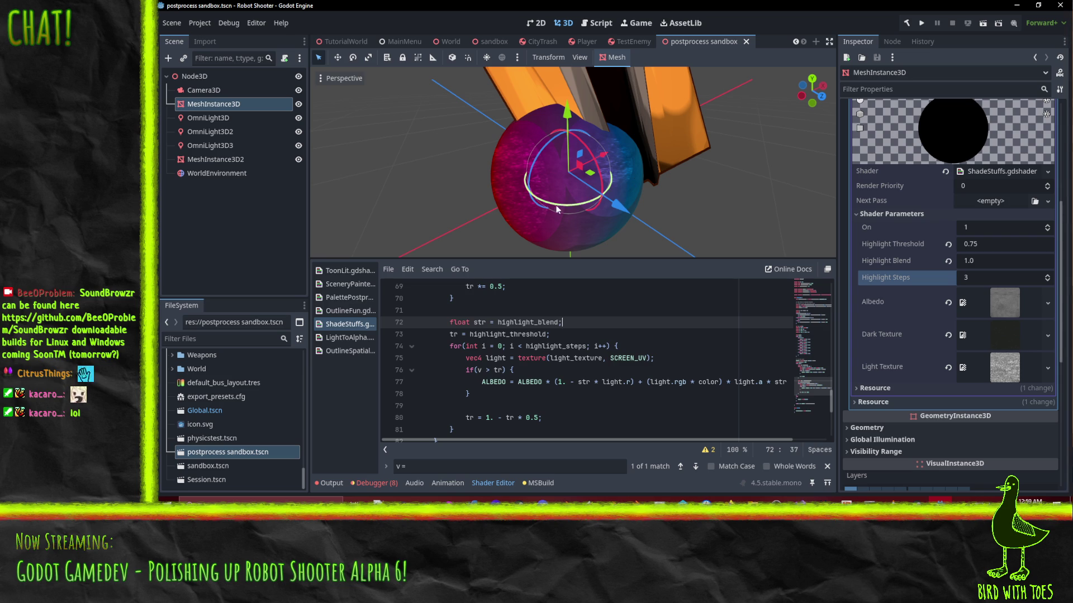
{"action": "mouse_move", "coordinate": [583, 186]}
{"action": "left_mouse_down"}
{"action": "mouse_move", "coordinate": [581, 200]}
{"action": "mouse_move", "coordinate": [626, 183]}
{"action": "mouse_move", "coordinate": [602, 190]}
{"action": "mouse_move", "coordinate": [615, 157]}
{"action": "mouse_move", "coordinate": [648, 160]}
{"action": "mouse_move", "coordinate": [659, 139]}
{"action": "mouse_move", "coordinate": [620, 143]}
{"action": "mouse_move", "coordinate": [658, 189]}
{"action": "mouse_move", "coordinate": [627, 193]}
{"action": "left_mouse_up"}
{"action": "scroll", "coordinate": [620, 143], "scroll_direction": "down", "scroll_amount": 3}
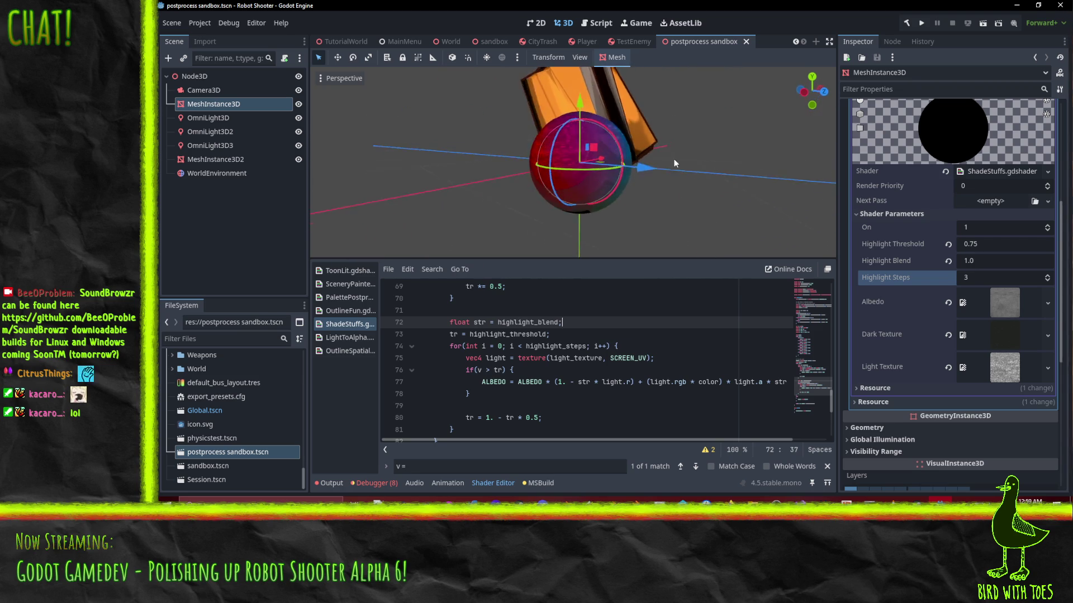
{"action": "scroll", "coordinate": [695, 173], "scroll_direction": "up", "scroll_amount": 5}
{"action": "mouse_move", "coordinate": [695, 172]}
{"action": "left_mouse_down"}
{"action": "mouse_move", "coordinate": [682, 119]}
{"action": "mouse_move", "coordinate": [637, 100]}
{"action": "mouse_move", "coordinate": [671, 119]}
{"action": "mouse_move", "coordinate": [618, 139]}
{"action": "mouse_move", "coordinate": [649, 174]}
{"action": "left_mouse_up"}
{"action": "scroll", "coordinate": [670, 119], "scroll_direction": "down", "scroll_amount": 3}
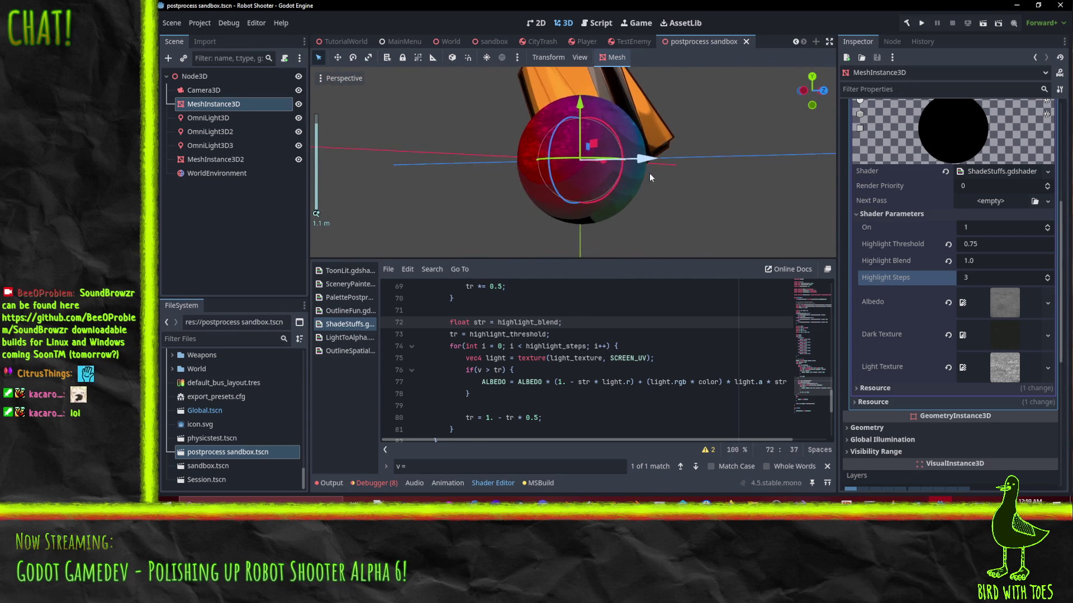
{"action": "scroll", "coordinate": [649, 177], "scroll_direction": "up", "scroll_amount": 1}
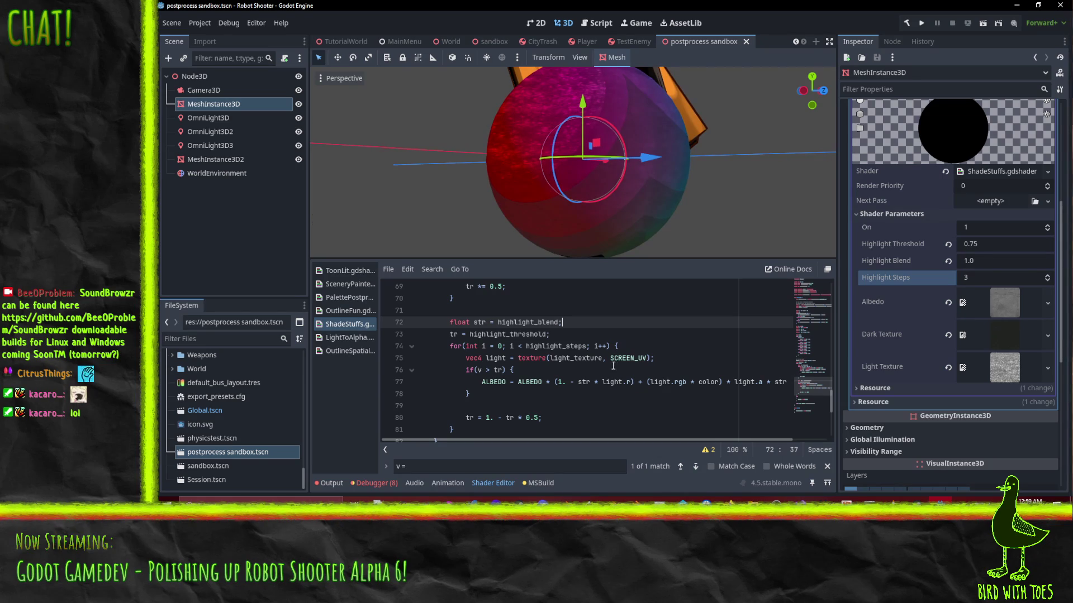
{"action": "scroll", "coordinate": [613, 367], "scroll_direction": "up", "scroll_amount": 3}
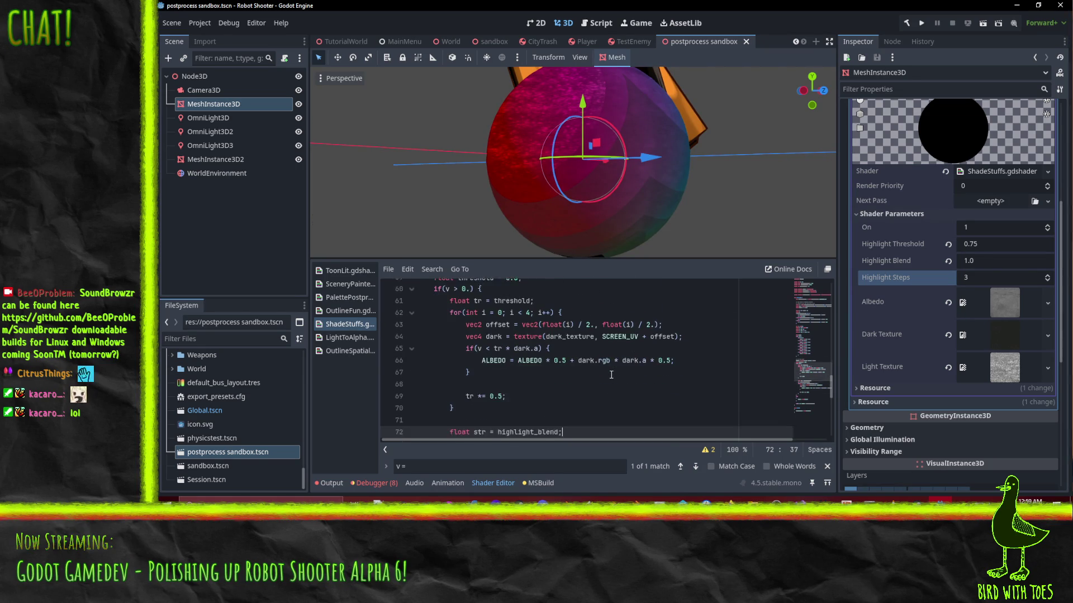
{"action": "left_click", "coordinate": [566, 395]}
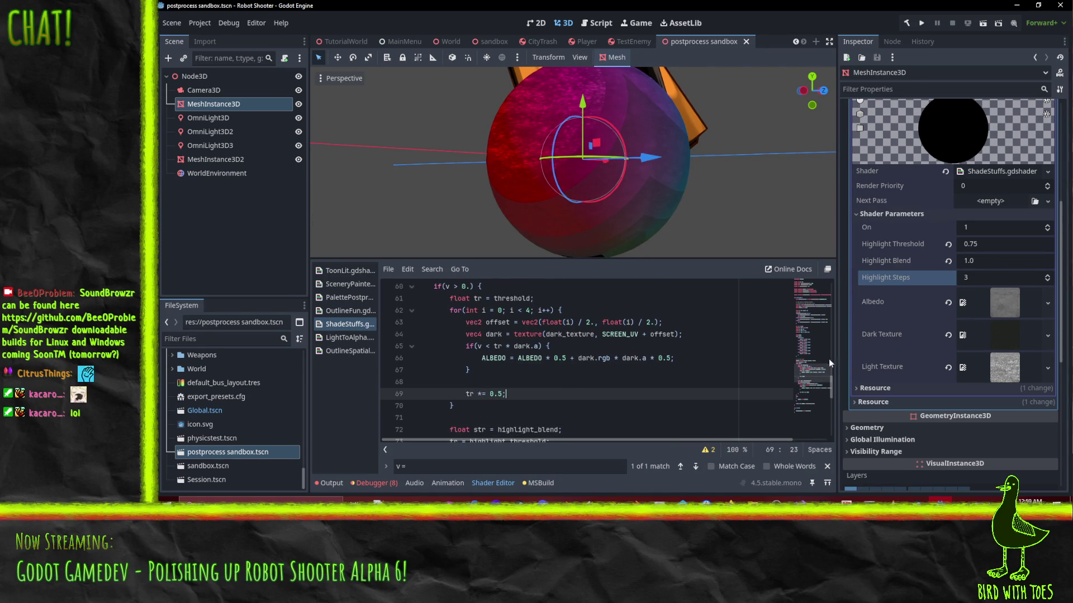
{"action": "scroll", "coordinate": [551, 368], "scroll_direction": "up", "scroll_amount": 9}
{"action": "scroll", "coordinate": [551, 368], "scroll_direction": "up", "scroll_amount": 10}
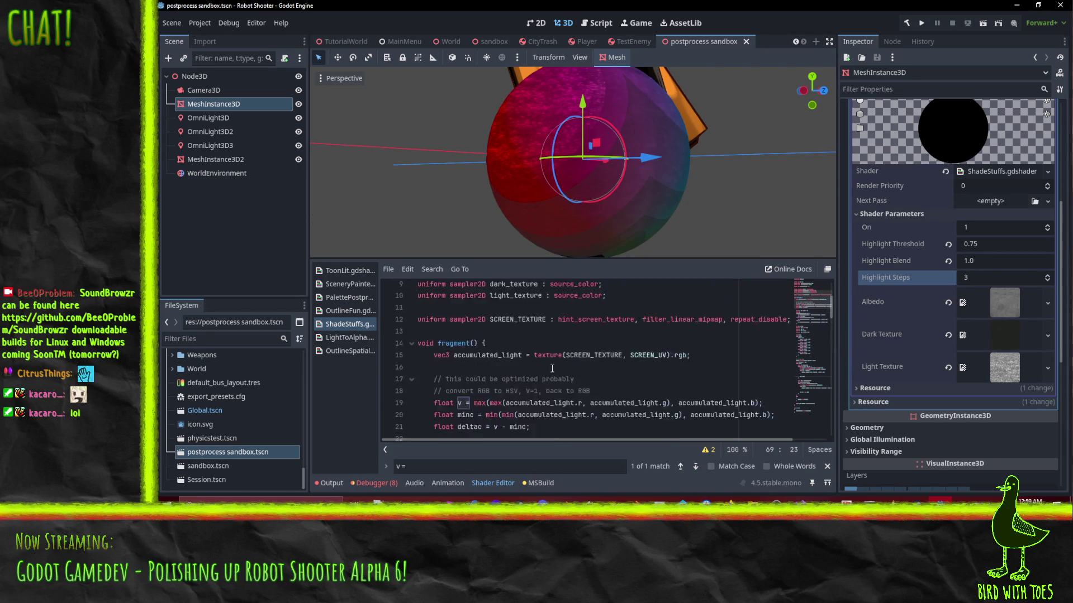
Step: Start a new 'uniform float' declaration line near the top of the shader
{"action": "left_click", "coordinate": [455, 299]}
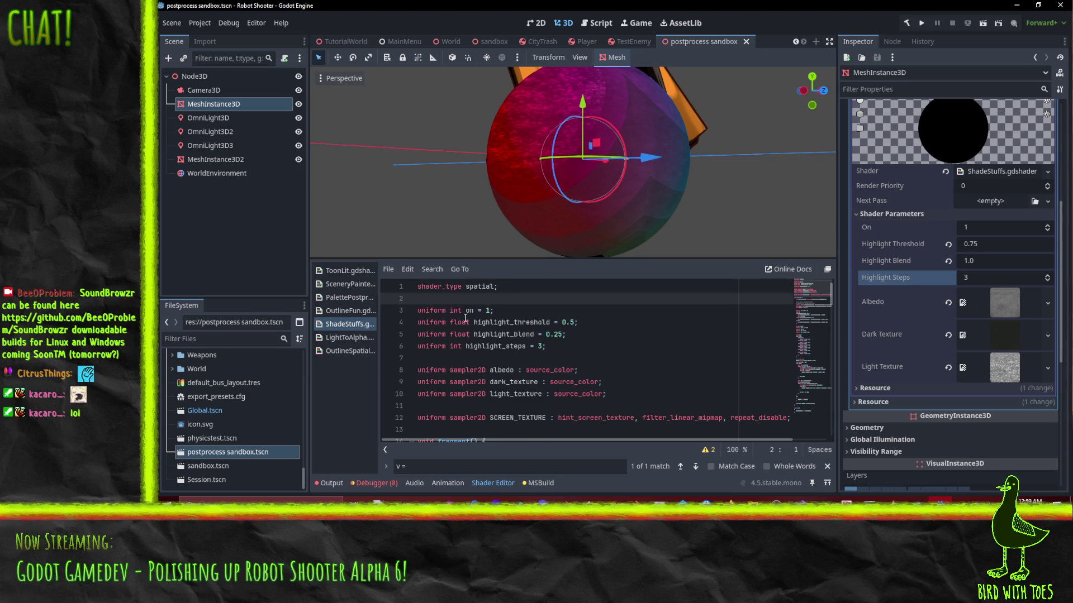
{"action": "key", "text": "Down"}
{"action": "key", "text": "End"}
{"action": "key", "text": "Return"}
{"action": "key", "text": "Return"}
{"action": "key", "text": "Return"}
{"action": "key", "text": "Up"}
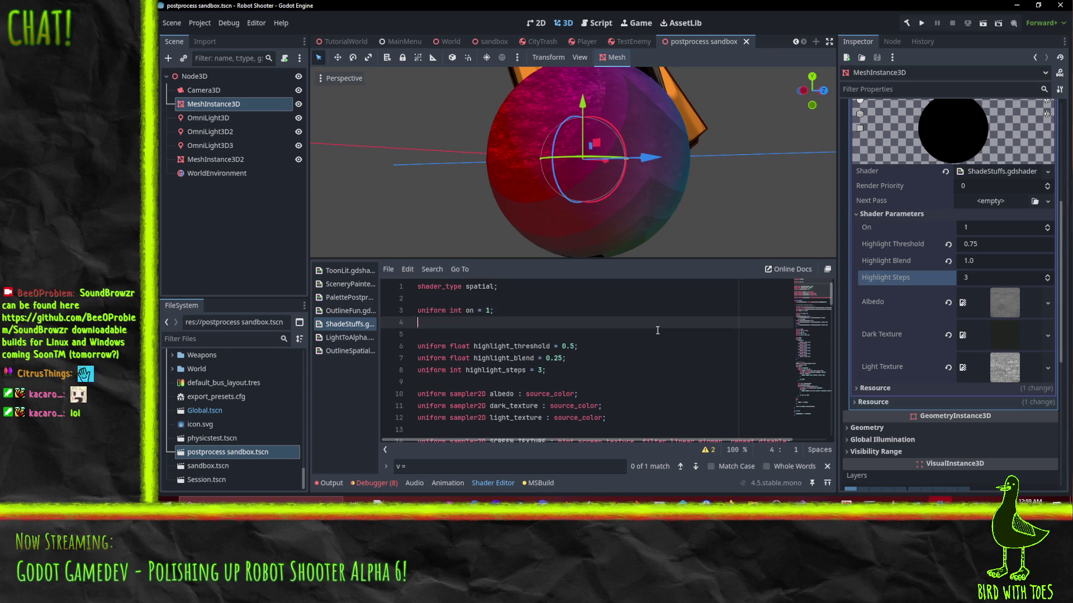
{"action": "type", "text": "unform fl"}
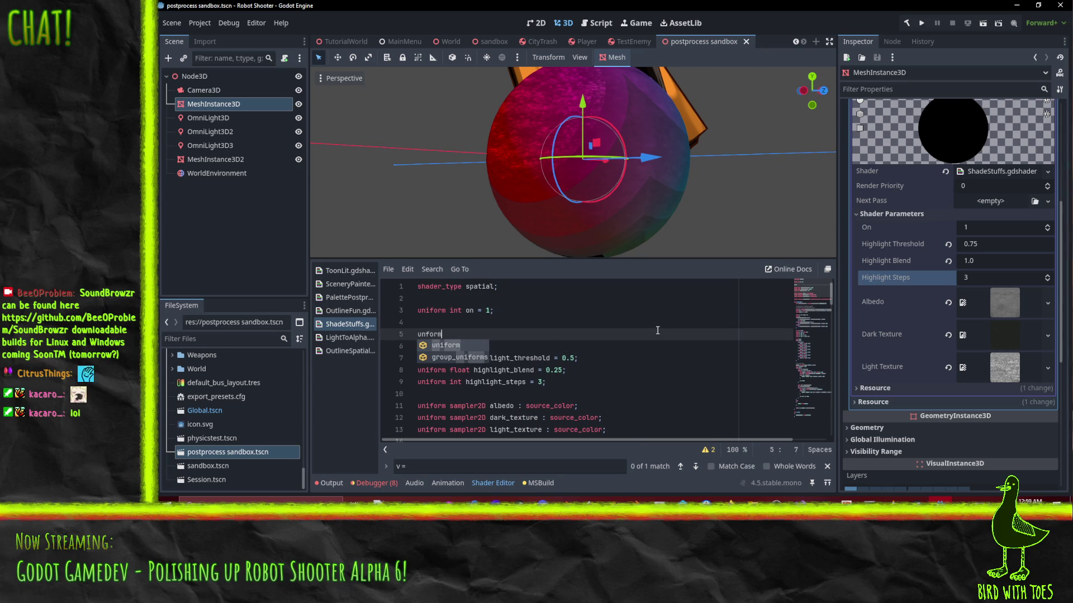
{"action": "key", "text": "BackSpace"}
{"action": "key", "text": "BackSpace"}
{"action": "key", "text": "BackSpace"}
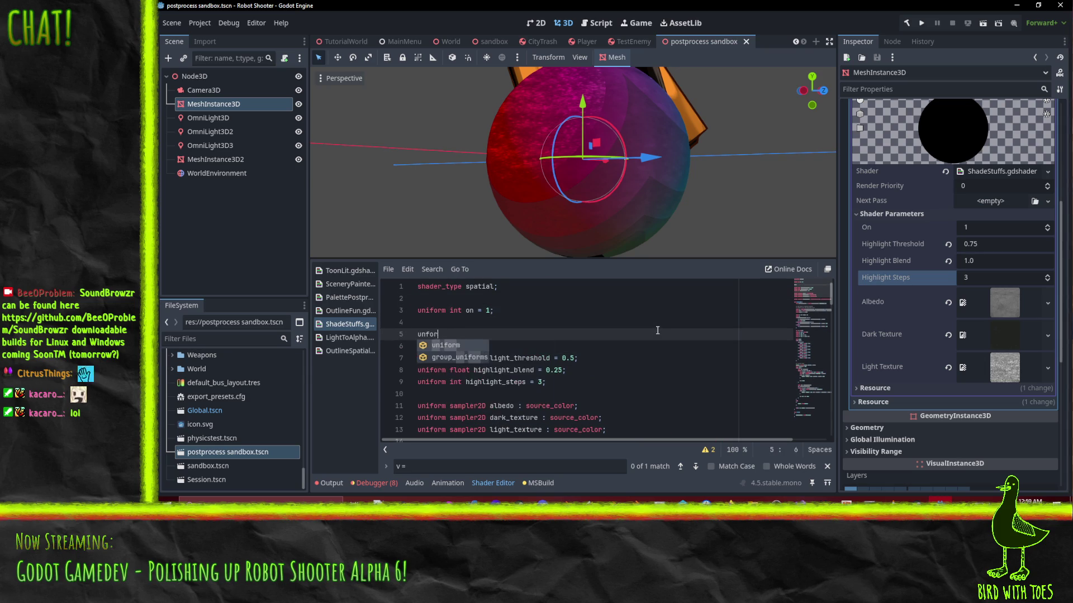
{"action": "type", "text": "iform float"}
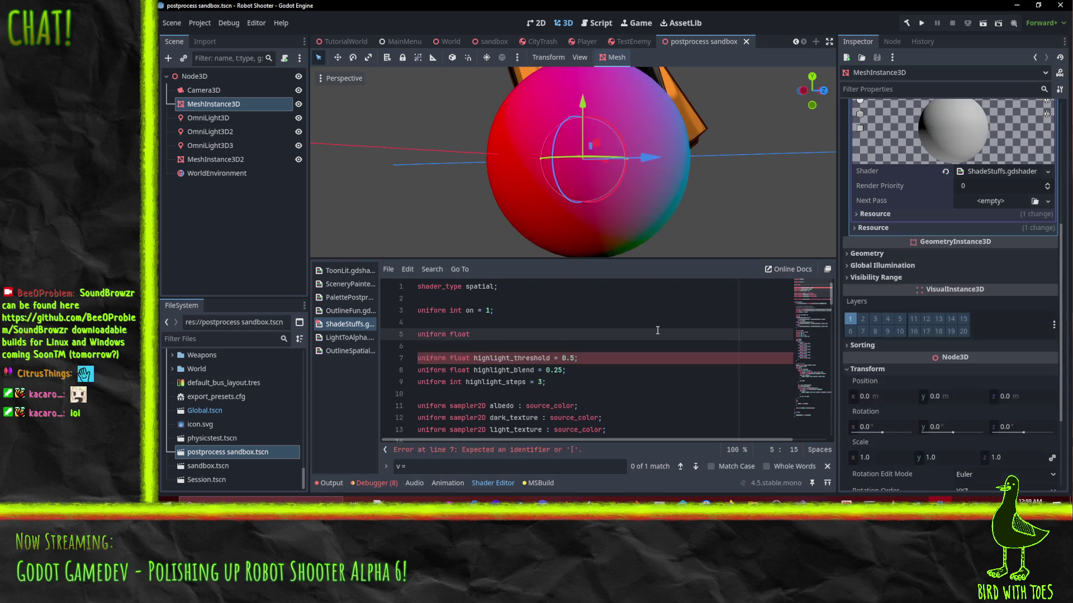
Step: Rename the highlight_threshold, highlight_blend and highlight_steps uniforms to light_threshold, light_blend and light_steps
{"action": "key", "text": "Down"}
{"action": "key", "text": "Down"}
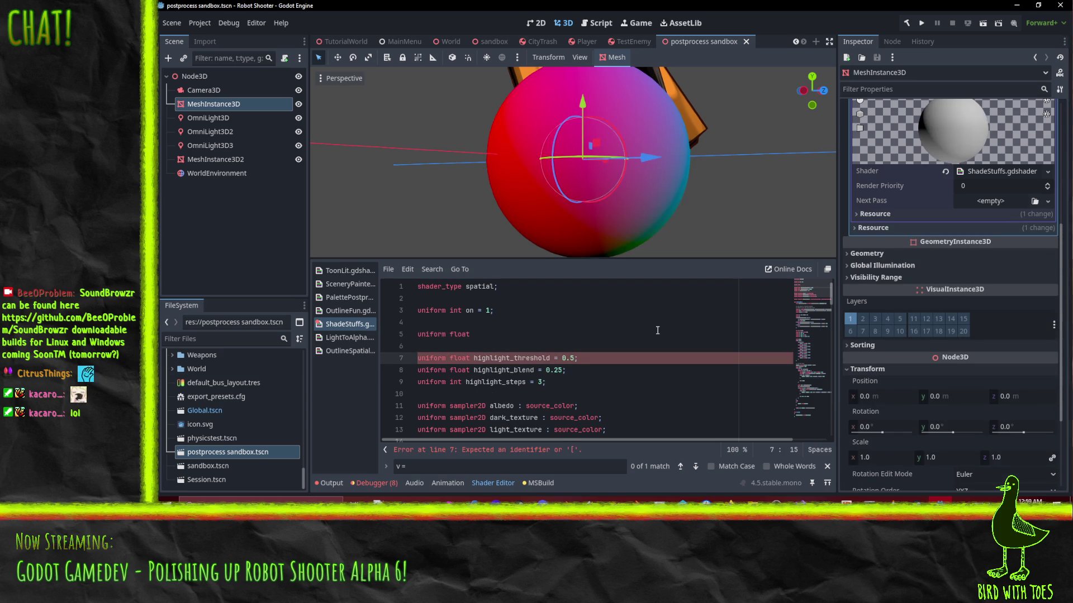
{"action": "key", "text": "Delete"}
{"action": "key", "text": "Delete"}
{"action": "key", "text": "Delete"}
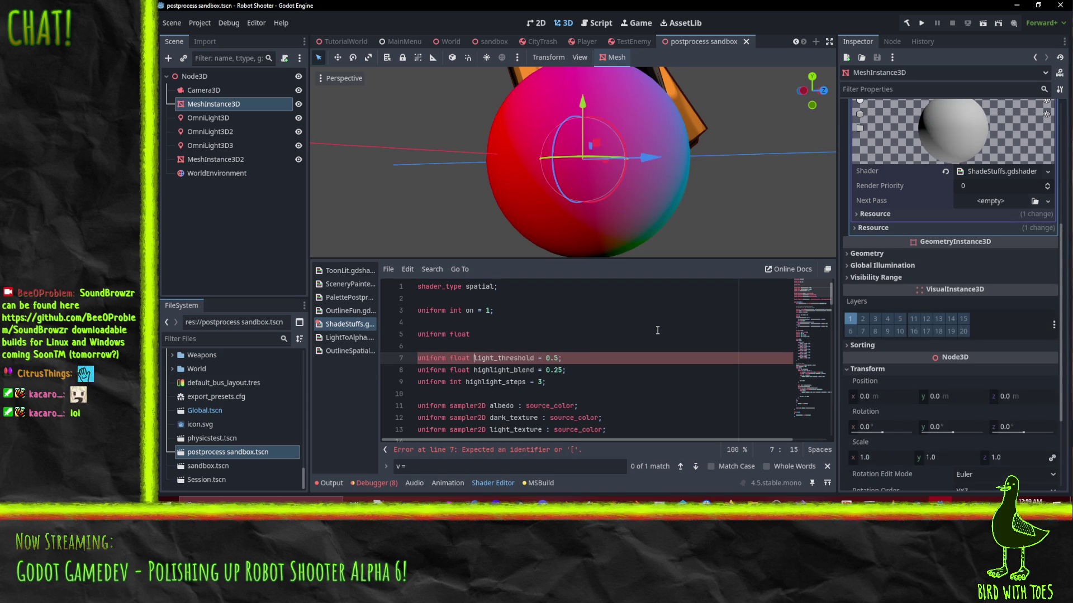
{"action": "key", "text": "Down"}
{"action": "key", "text": "Delete"}
{"action": "key", "text": "Delete"}
{"action": "key", "text": "Delete"}
{"action": "key", "text": "Down"}
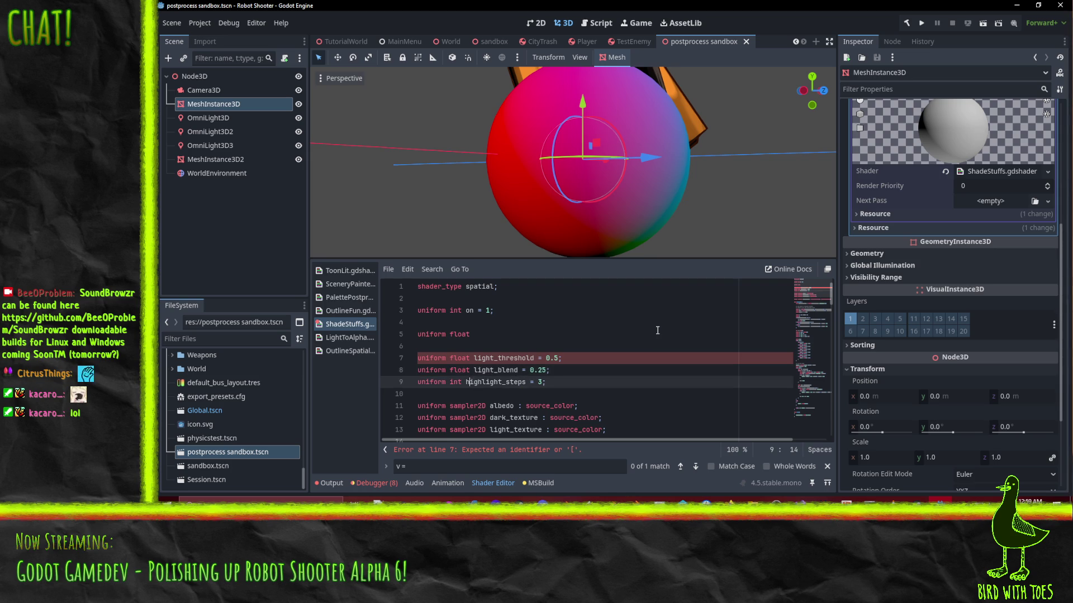
{"action": "key", "text": "Left"}
{"action": "key", "text": "Left"}
{"action": "key", "text": "Delete"}
{"action": "key", "text": "Delete"}
{"action": "key", "text": "Delete"}
{"action": "key", "text": "Delete"}
{"action": "key", "text": "Up"}
{"action": "key", "text": "Up"}
{"action": "key", "text": "Up"}
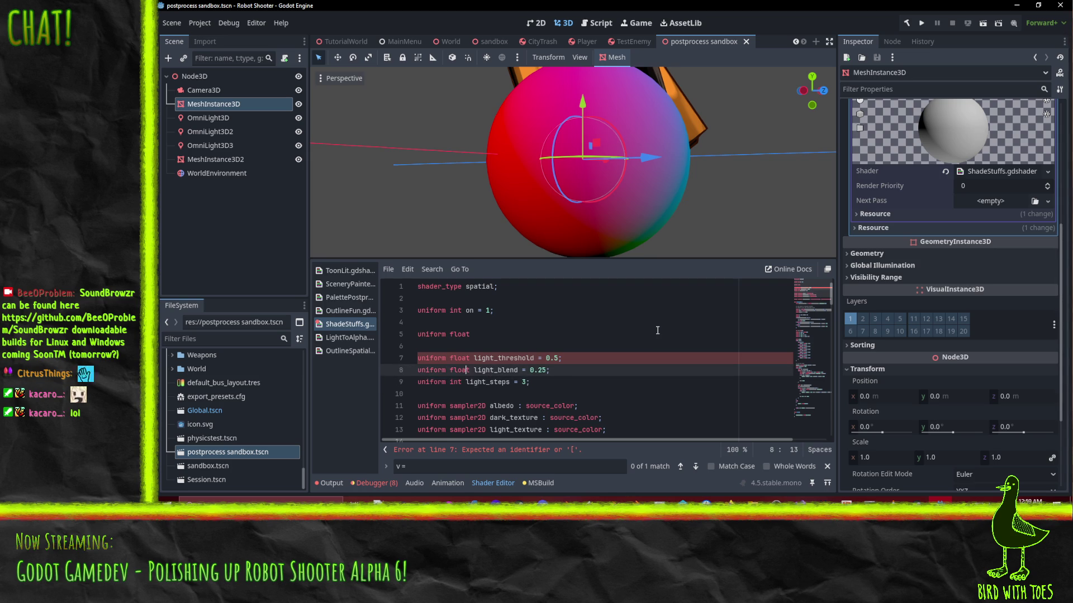
Step: Name the new uniform dark_theshold = 0.5 and add 'uniform int dark_steps = 2'
{"action": "left_click", "coordinate": [658, 330]}
{"action": "type", "text": "darl"}
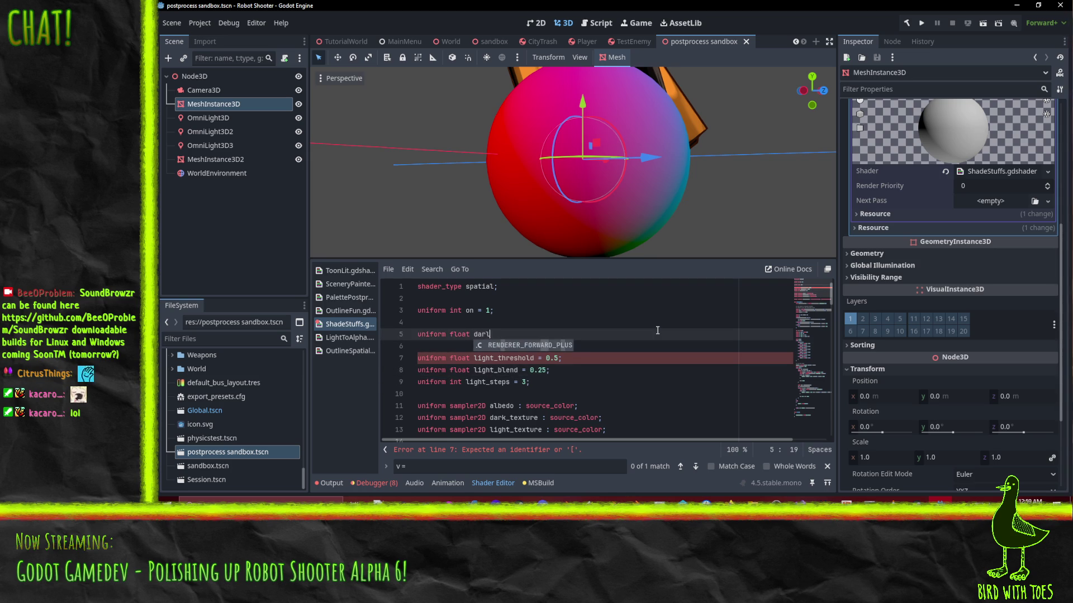
{"action": "key", "text": "BackSpace"}
{"action": "type", "text": "k_thesho"}
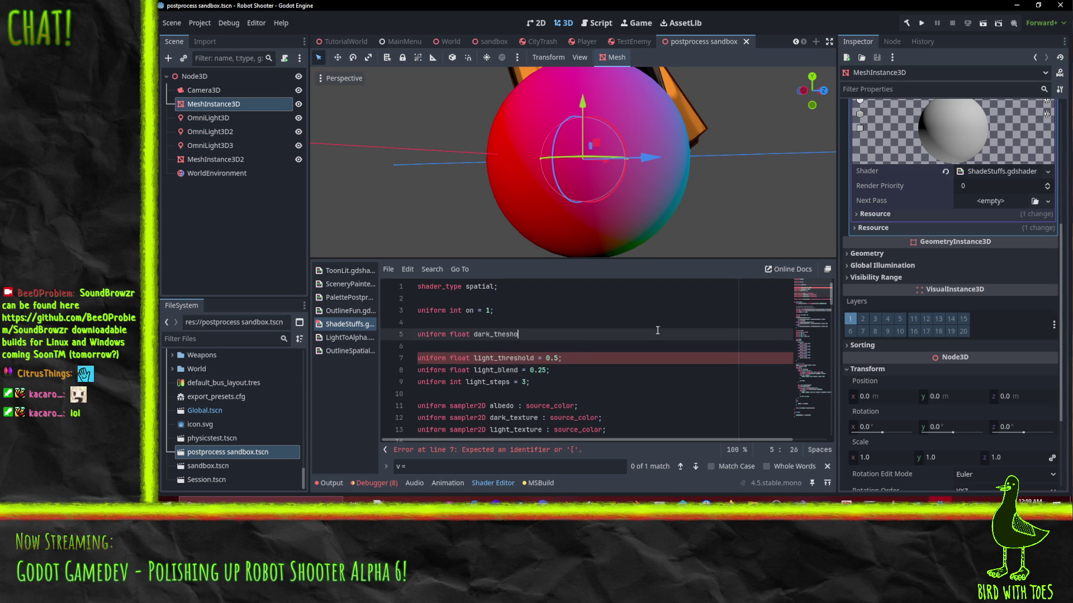
{"action": "type", "text": "ld = 0.5;"}
{"action": "key", "text": "Return"}
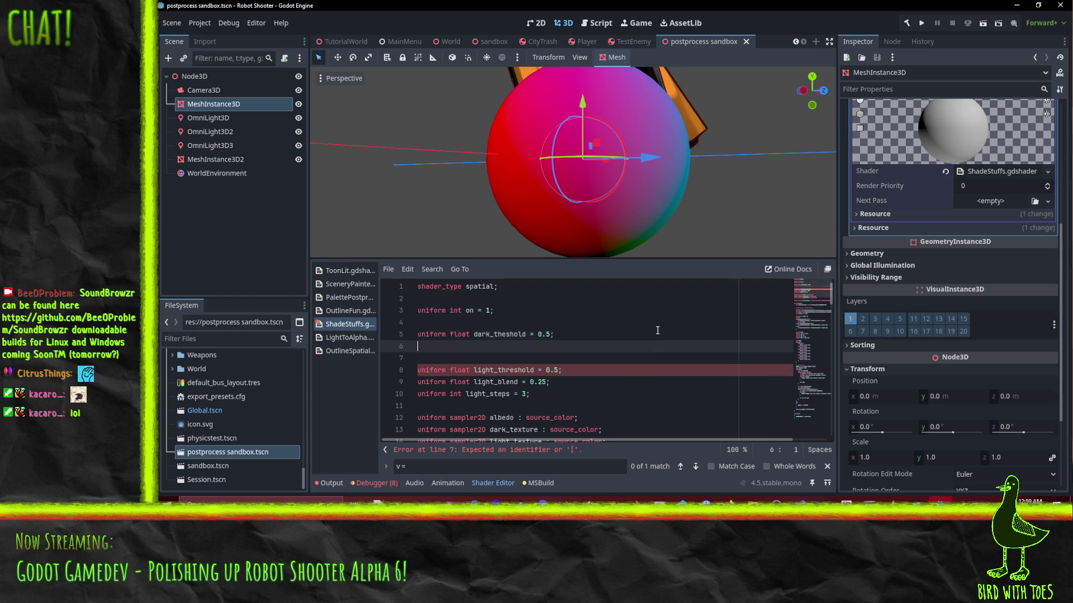
{"action": "type", "text": "unfi"}
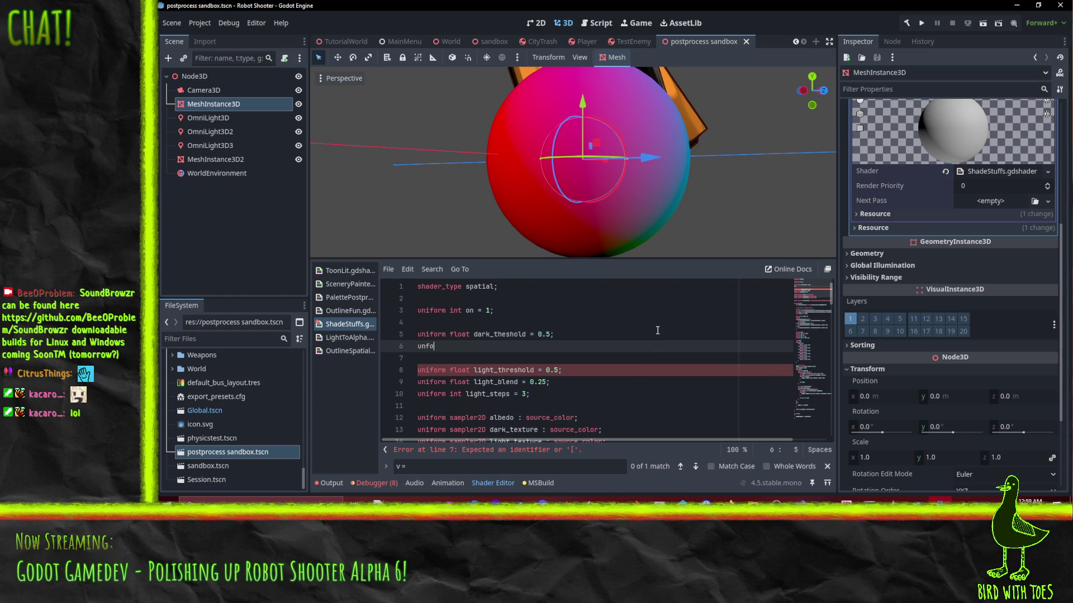
{"action": "key", "text": "BackSpace"}
{"action": "key", "text": "BackSpace"}
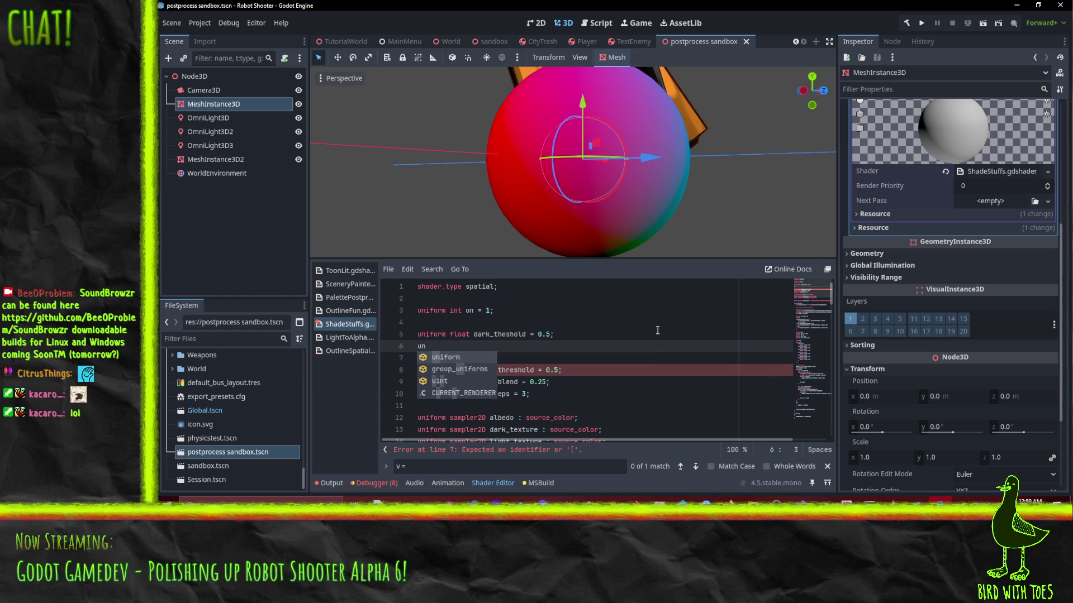
{"action": "type", "text": "iform "}
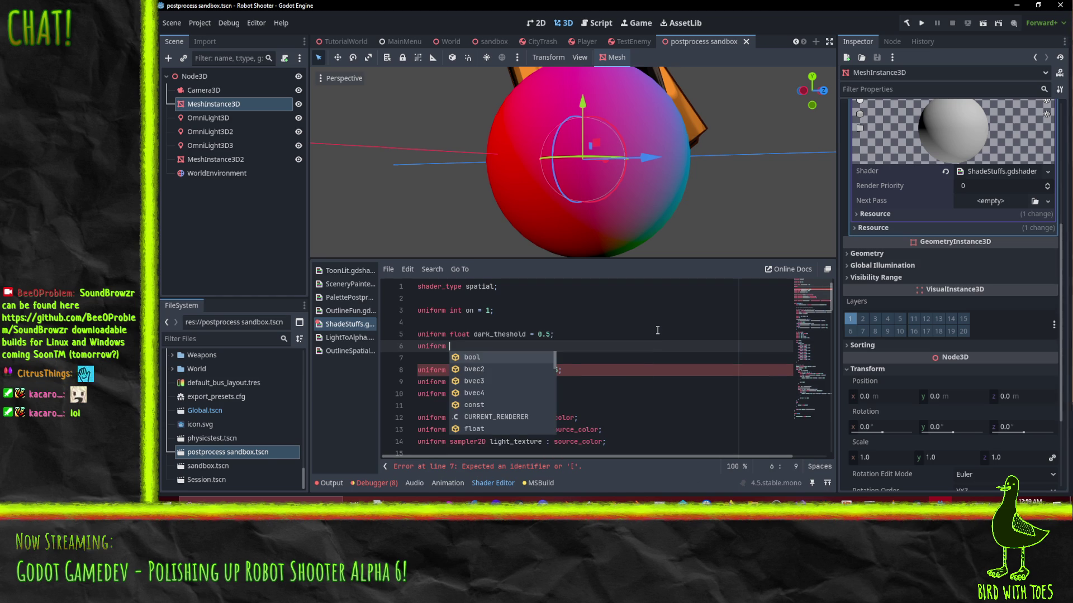
{"action": "type", "text": "int dartk="}
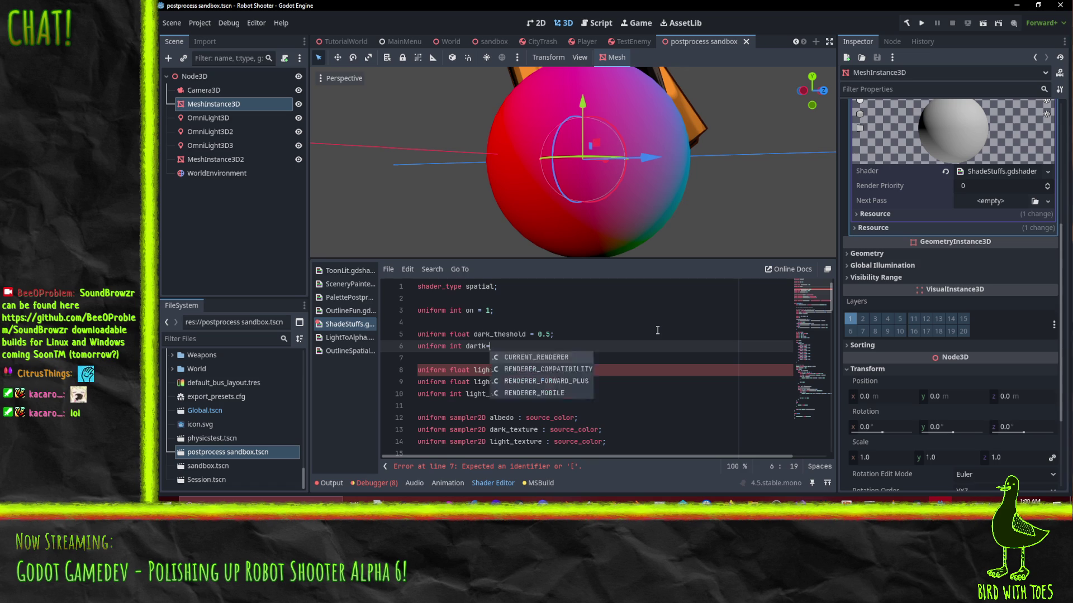
{"action": "key", "text": "BackSpace"}
{"action": "key", "text": "BackSpace"}
{"action": "key", "text": "BackSpace"}
{"action": "type", "text": "k_steps"}
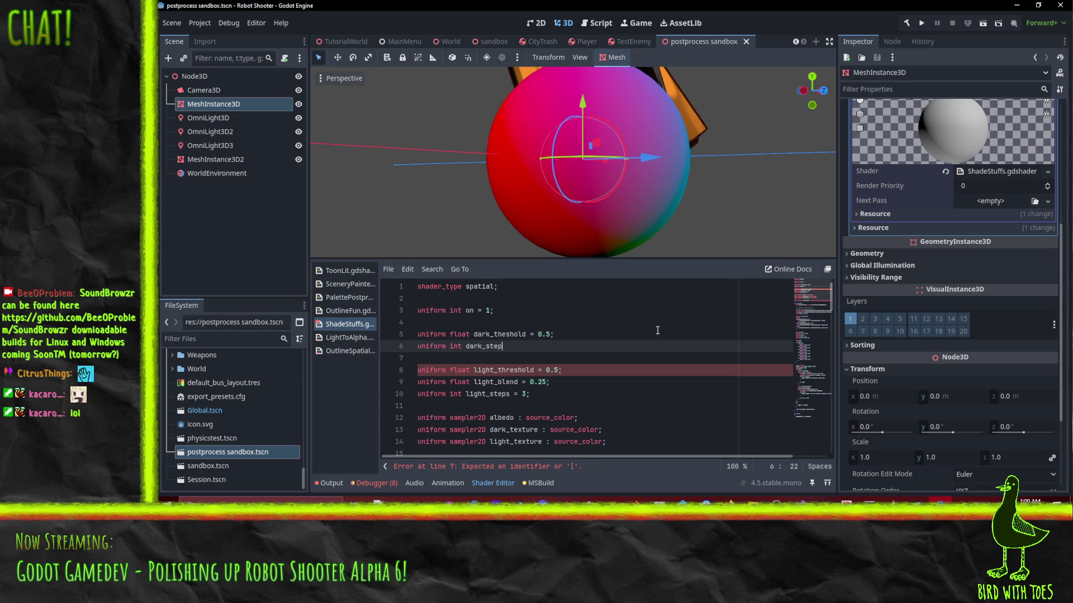
{"action": "type", "text": " = "}
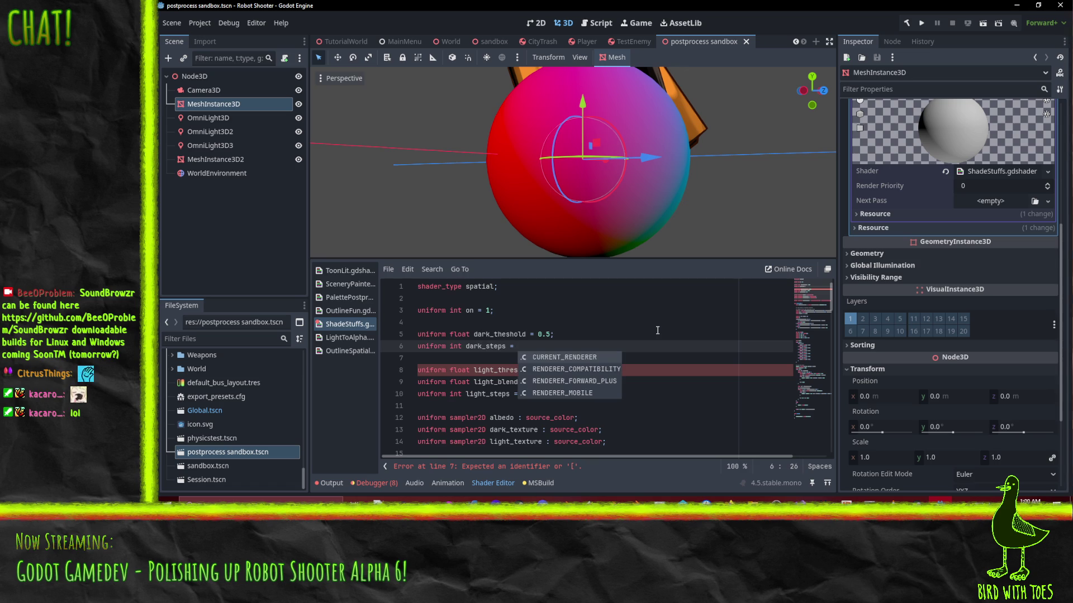
{"action": "type", "text": "2;"}
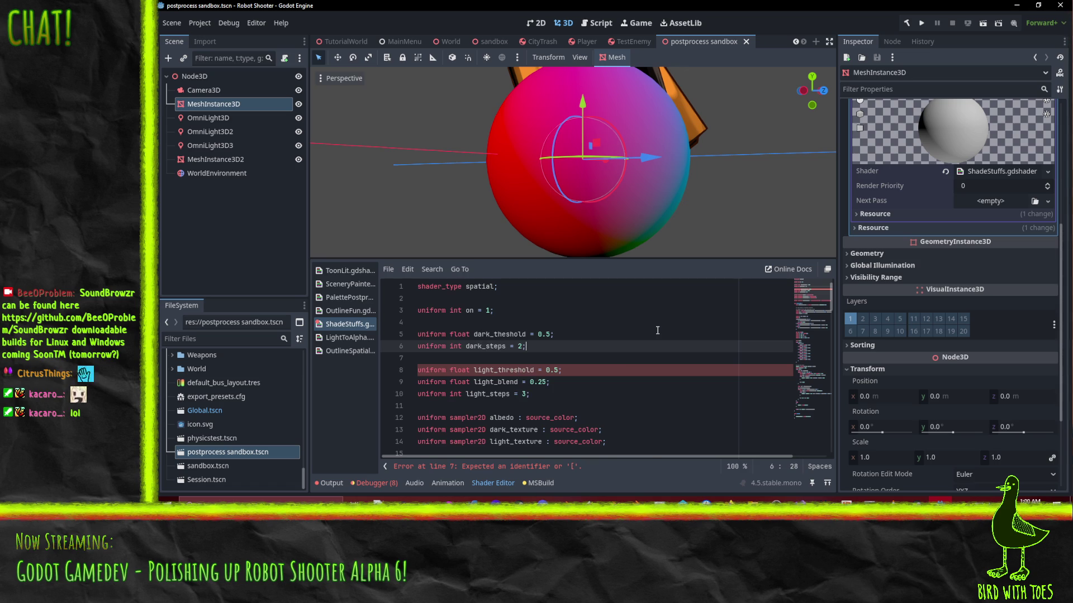
Step: Duplicate the dark_steps line and turn the first copy into dark_blend = .5
{"action": "key", "text": "Home"}
{"action": "key", "text": "ctrl+shift+d"}
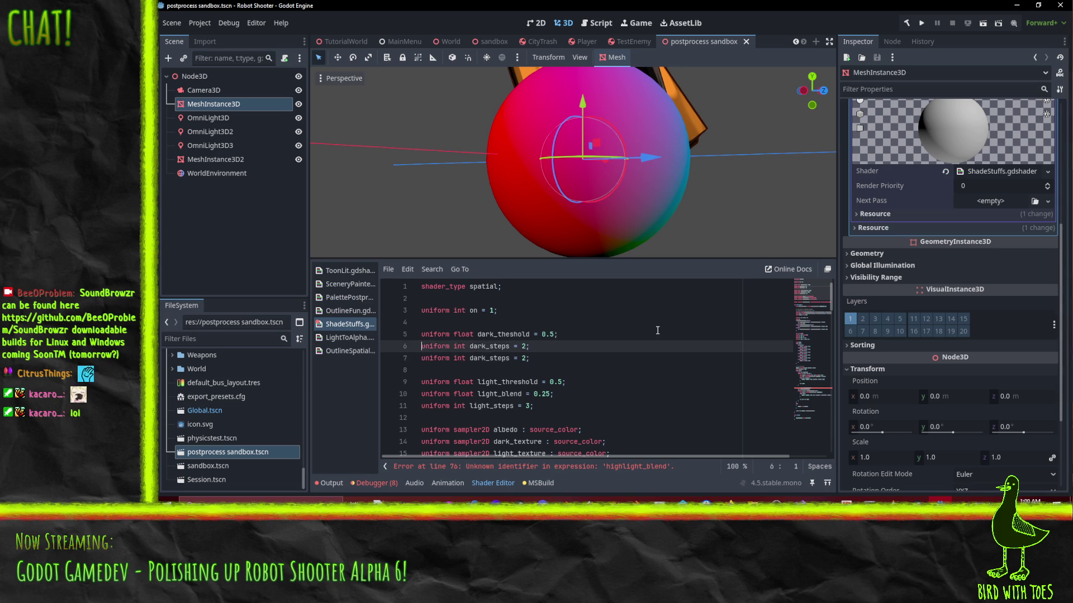
{"action": "key", "text": "Right"}
{"action": "key", "text": "Right"}
{"action": "key", "text": "Right"}
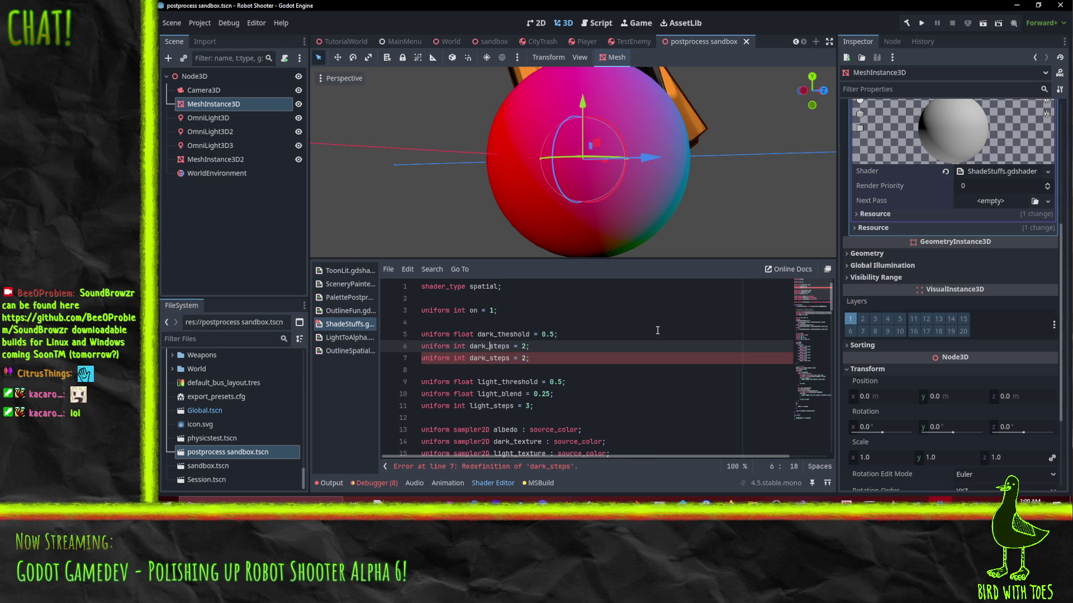
{"action": "key", "text": "shift+Right"}
{"action": "key", "text": "shift+Right"}
{"action": "key", "text": "shift+Right"}
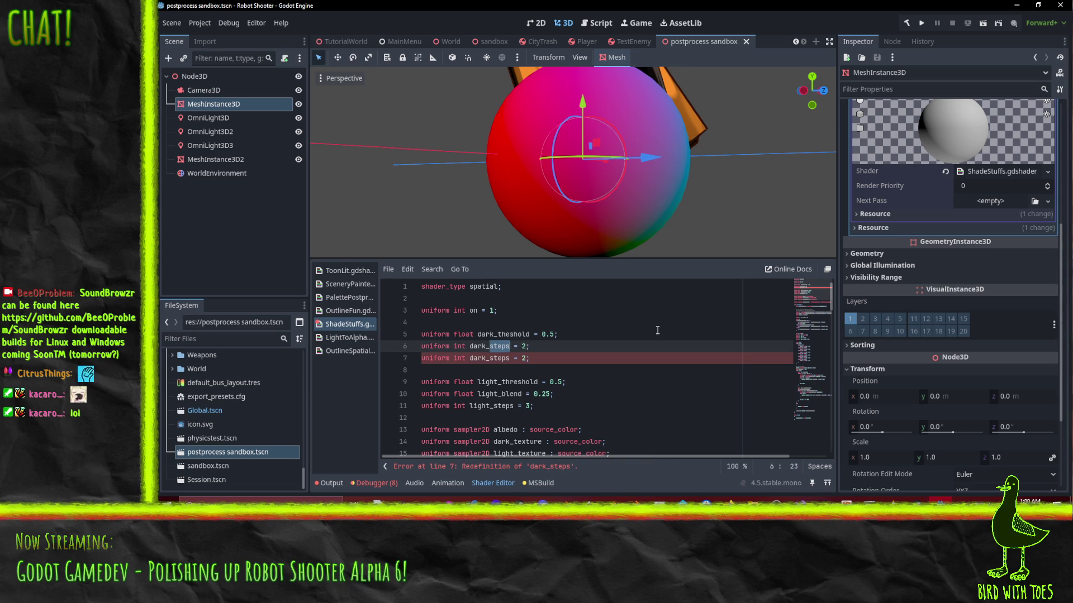
{"action": "type", "text": "blend"}
{"action": "left_click", "coordinate": [657, 330]}
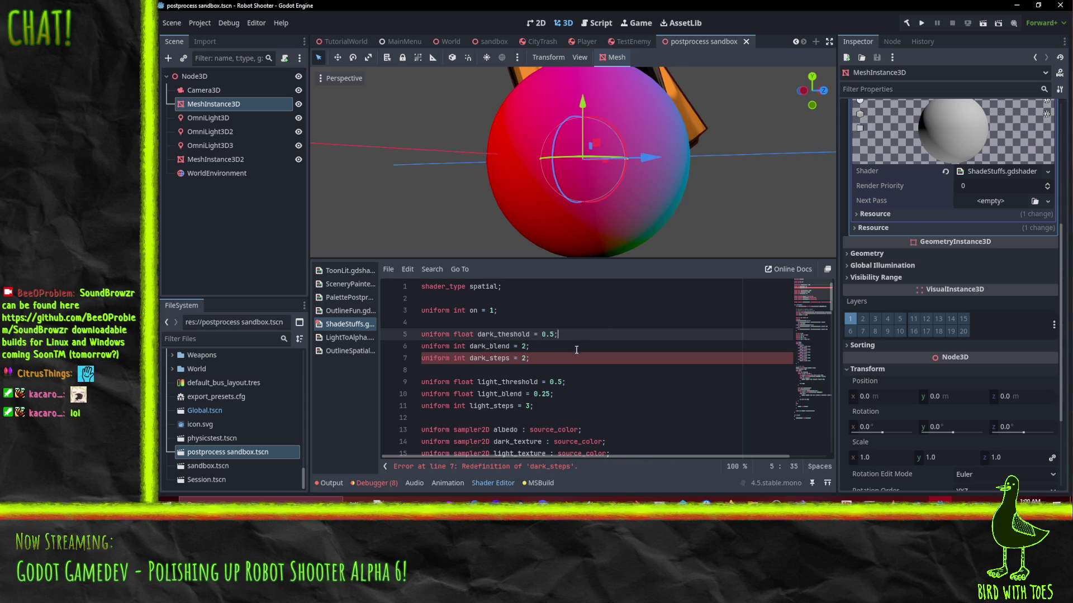
{"action": "left_click", "coordinate": [523, 346]}
{"action": "type", "text": ".5"}
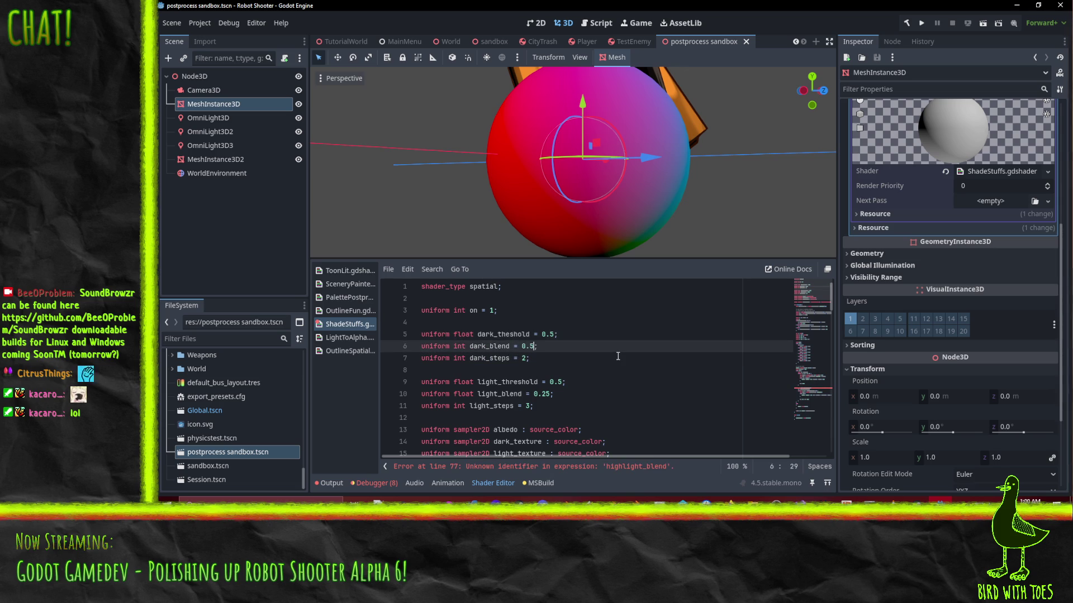
{"action": "key", "text": "Down"}
Step: Change dark_blend's type from int to float
{"action": "scroll", "coordinate": [620, 347], "scroll_direction": "down", "scroll_amount": 5}
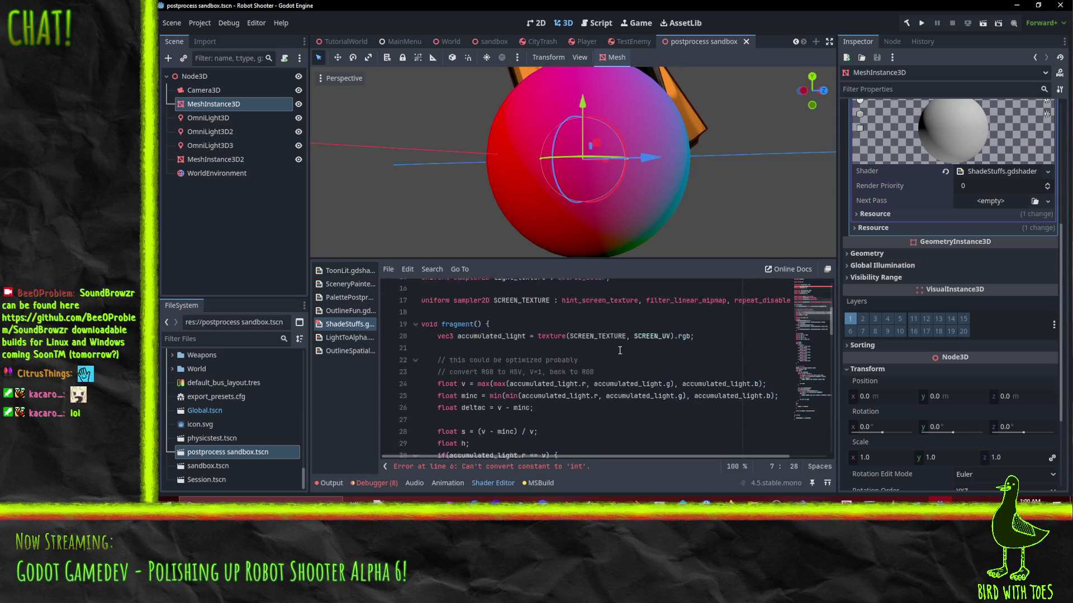
{"action": "scroll", "coordinate": [558, 350], "scroll_direction": "up", "scroll_amount": 5}
{"action": "key", "text": "Up"}
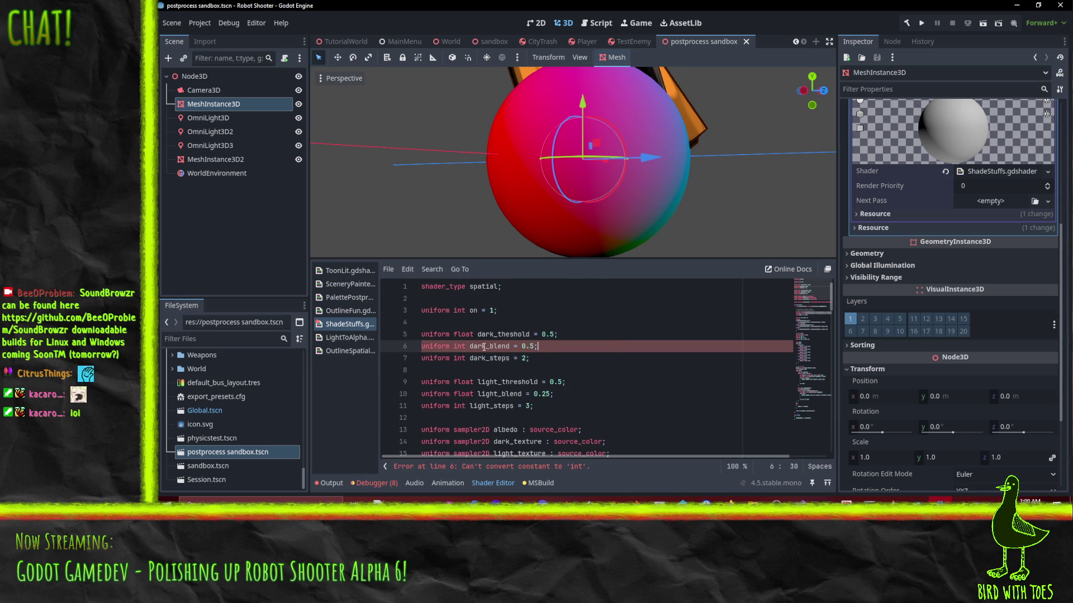
{"action": "double_click", "coordinate": [462, 347]}
{"action": "type", "text": "float"}
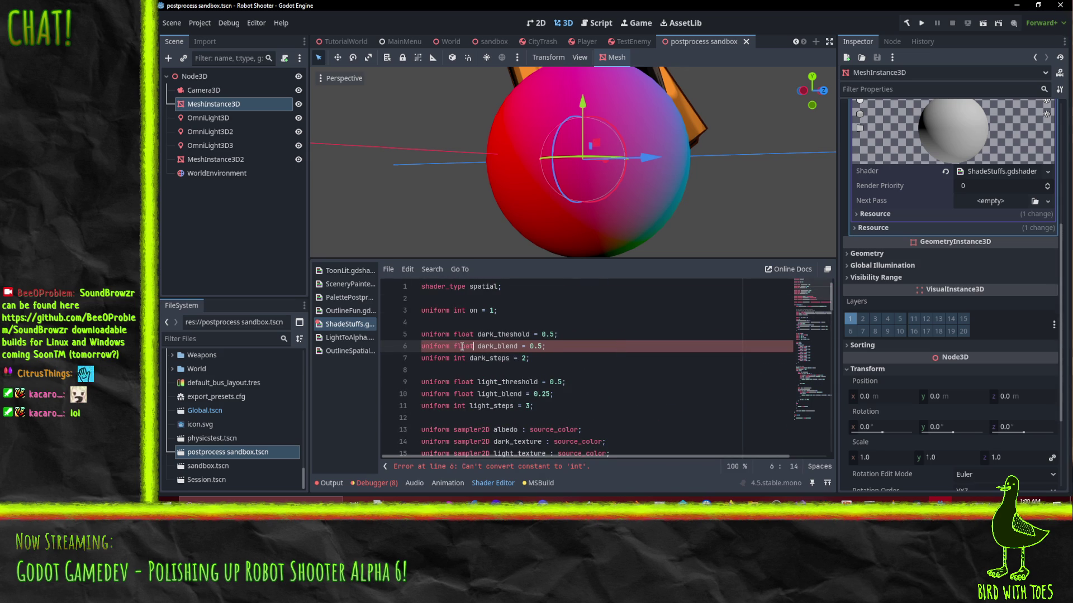
Step: Rename highlight_blend, highlight_threshold and highlight_steps in the lighting loop to their light_ names
{"action": "scroll", "coordinate": [582, 372], "scroll_direction": "down", "scroll_amount": 15}
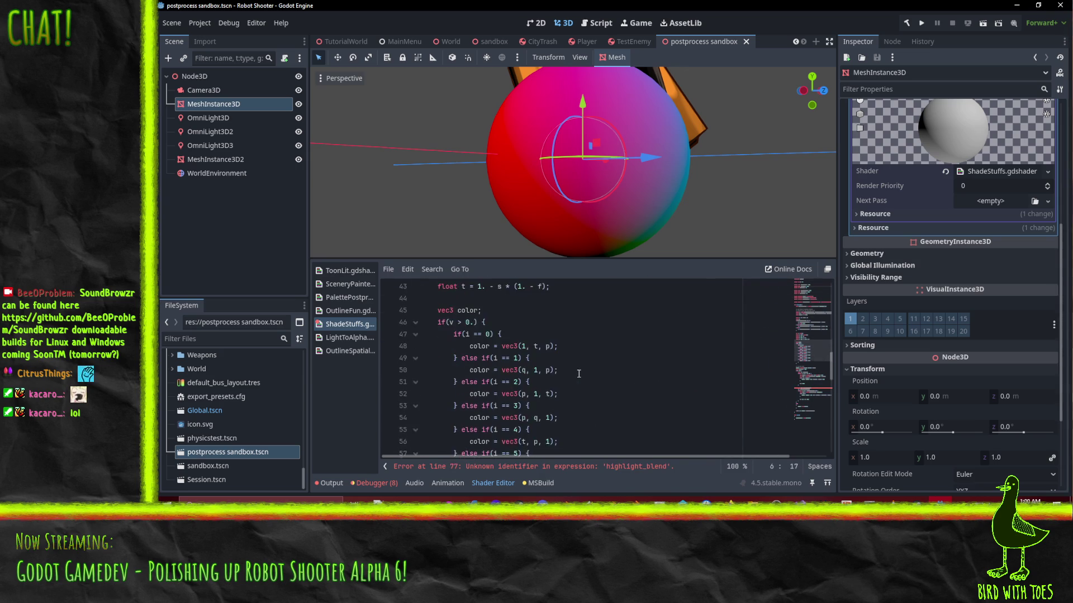
{"action": "scroll", "coordinate": [584, 371], "scroll_direction": "down", "scroll_amount": 8}
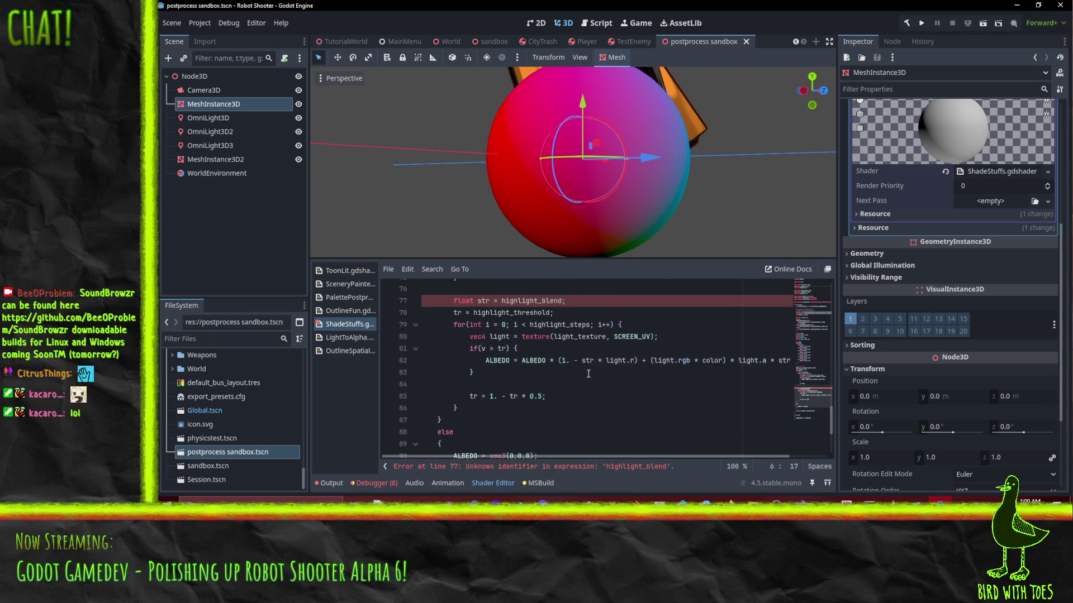
{"action": "left_click", "coordinate": [498, 334]}
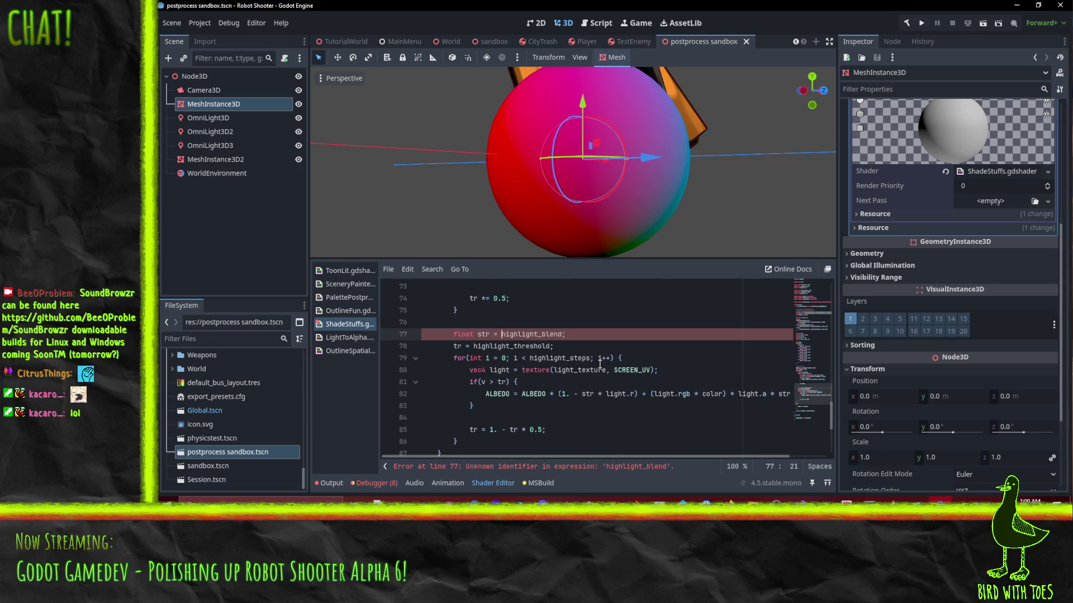
{"action": "key", "text": "Delete"}
{"action": "key", "text": "Delete"}
{"action": "key", "text": "Delete"}
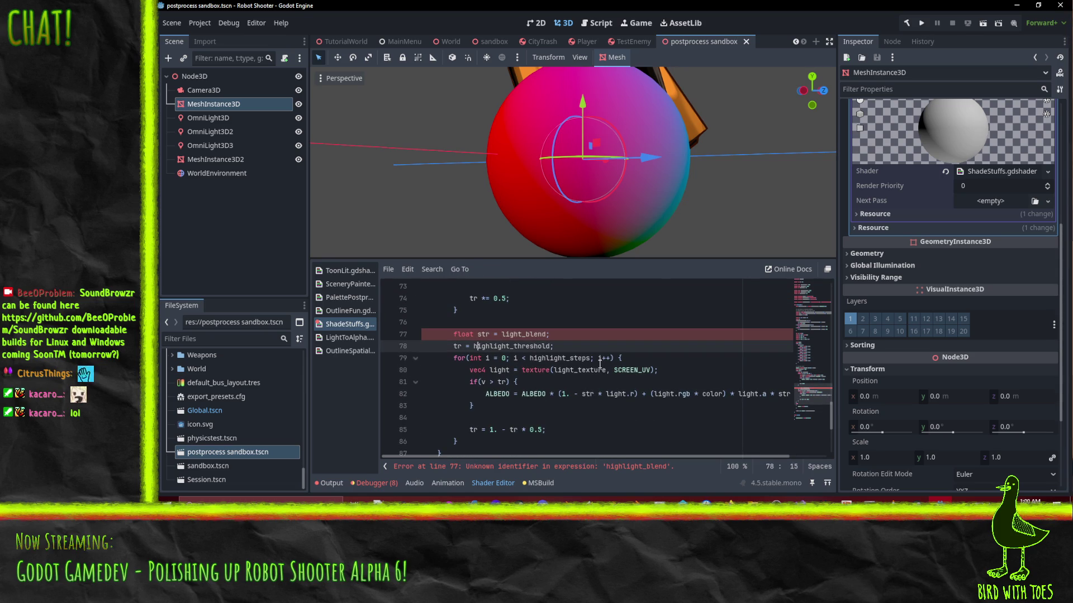
{"action": "key", "text": "Delete"}
{"action": "key", "text": "Delete"}
{"action": "key", "text": "Delete"}
{"action": "key", "text": "BackSpace"}
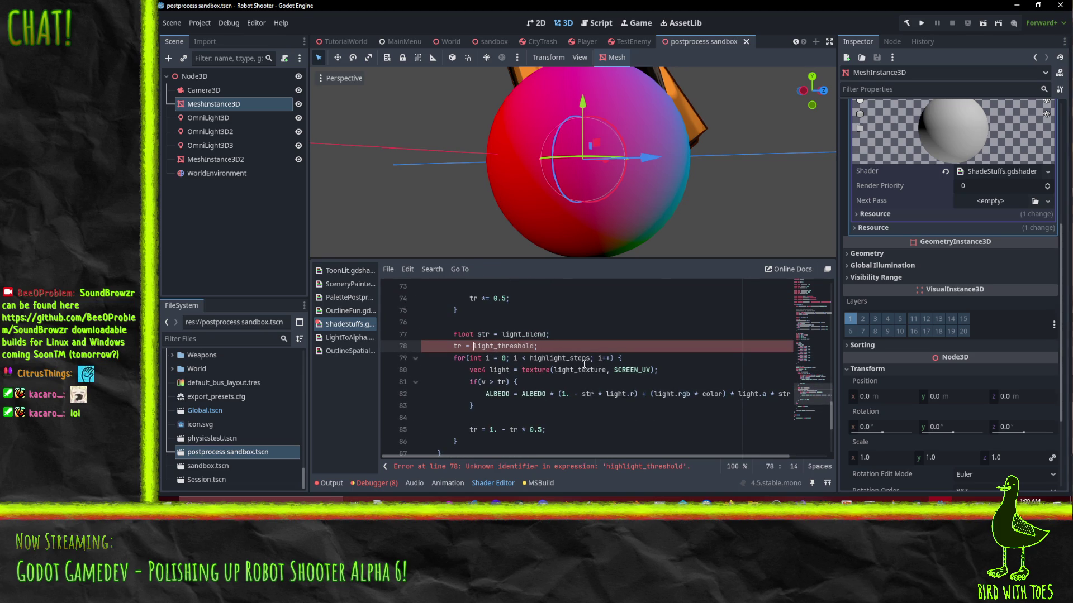
{"action": "left_click", "coordinate": [531, 358]}
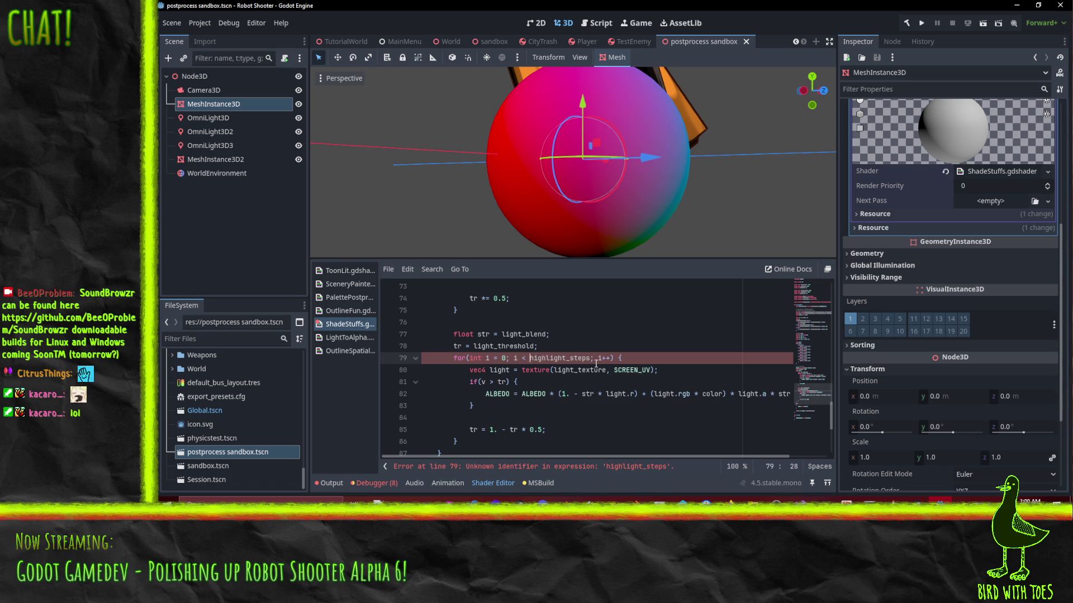
{"action": "key", "text": "Delete"}
{"action": "key", "text": "Delete"}
{"action": "key", "text": "Delete"}
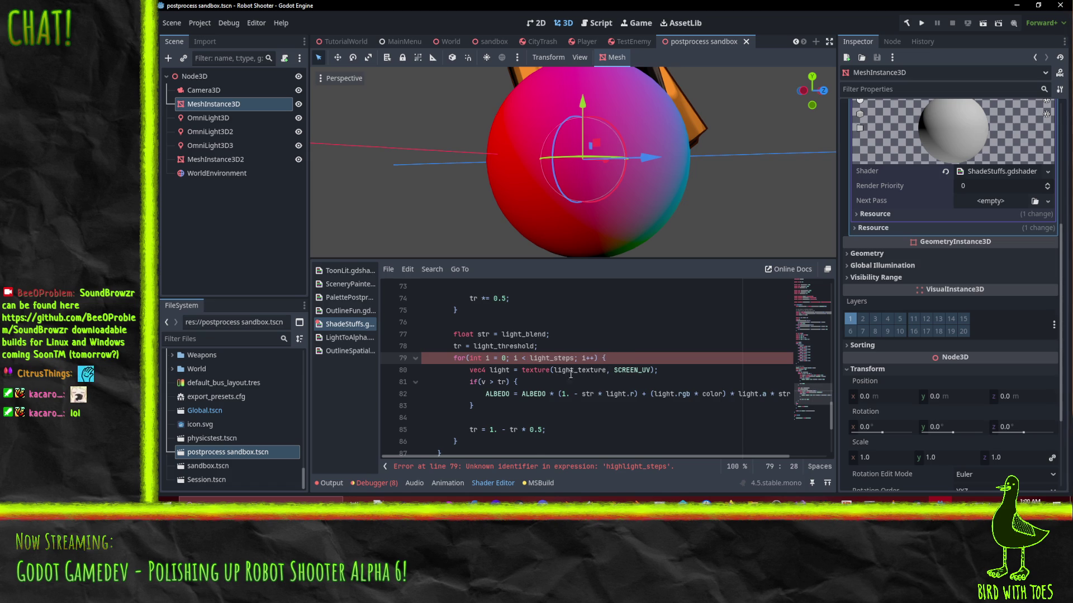
{"action": "scroll", "coordinate": [570, 374], "scroll_direction": "down", "scroll_amount": 1}
Step: Replace the dark loop's threshold variable with dark_threshold and delete the local threshold = 0.5 line
{"action": "left_click", "coordinate": [620, 384]}
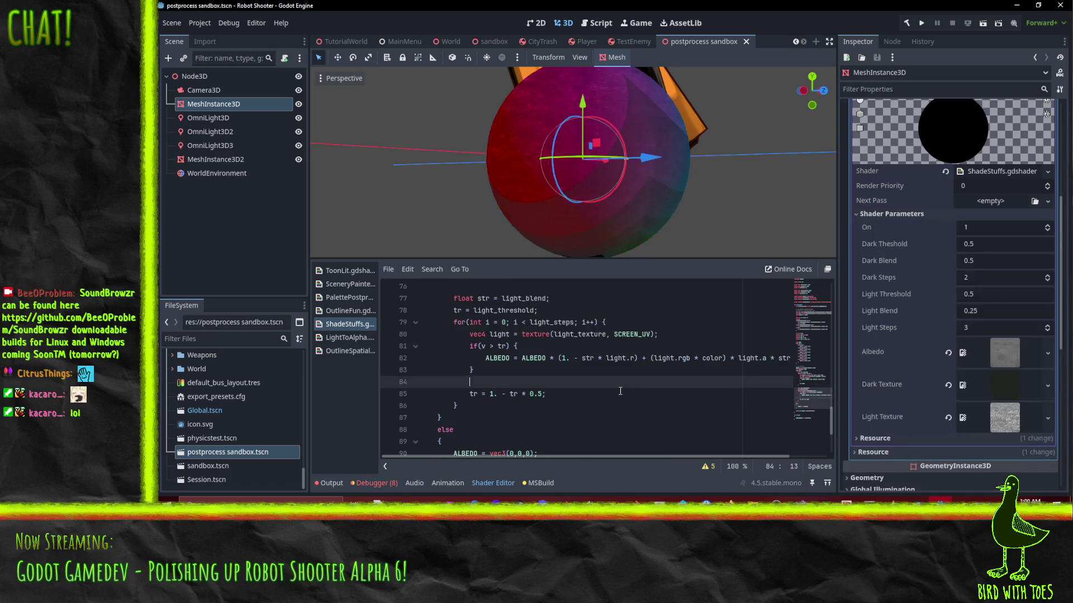
{"action": "scroll", "coordinate": [620, 391], "scroll_direction": "up", "scroll_amount": 5}
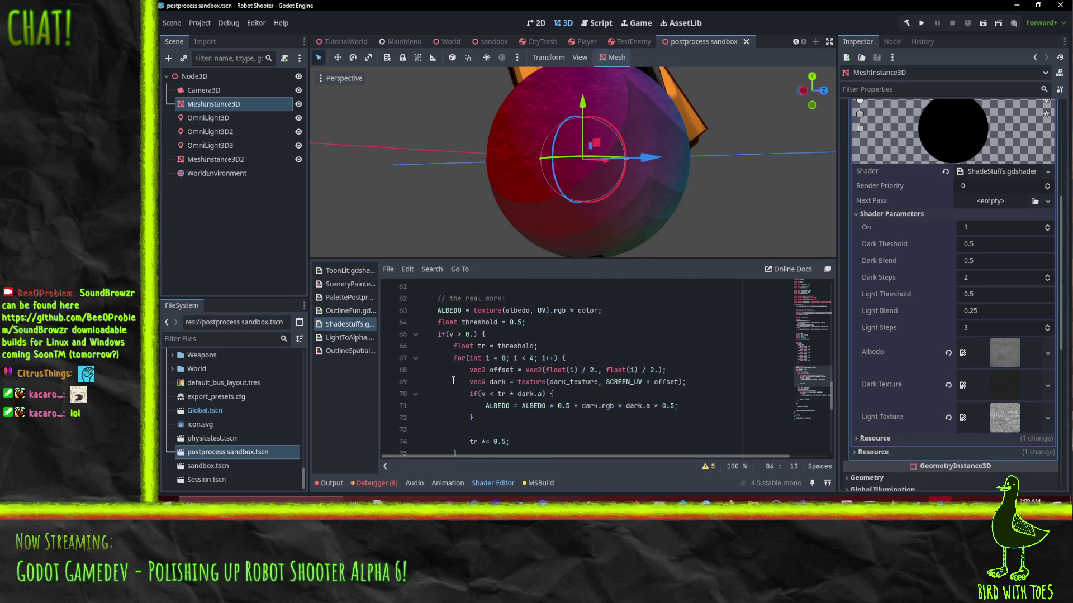
{"action": "double_click", "coordinate": [516, 347]}
{"action": "type", "text": "dark_t"}
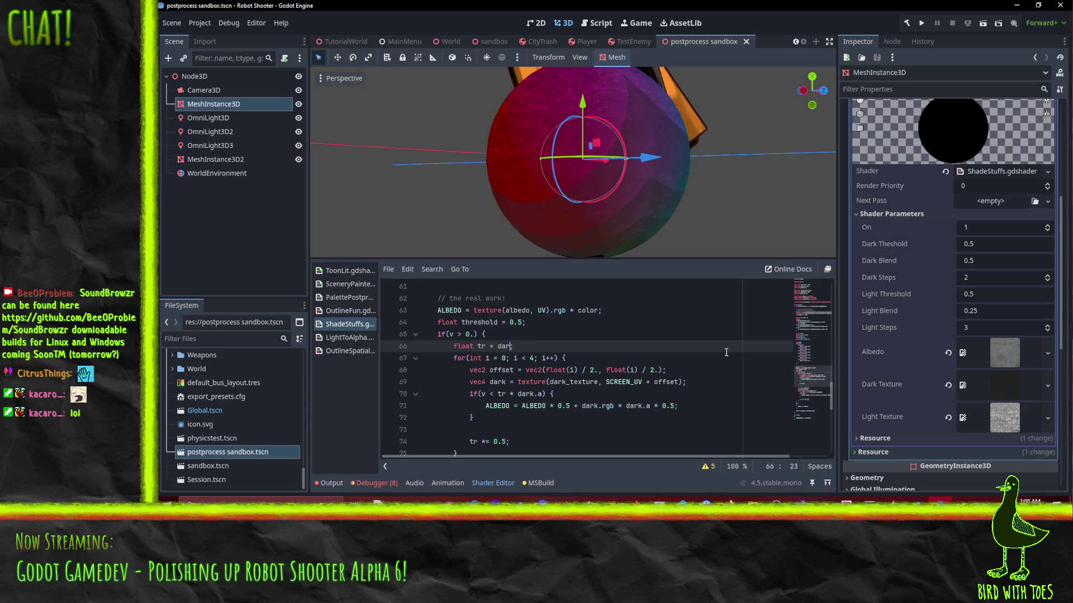
{"action": "type", "text": "h"}
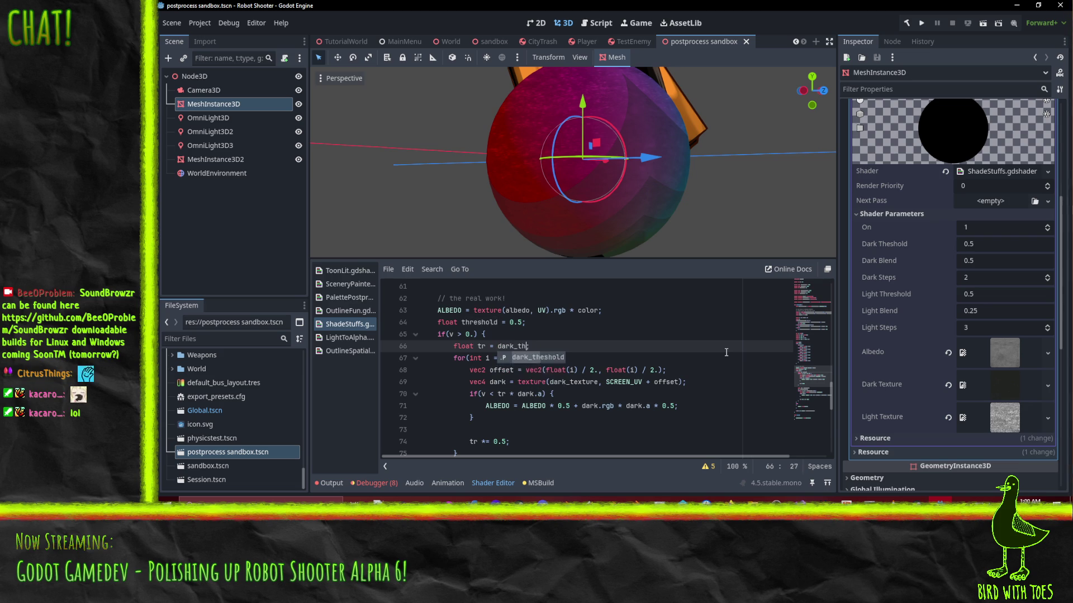
{"action": "key", "text": "Escape"}
{"action": "type", "text": "reshold"}
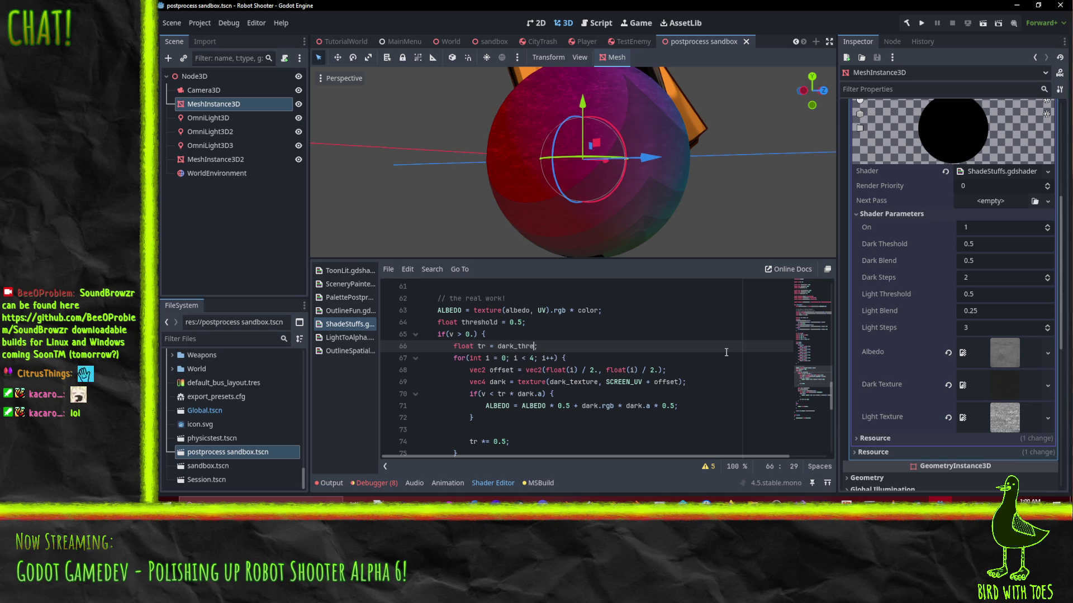
{"action": "key", "text": "Up"}
{"action": "key", "text": "Up"}
{"action": "key", "text": "Home"}
{"action": "key", "text": "ctrl+shift+k"}
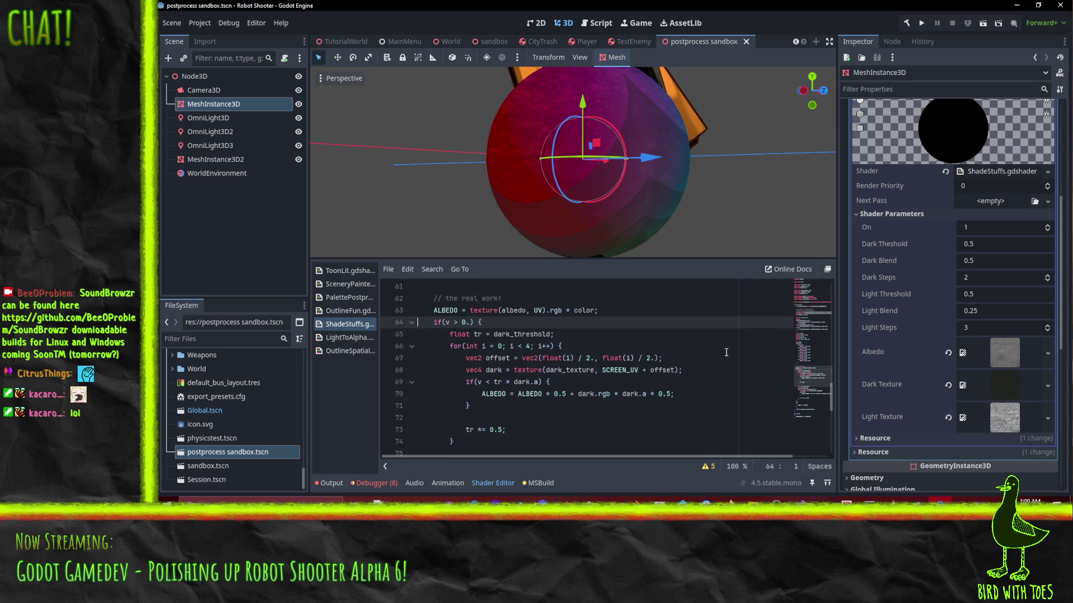
{"action": "key", "text": "Down"}
{"action": "key", "text": "End"}
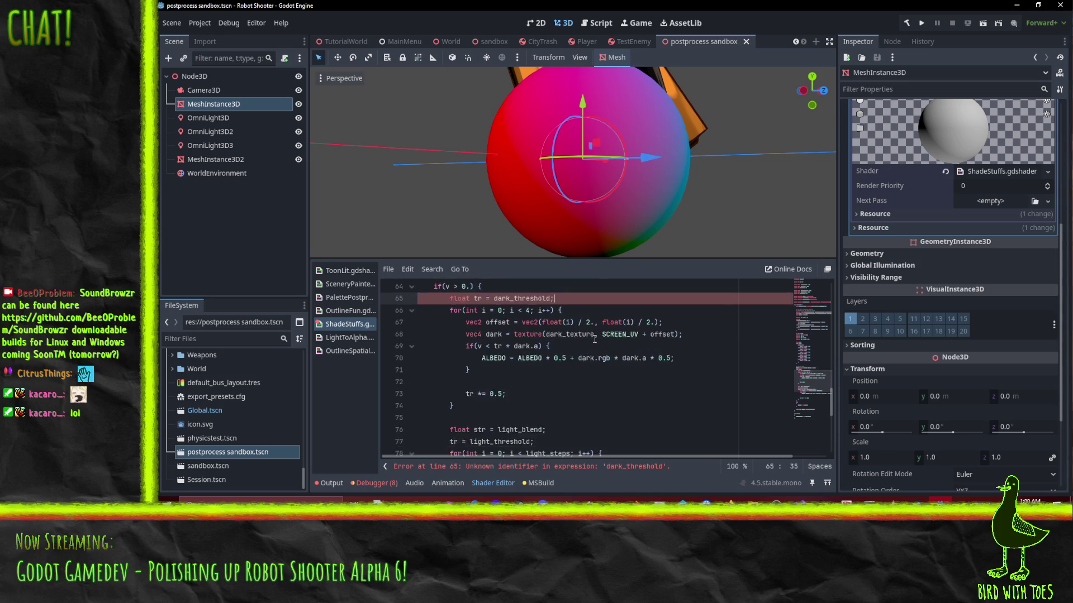
Step: Correct the uniform name on line 5 from 'dark_theshold' to 'dark_threshold'
{"action": "double_click", "coordinate": [517, 334]}
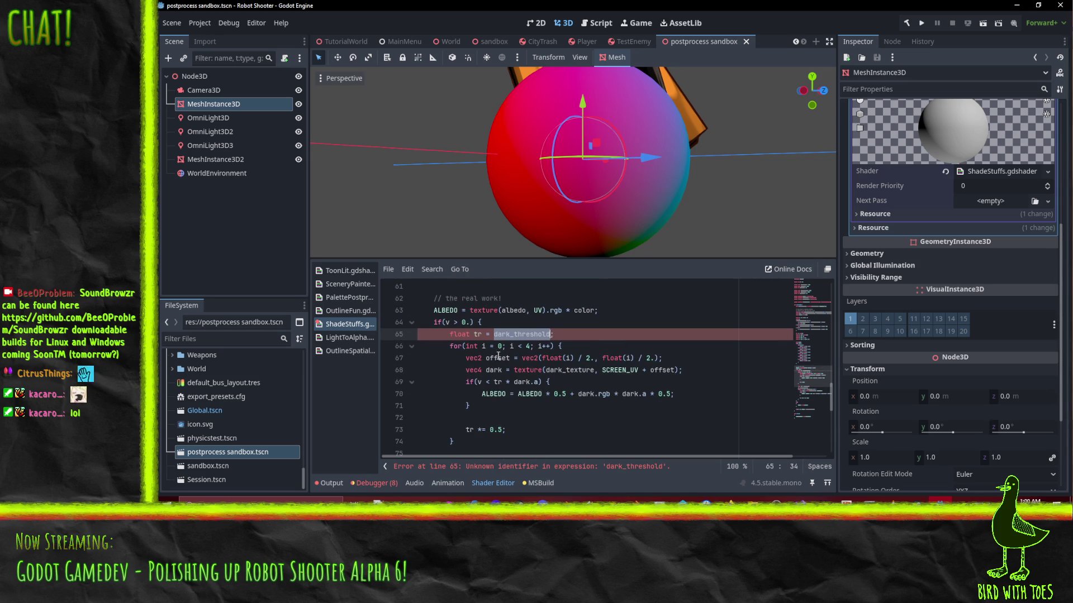
{"action": "left_click", "coordinate": [500, 357]}
{"action": "left_click", "coordinate": [527, 334]}
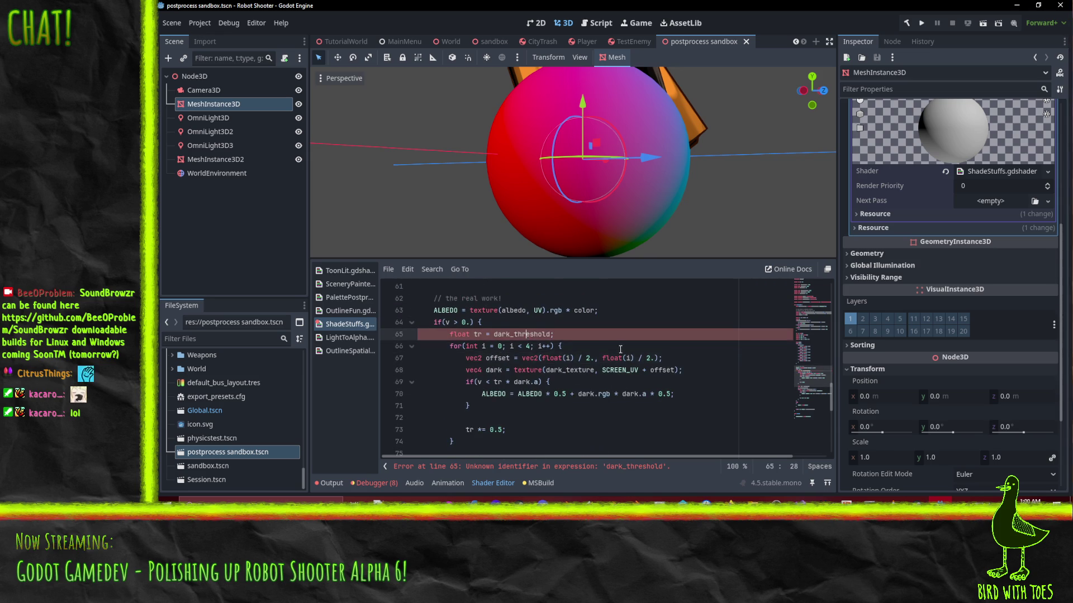
{"action": "scroll", "coordinate": [623, 348], "scroll_direction": "up", "scroll_amount": 15}
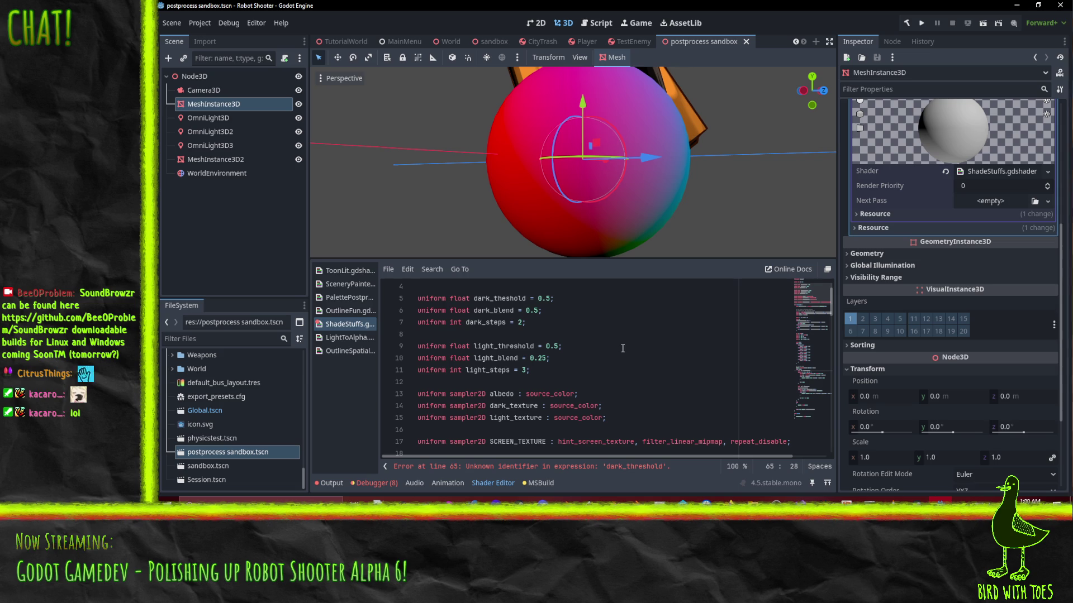
{"action": "left_click", "coordinate": [500, 300]}
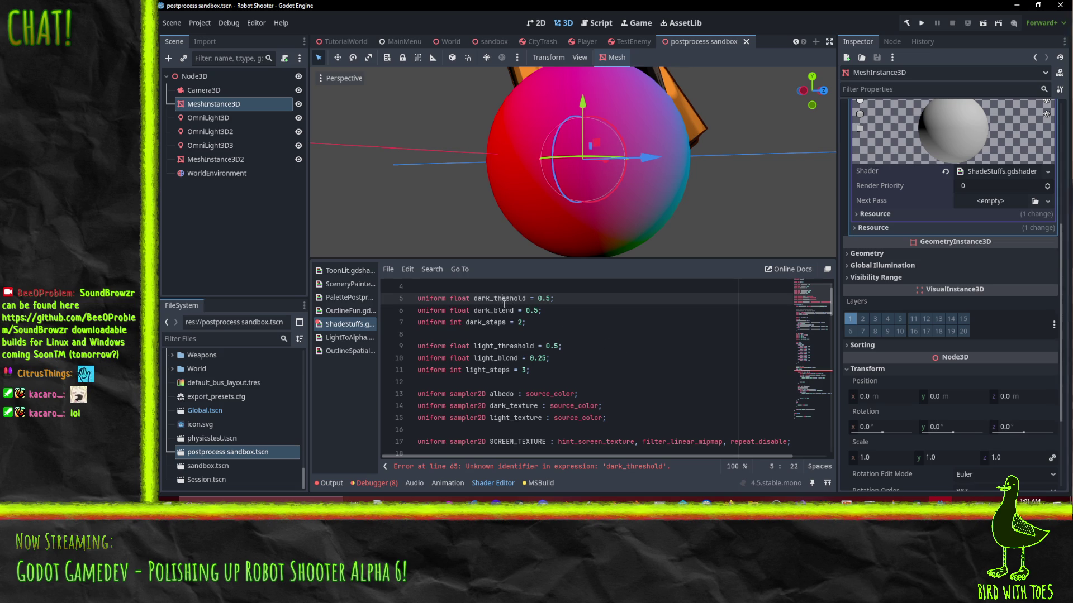
{"action": "left_click", "coordinate": [643, 347]}
{"action": "scroll", "coordinate": [642, 369], "scroll_direction": "down", "scroll_amount": 12}
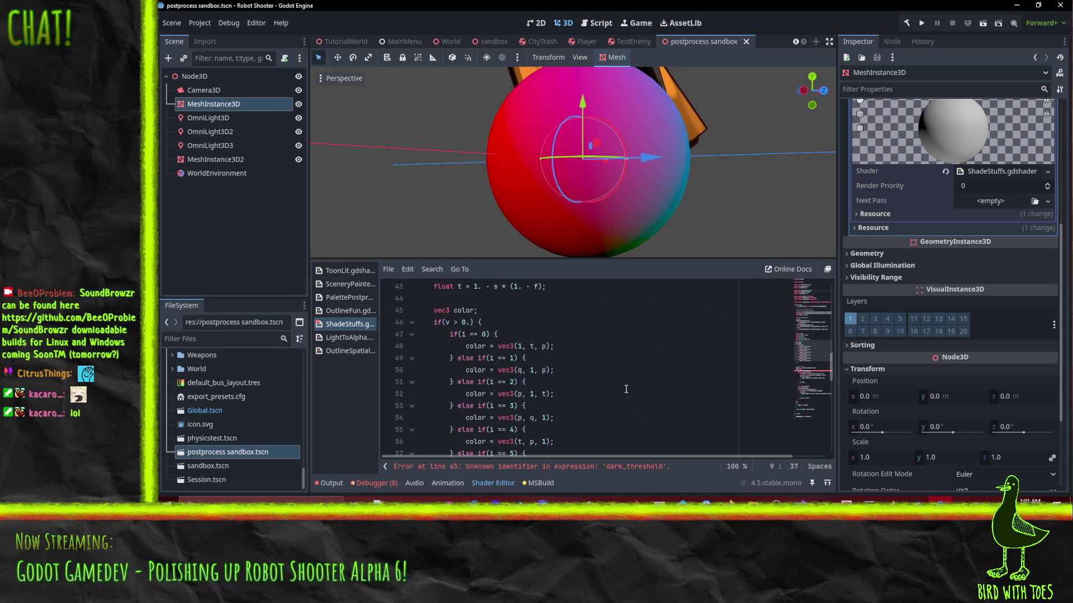
{"action": "scroll", "coordinate": [549, 391], "scroll_direction": "down", "scroll_amount": 5}
{"action": "scroll", "coordinate": [553, 379], "scroll_direction": "up", "scroll_amount": 3}
{"action": "left_click", "coordinate": [556, 378]}
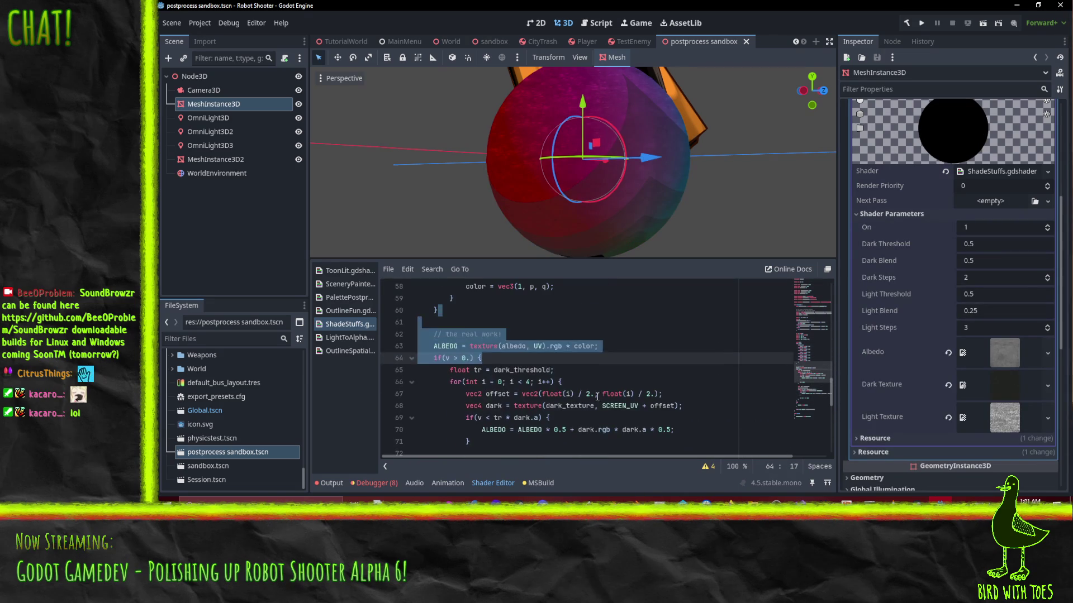
{"action": "left_click_drag", "start_coordinate": [592, 162], "coordinate": [659, 173]}
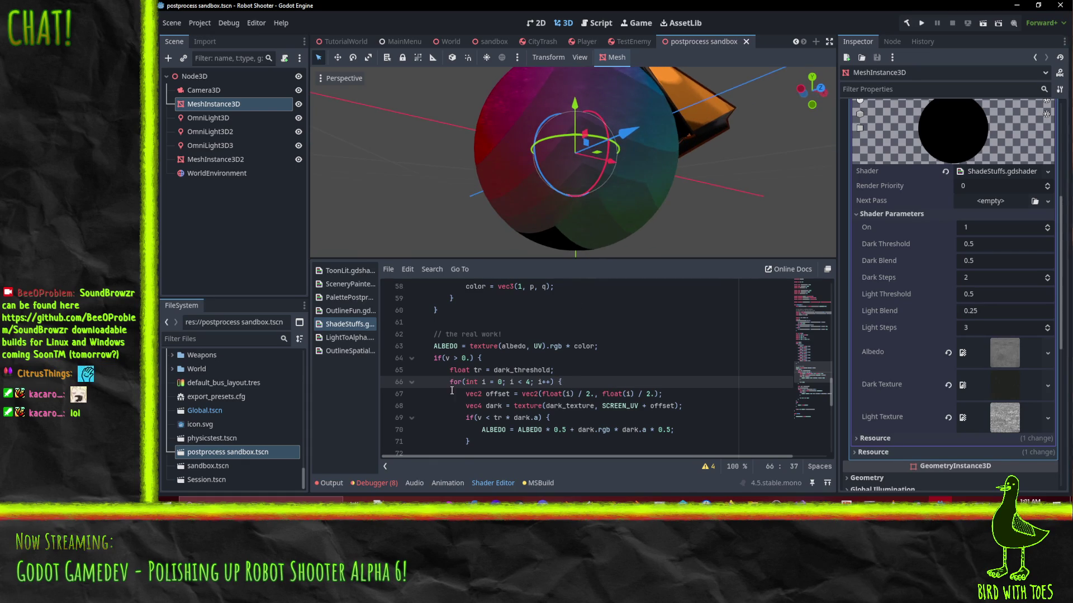
Step: Replace the loop bound 4 with dark_steps, and remove the vec2 offset line and '+ offset' term
{"action": "double_click", "coordinate": [530, 383]}
{"action": "type", "text": "darek"}
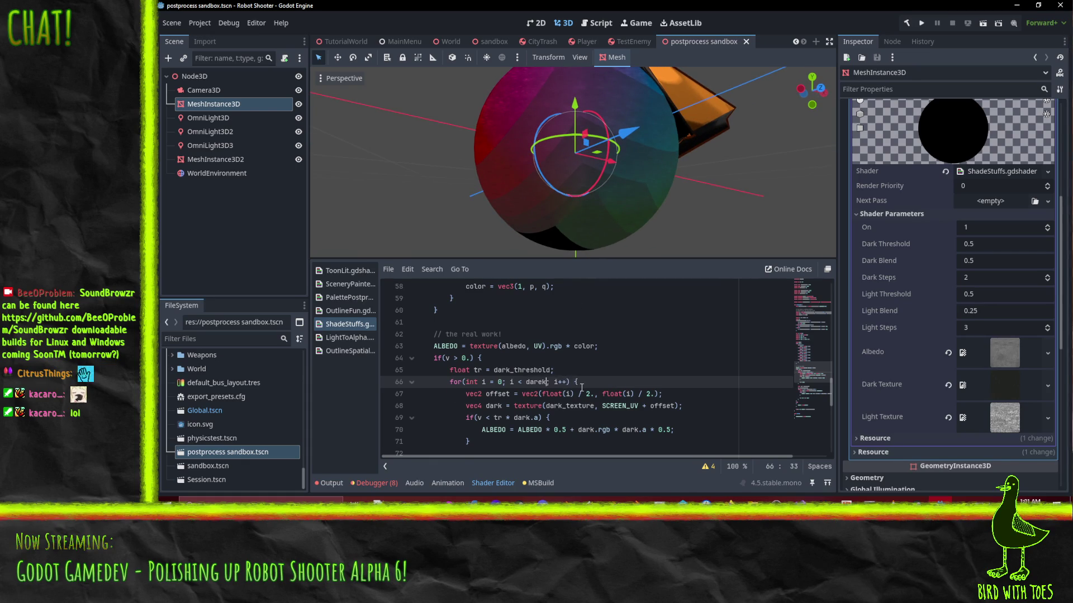
{"action": "type", "text": "_s"}
{"action": "key", "text": "Return"}
{"action": "key", "text": "Down"}
{"action": "key", "text": "Home"}
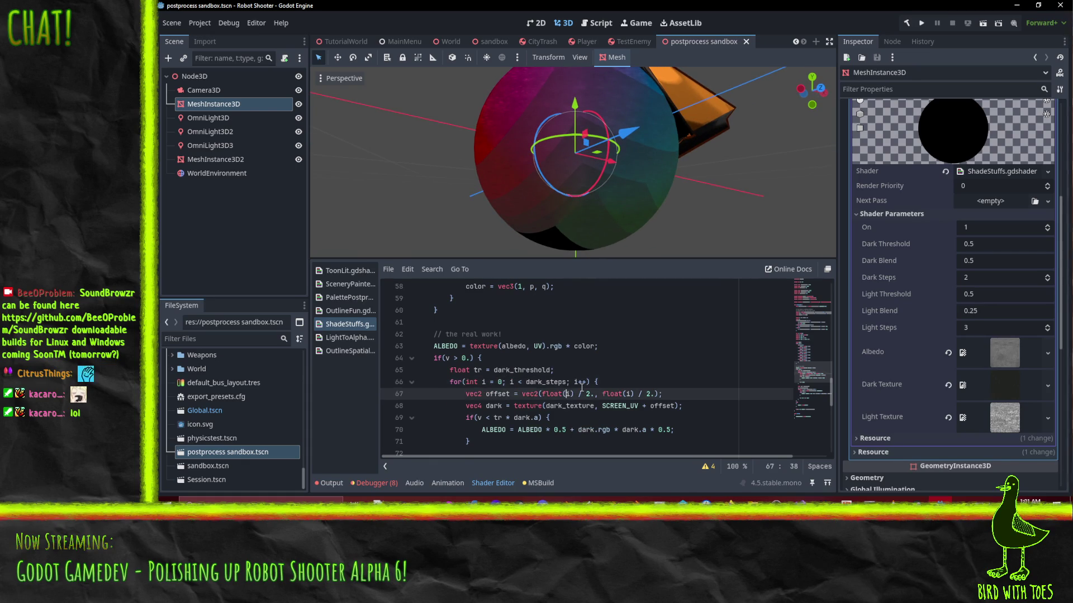
{"action": "key", "text": "Home"}
{"action": "key", "text": "ctrl+shift+k"}
{"action": "left_click", "coordinate": [678, 394]}
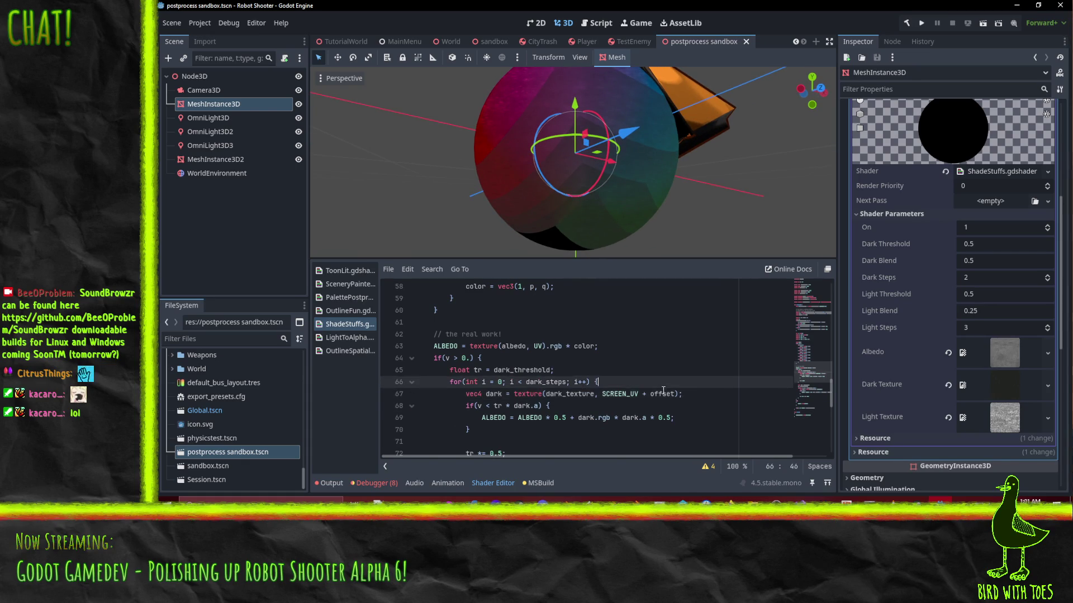
{"action": "key", "text": "BackSpace"}
{"action": "key", "text": "BackSpace"}
{"action": "key", "text": "BackSpace"}
Step: Orbit and zoom around the sphere to inspect its red side
{"action": "left_click", "coordinate": [671, 370]}
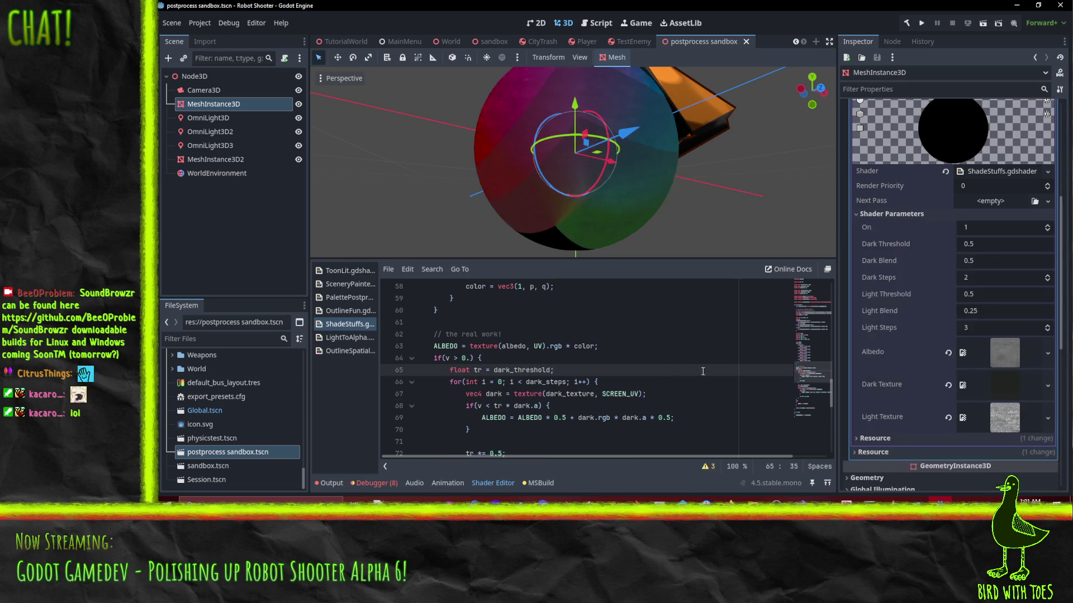
{"action": "mouse_move", "coordinate": [662, 136]}
{"action": "left_mouse_down"}
{"action": "mouse_move", "coordinate": [507, 123]}
{"action": "mouse_move", "coordinate": [457, 76]}
{"action": "mouse_move", "coordinate": [532, 120]}
{"action": "left_mouse_up"}
{"action": "scroll", "coordinate": [508, 158], "scroll_direction": "up", "scroll_amount": 2}
{"action": "left_click_drag", "start_coordinate": [507, 157], "coordinate": [713, 180]}
{"action": "scroll", "coordinate": [510, 419], "scroll_direction": "down", "scroll_amount": 1}
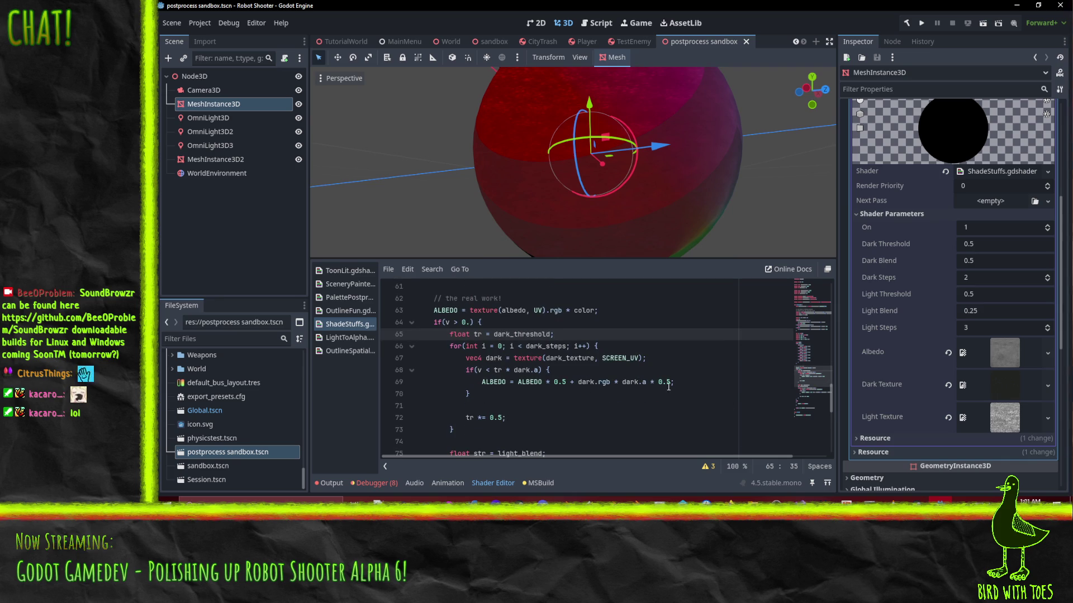
{"action": "left_click", "coordinate": [642, 383]}
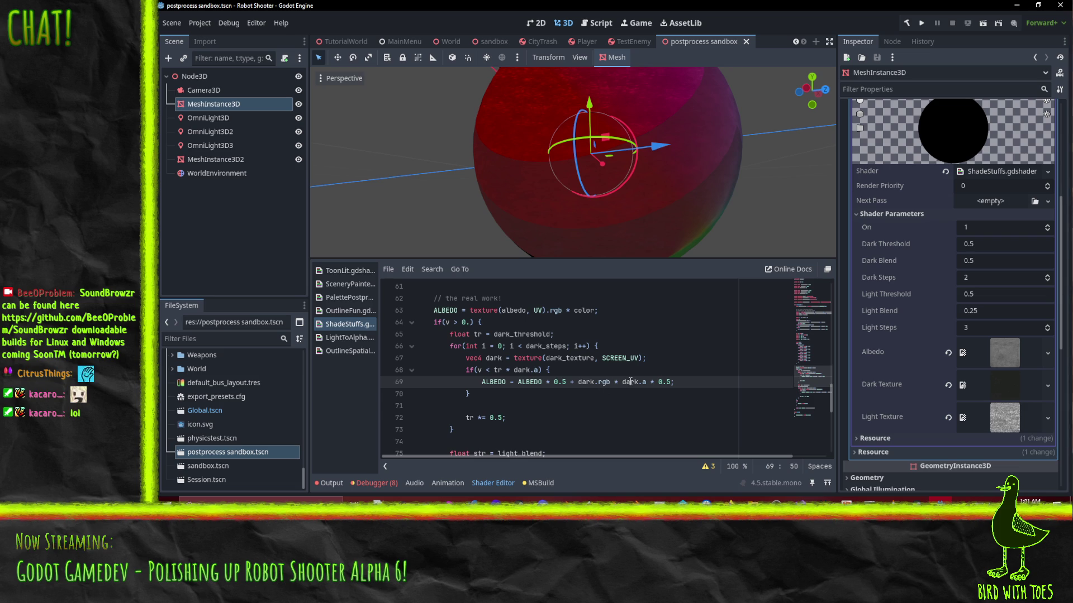
{"action": "key", "text": "Right"}
{"action": "key", "text": "Right"}
Step: Replace the first 0.5 factor on line 70 with (1. - dark_blend * dark_a)
{"action": "left_click", "coordinate": [555, 382]}
{"action": "key", "text": "Delete"}
{"action": "key", "text": "Delete"}
{"action": "key", "text": "Delete"}
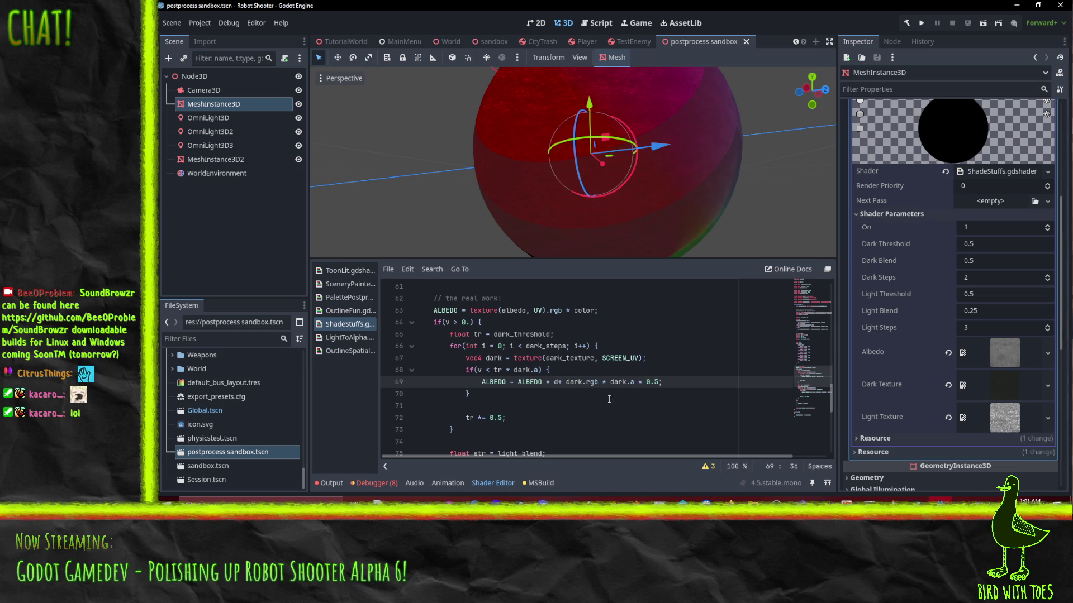
{"action": "type", "text": "dar"}
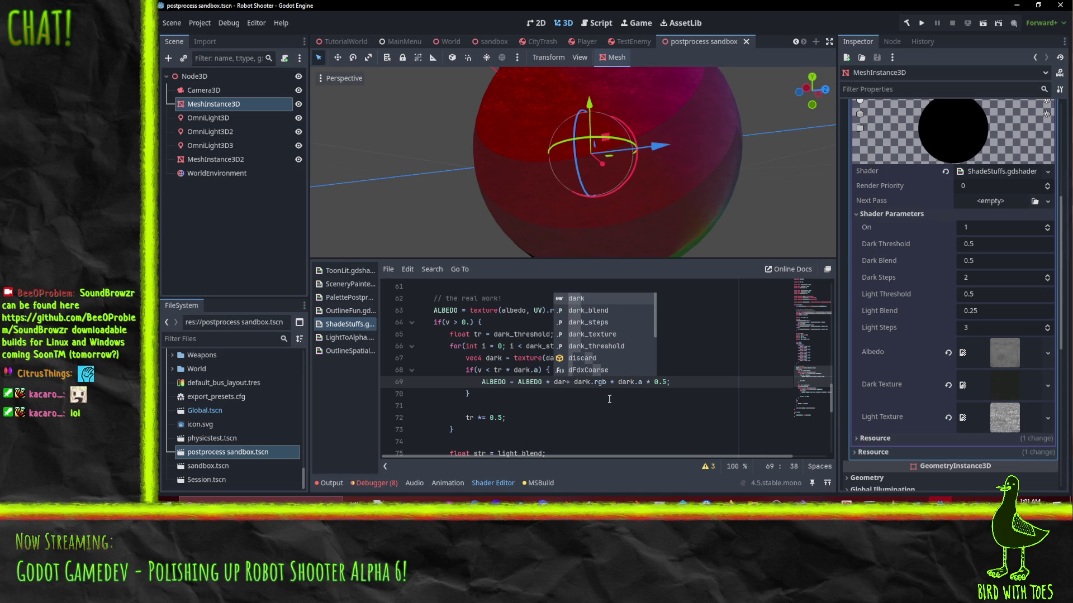
{"action": "key", "text": "Down"}
{"action": "key", "text": "Return"}
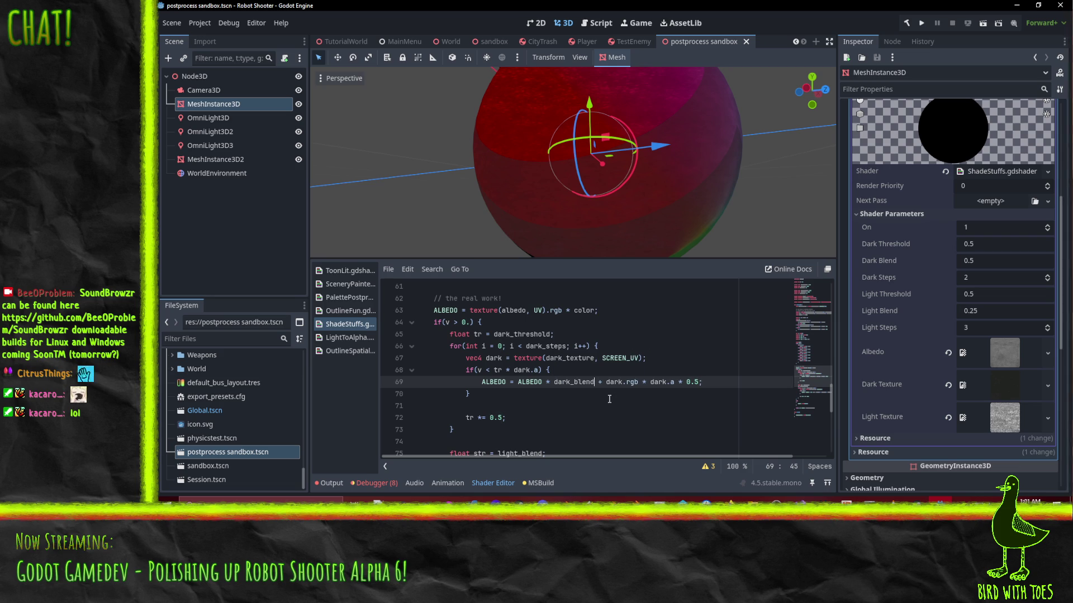
{"action": "type", "text": "(1. -"}
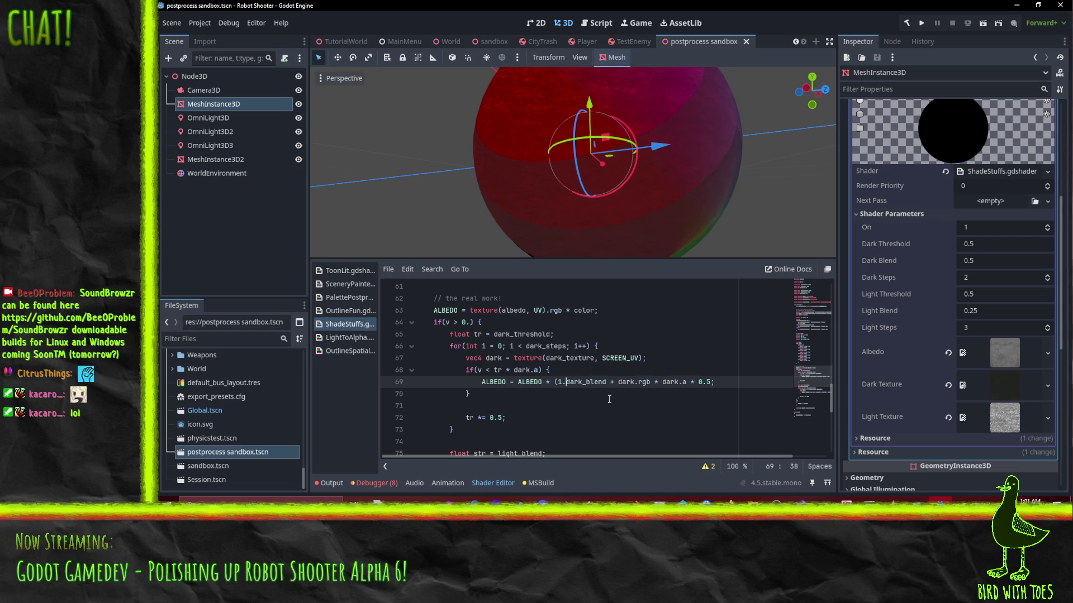
{"action": "key", "text": "Right"}
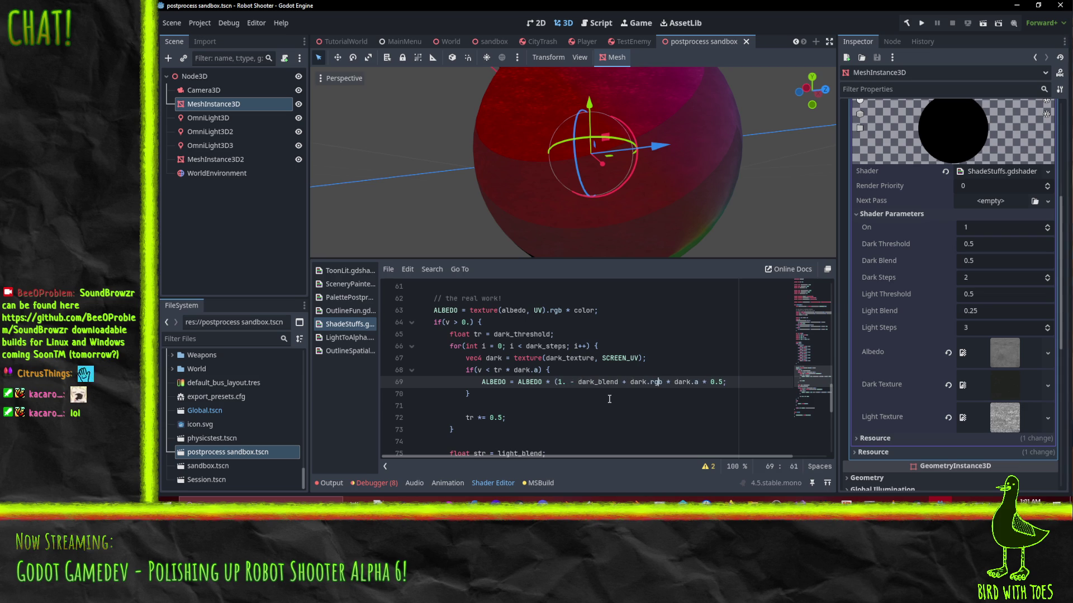
{"action": "key", "text": "Right"}
{"action": "key", "text": "shift+Right"}
{"action": "key", "text": "shift+Right"}
{"action": "key", "text": "shift+Right"}
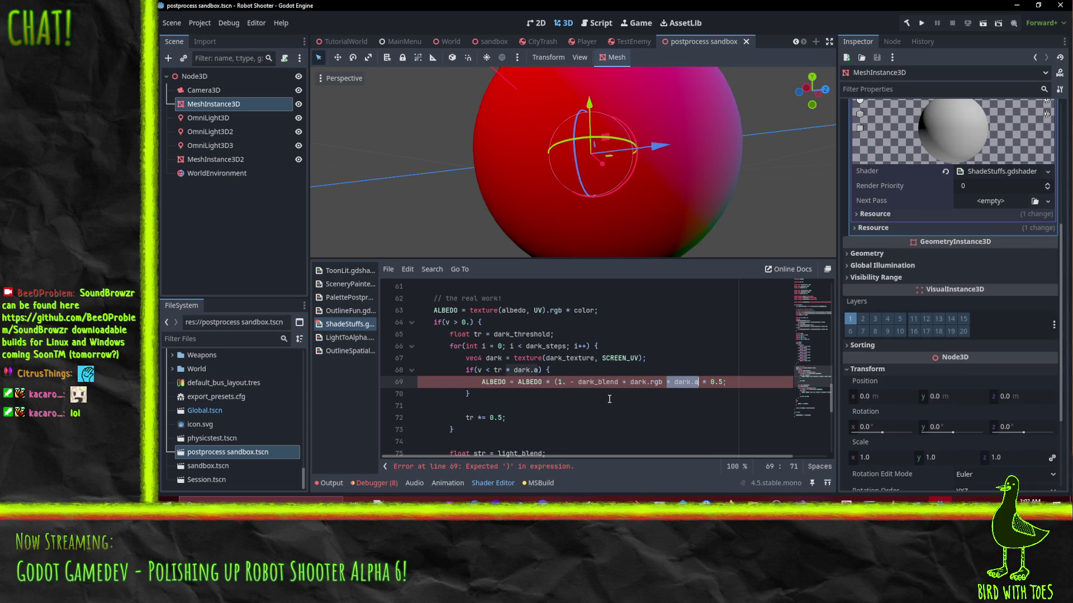
{"action": "key", "text": "Left"}
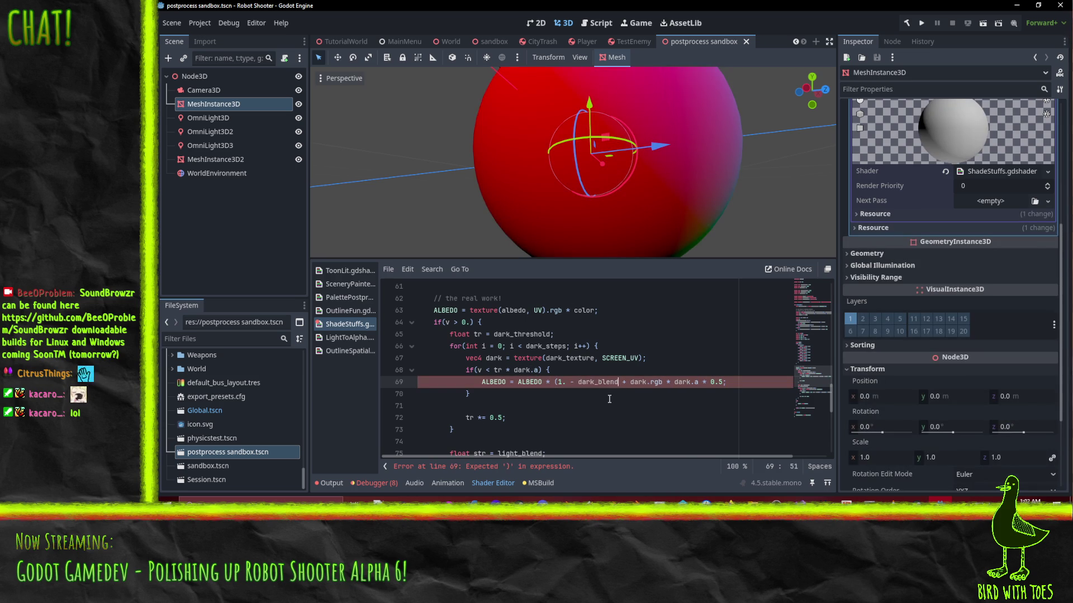
{"action": "type", "text": "dark_a) "}
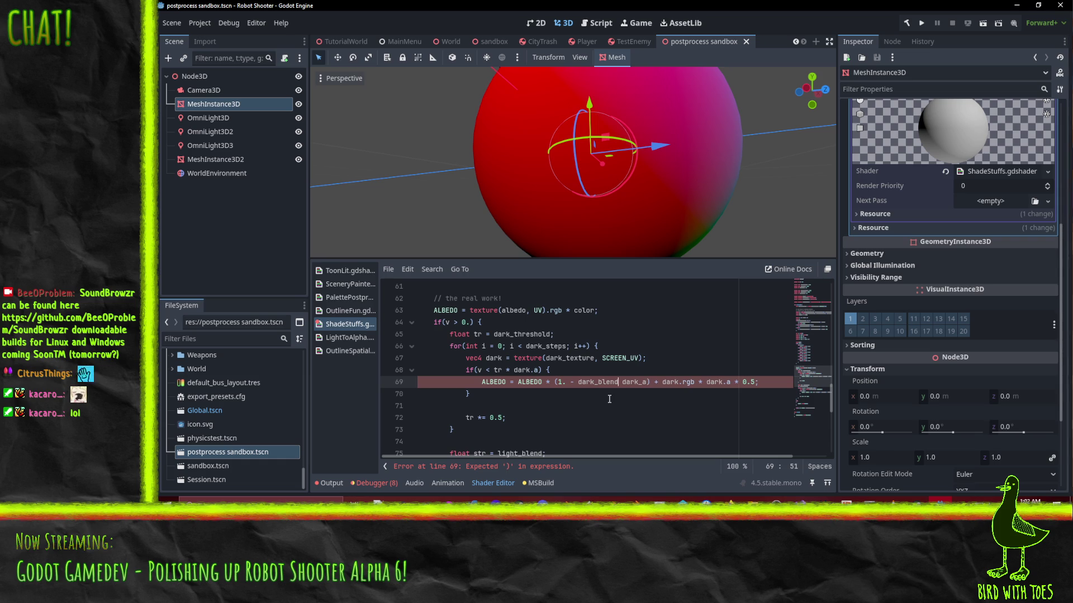
{"action": "type", "text": "*"}
Step: Add the line float dark_a = dark.r; above the albedo blend
{"action": "key", "text": "ctrl+shift+Return"}
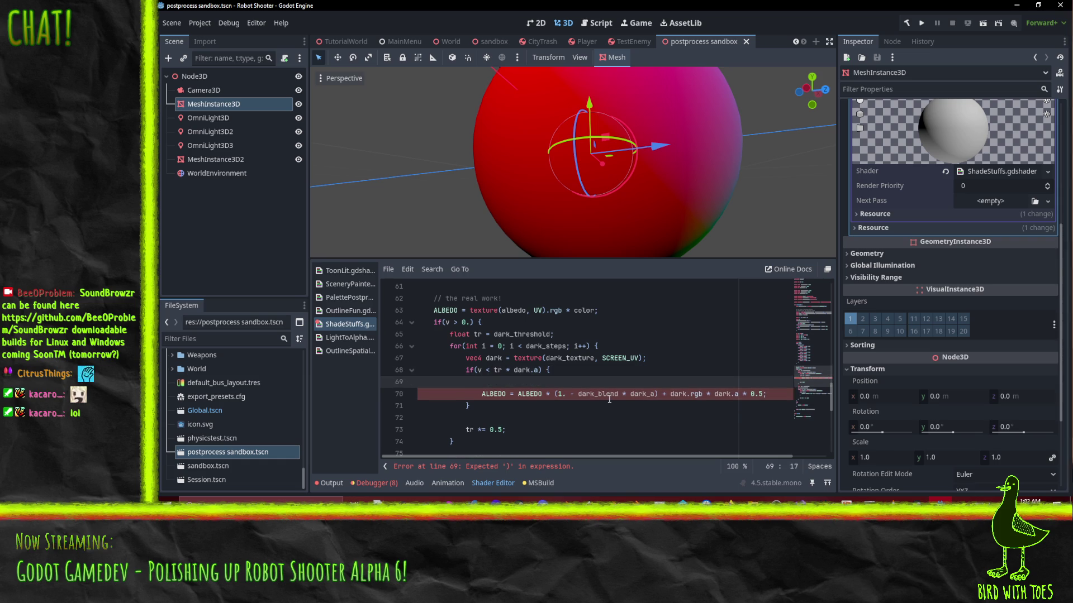
{"action": "type", "text": "float dark"}
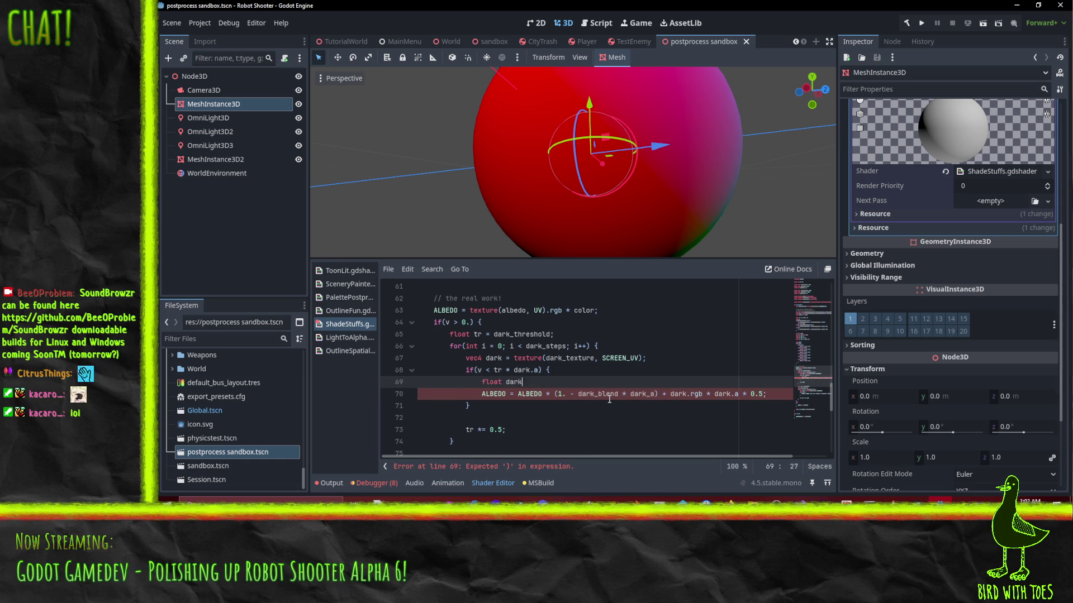
{"action": "type", "text": "_a = * dark.r;"}
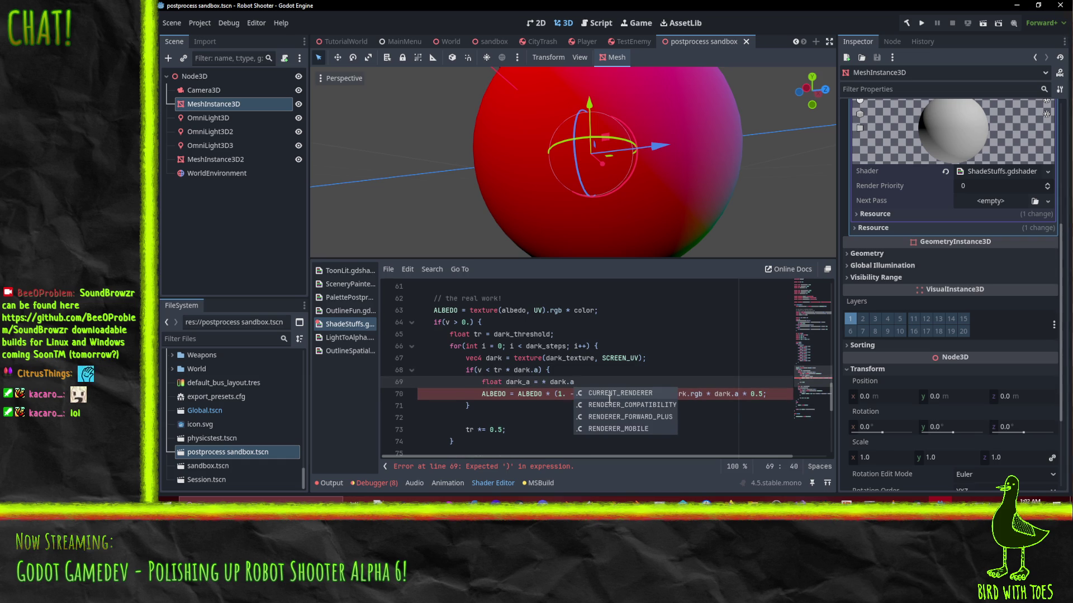
{"action": "key", "text": "Down"}
{"action": "key", "text": "Right"}
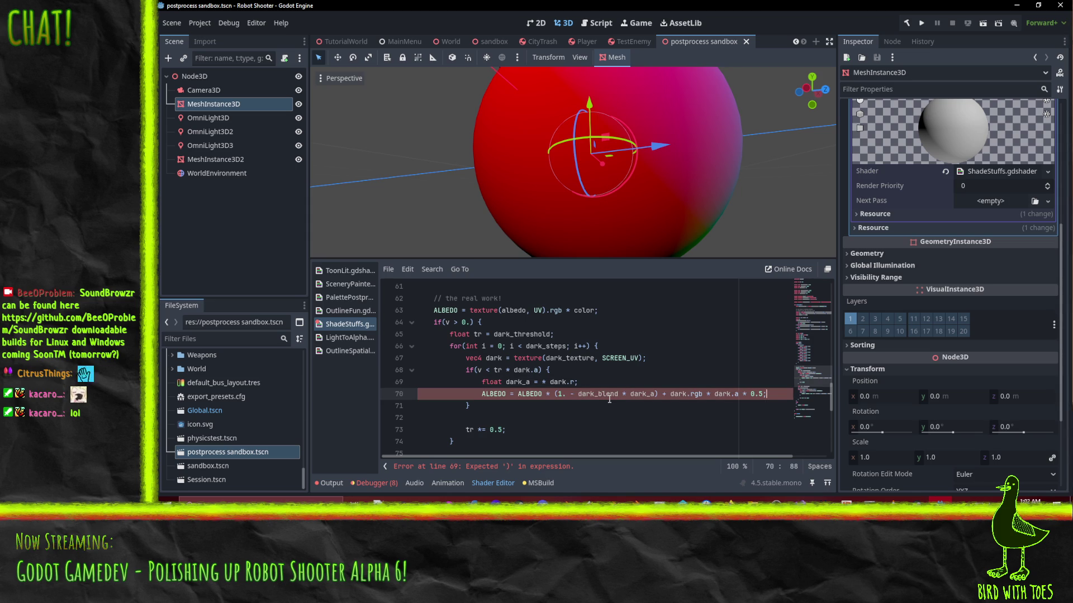
{"action": "left_click", "coordinate": [572, 403]}
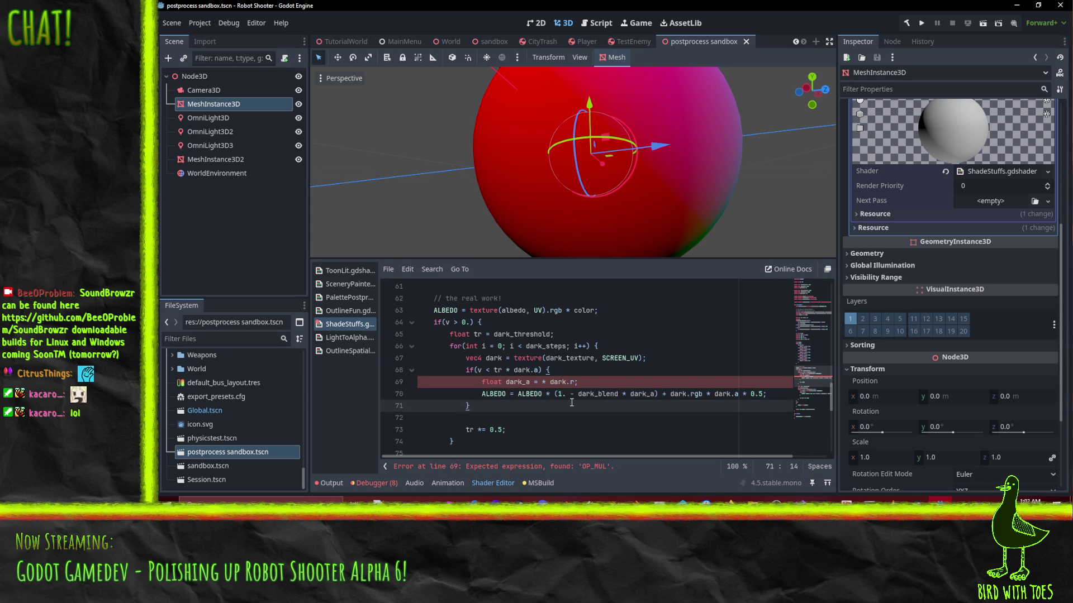
{"action": "left_click", "coordinate": [546, 382]}
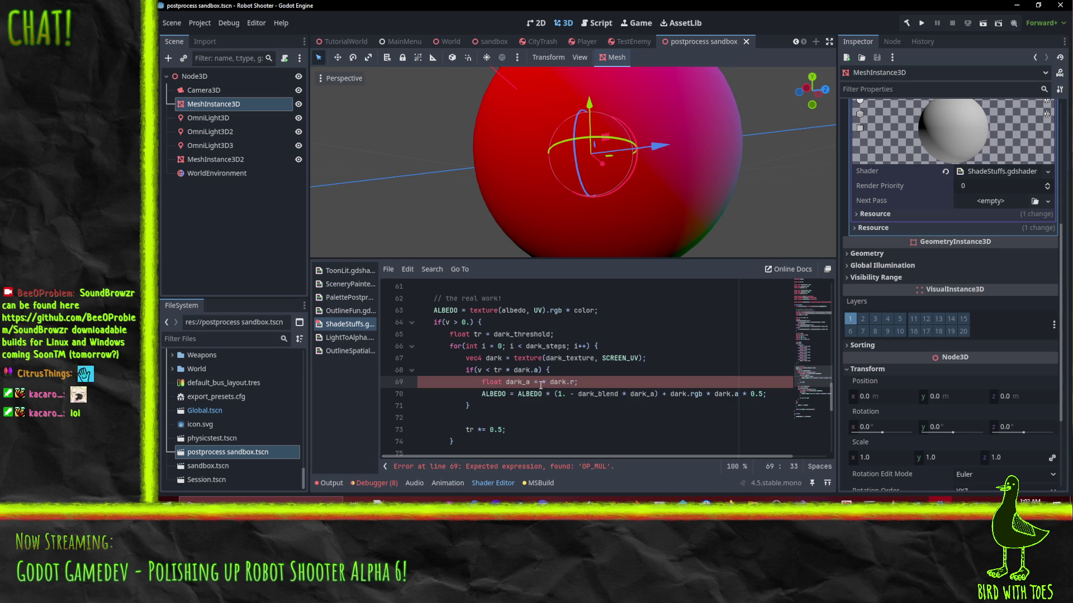
{"action": "key", "text": "Delete"}
{"action": "key", "text": "Delete"}
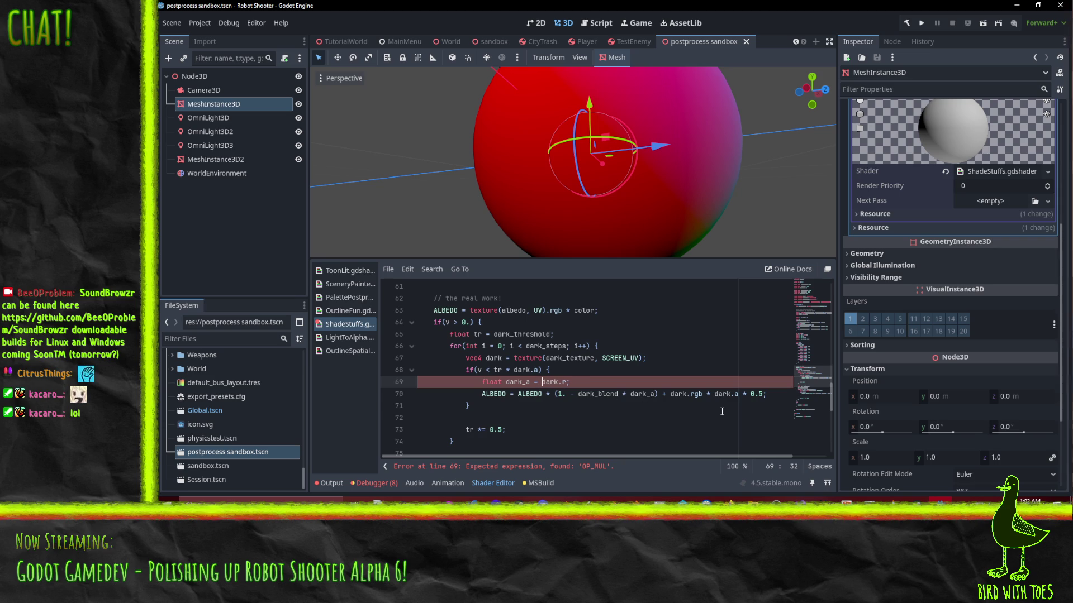
Step: Replace the trailing 0.5 factor with dark_blend, then orbit around the sphere
{"action": "key", "text": "Down"}
{"action": "key", "text": "Right"}
{"action": "key", "text": "Right"}
{"action": "key", "text": "Right"}
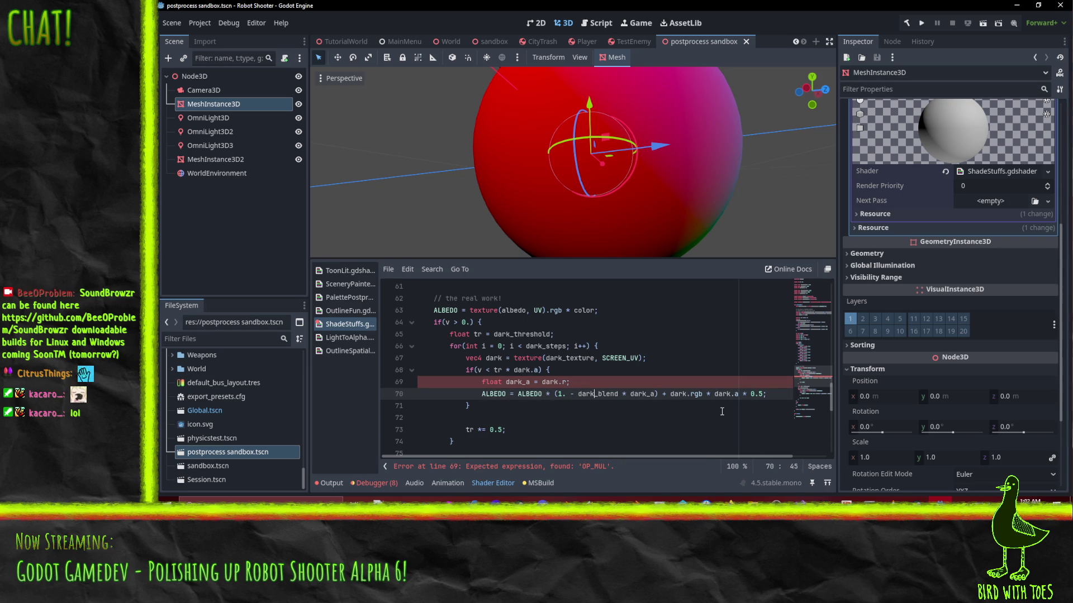
{"action": "key", "text": "Right"}
{"action": "key", "text": "Right"}
{"action": "key", "text": "Right"}
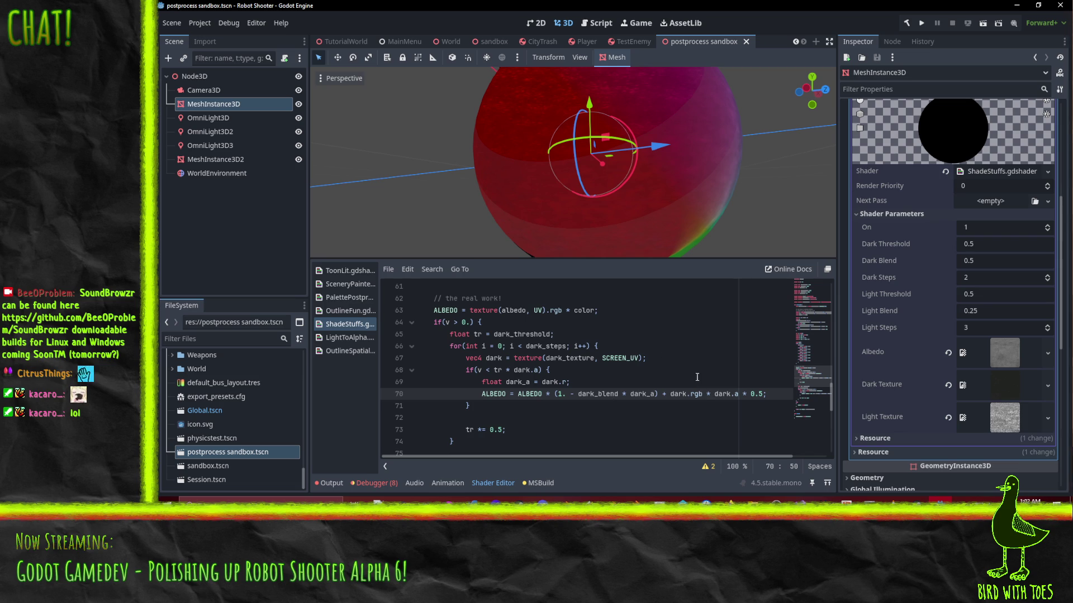
{"action": "left_click", "coordinate": [714, 394]}
{"action": "double_click", "coordinate": [595, 394]}
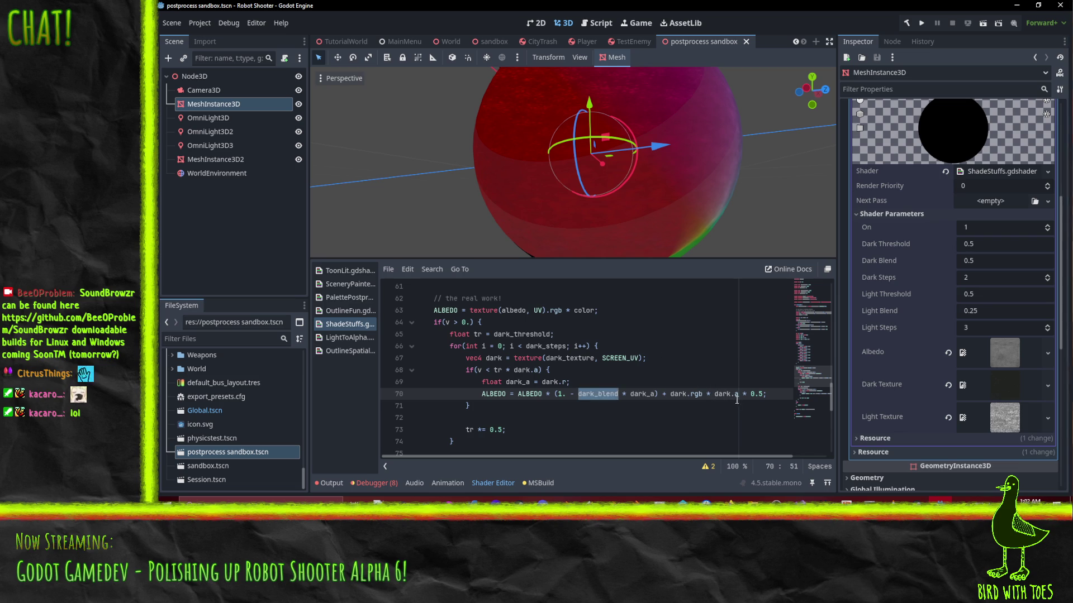
{"action": "key", "text": "ctrl+c"}
{"action": "left_click_drag", "start_coordinate": [750, 394], "coordinate": [764, 394]}
{"action": "key", "text": "ctrl+v"}
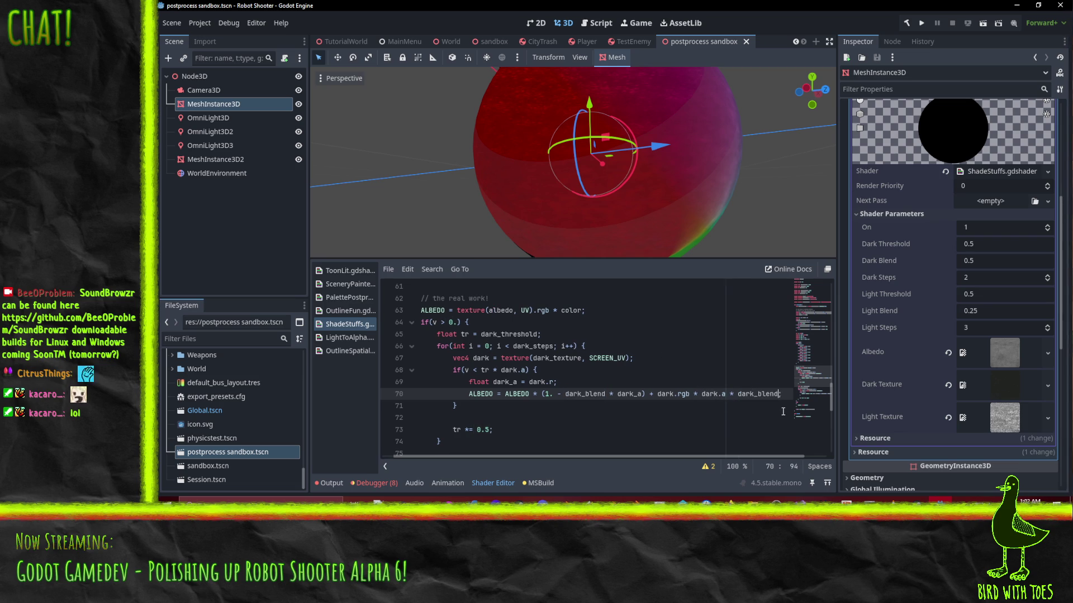
{"action": "key", "text": "Up"}
{"action": "key", "text": "Down"}
{"action": "key", "text": "Home"}
{"action": "key", "text": "Home"}
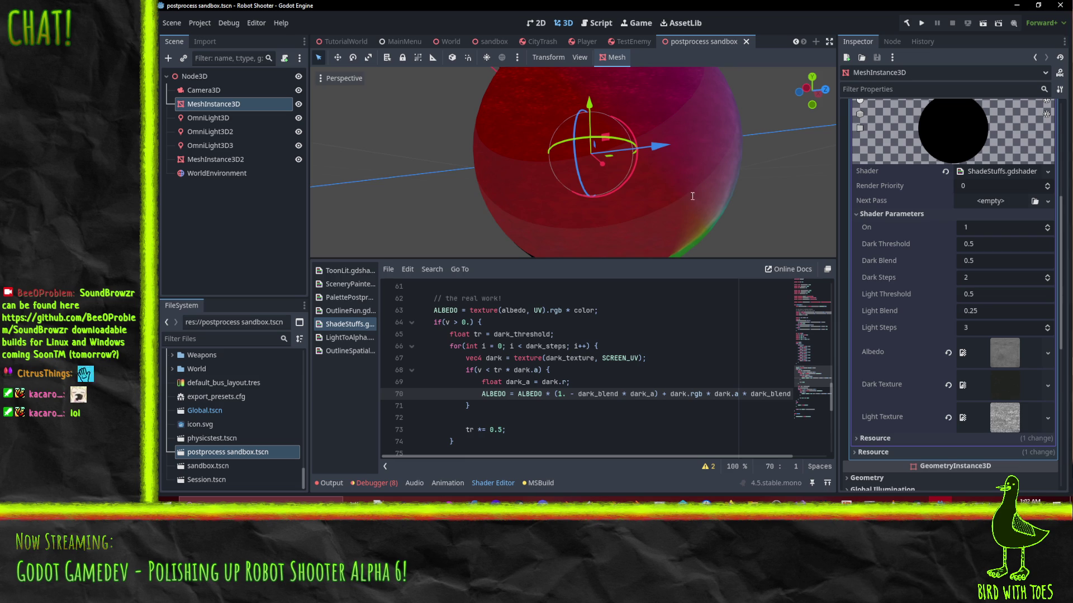
{"action": "left_click_drag", "start_coordinate": [746, 174], "coordinate": [664, 168]}
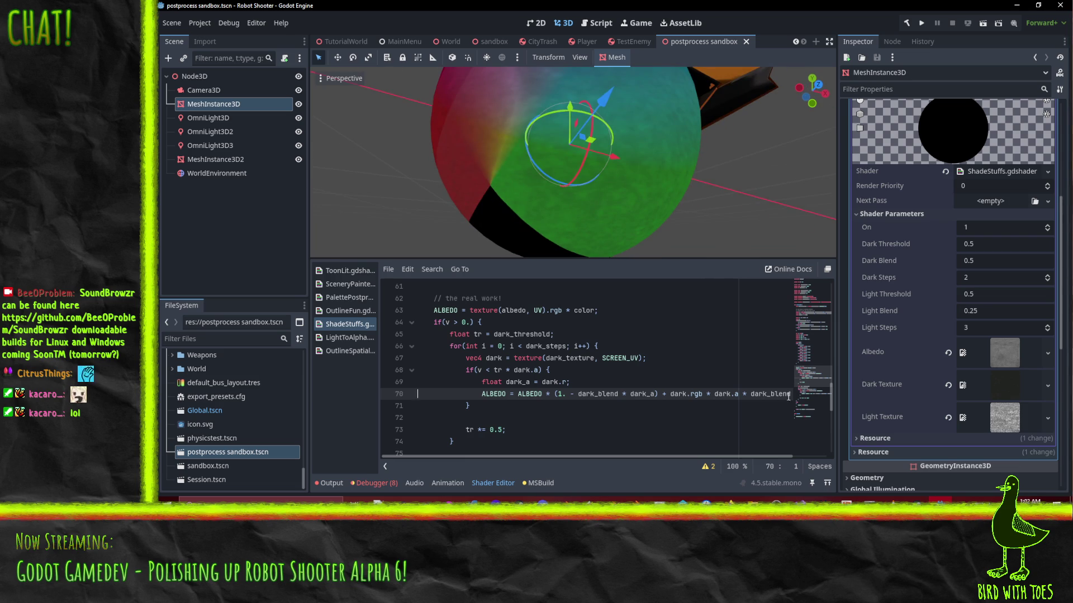
{"action": "key", "text": "End"}
{"action": "key", "text": "Home"}
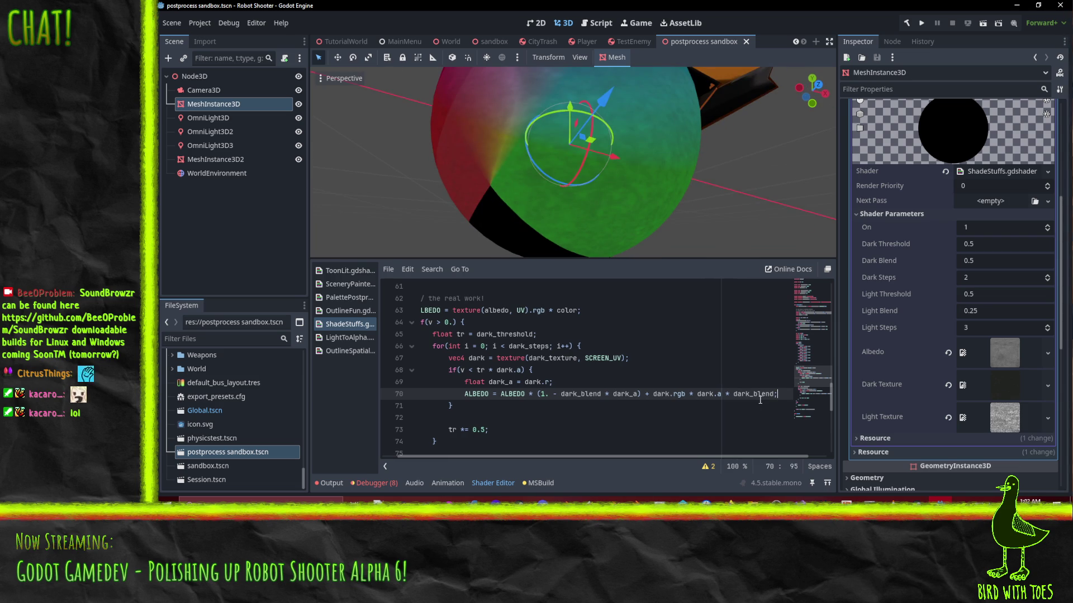
{"action": "mouse_move", "coordinate": [520, 120]}
{"action": "left_mouse_down"}
{"action": "mouse_move", "coordinate": [588, 73]}
{"action": "mouse_move", "coordinate": [601, 117]}
{"action": "mouse_move", "coordinate": [657, 122]}
{"action": "mouse_move", "coordinate": [713, 177]}
{"action": "mouse_move", "coordinate": [674, 209]}
{"action": "mouse_move", "coordinate": [617, 229]}
{"action": "mouse_move", "coordinate": [721, 219]}
{"action": "left_mouse_up"}
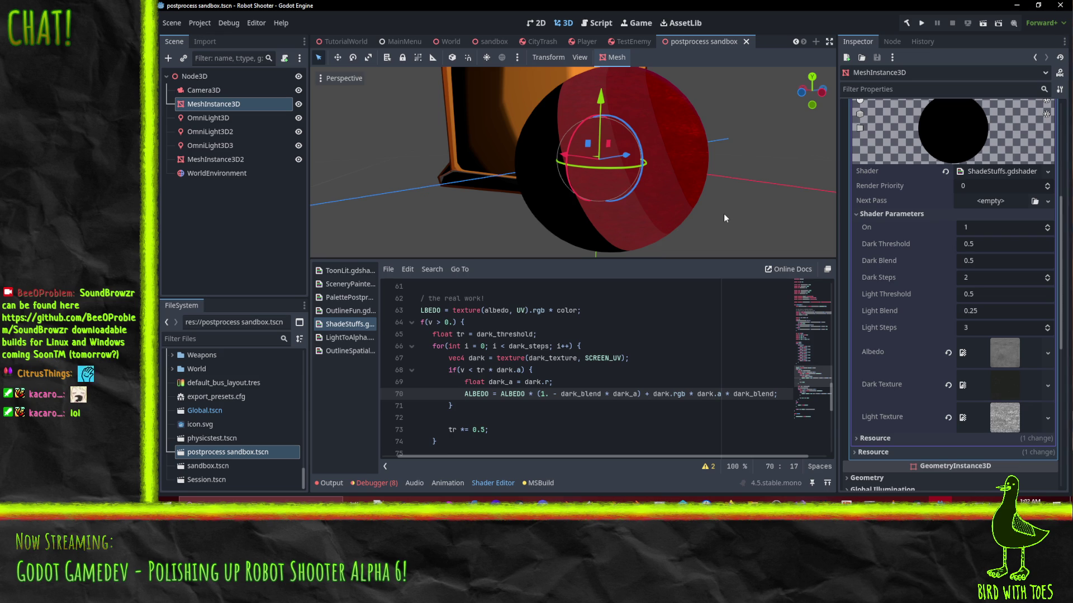
{"action": "scroll", "coordinate": [671, 179], "scroll_direction": "up", "scroll_amount": 5}
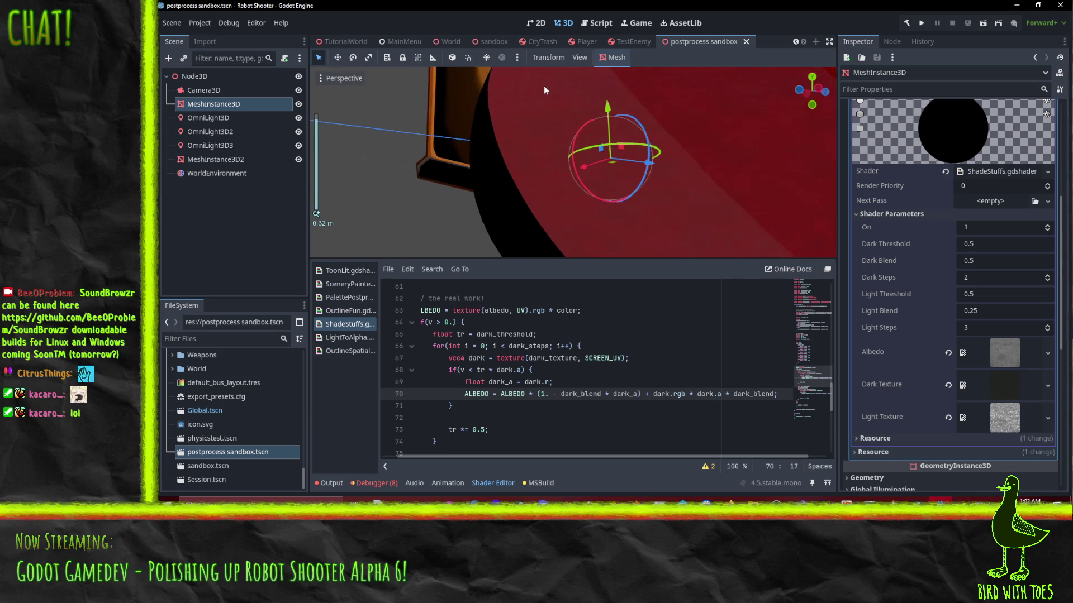
{"action": "scroll", "coordinate": [544, 85], "scroll_direction": "down", "scroll_amount": 1}
{"action": "mouse_move", "coordinate": [544, 86]}
{"action": "left_mouse_down"}
{"action": "mouse_move", "coordinate": [531, 82]}
{"action": "mouse_move", "coordinate": [650, 159]}
{"action": "mouse_move", "coordinate": [621, 161]}
{"action": "mouse_move", "coordinate": [614, 153]}
{"action": "mouse_move", "coordinate": [665, 118]}
{"action": "mouse_move", "coordinate": [670, 155]}
{"action": "mouse_move", "coordinate": [566, 178]}
{"action": "mouse_move", "coordinate": [544, 207]}
{"action": "mouse_move", "coordinate": [581, 213]}
{"action": "left_mouse_up"}
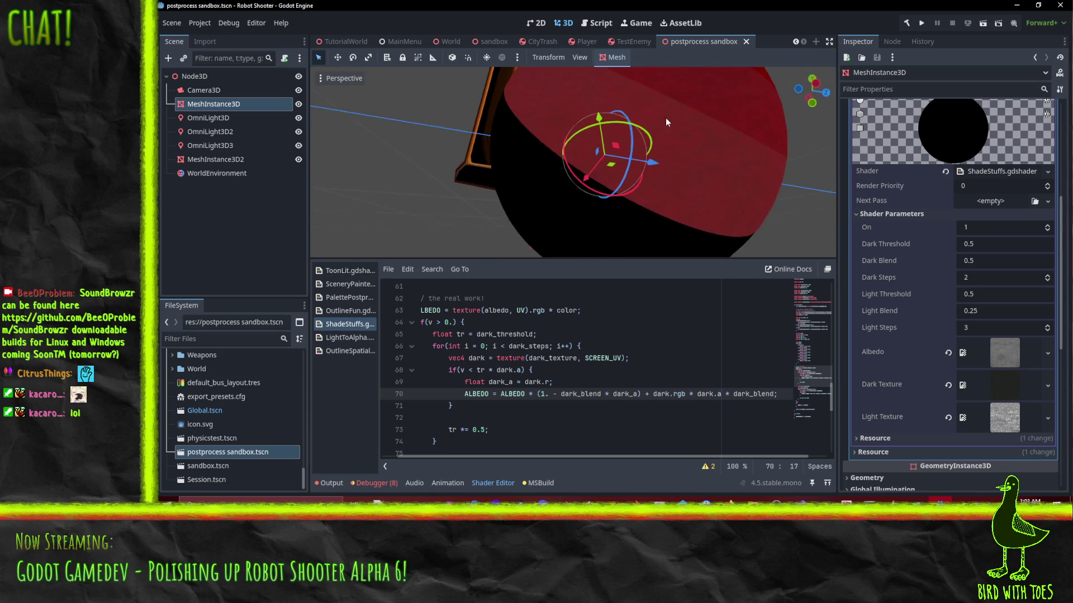
{"action": "scroll", "coordinate": [670, 155], "scroll_direction": "down", "scroll_amount": 2}
{"action": "scroll", "coordinate": [606, 387], "scroll_direction": "down", "scroll_amount": 3}
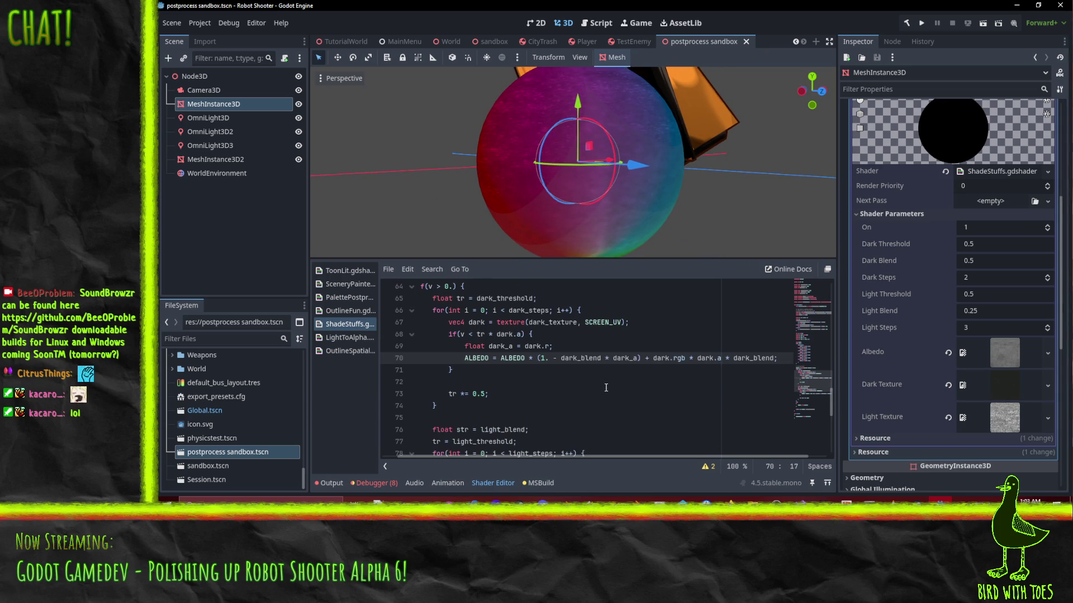
{"action": "scroll", "coordinate": [563, 190], "scroll_direction": "down", "scroll_amount": 2}
{"action": "mouse_move", "coordinate": [563, 190]}
{"action": "left_mouse_down"}
{"action": "mouse_move", "coordinate": [551, 169]}
{"action": "mouse_move", "coordinate": [619, 189]}
{"action": "mouse_move", "coordinate": [564, 259]}
{"action": "left_mouse_up"}
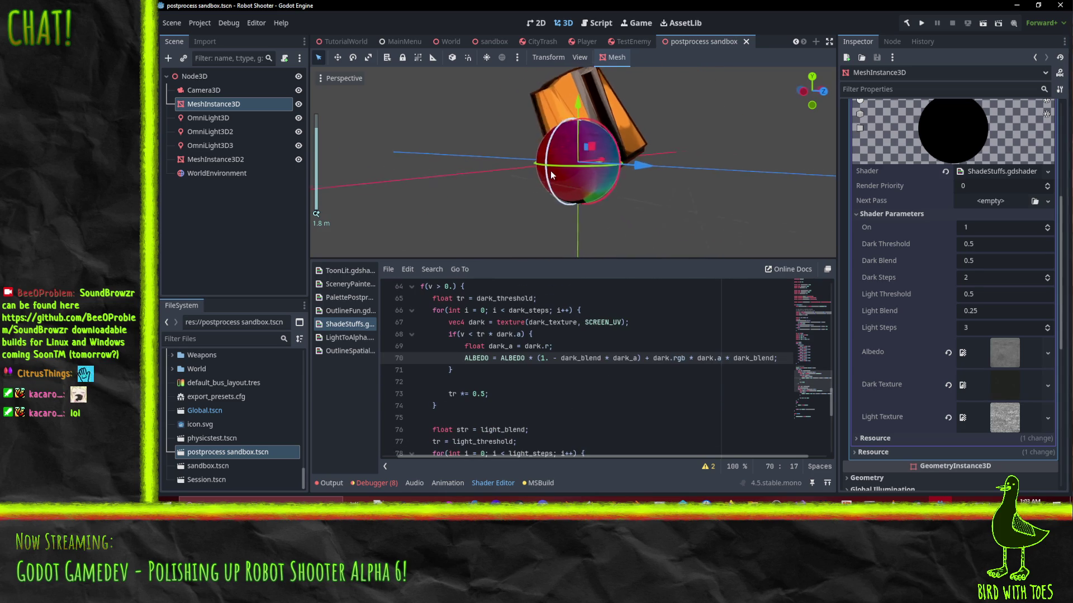
{"action": "scroll", "coordinate": [620, 364], "scroll_direction": "down", "scroll_amount": 3}
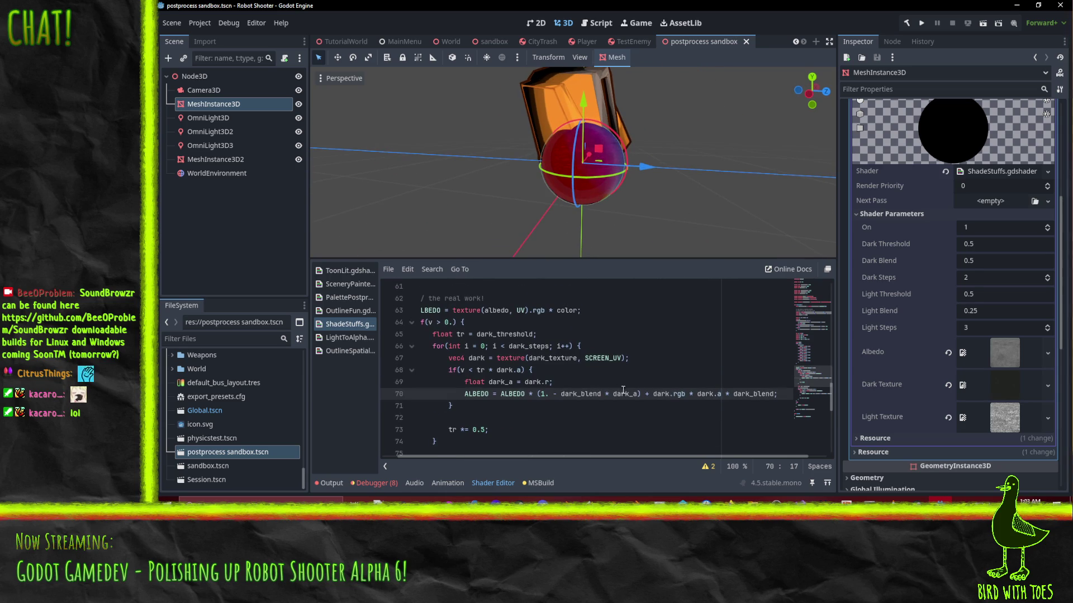
{"action": "scroll", "coordinate": [644, 355], "scroll_direction": "up", "scroll_amount": 2}
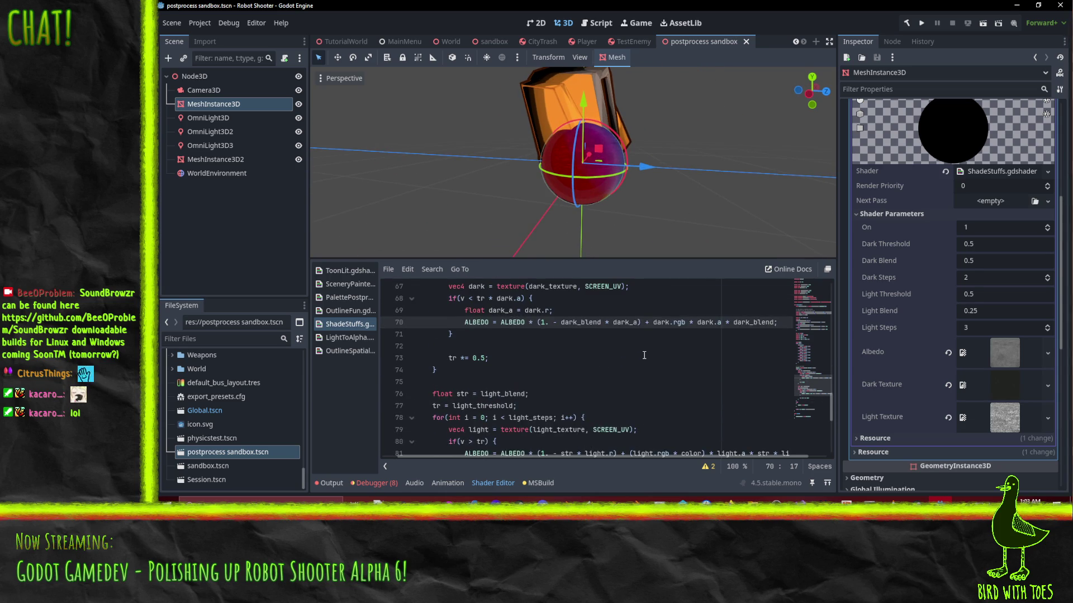
{"action": "scroll", "coordinate": [644, 356], "scroll_direction": "up", "scroll_amount": 1}
{"action": "scroll", "coordinate": [543, 334], "scroll_direction": "down", "scroll_amount": 3}
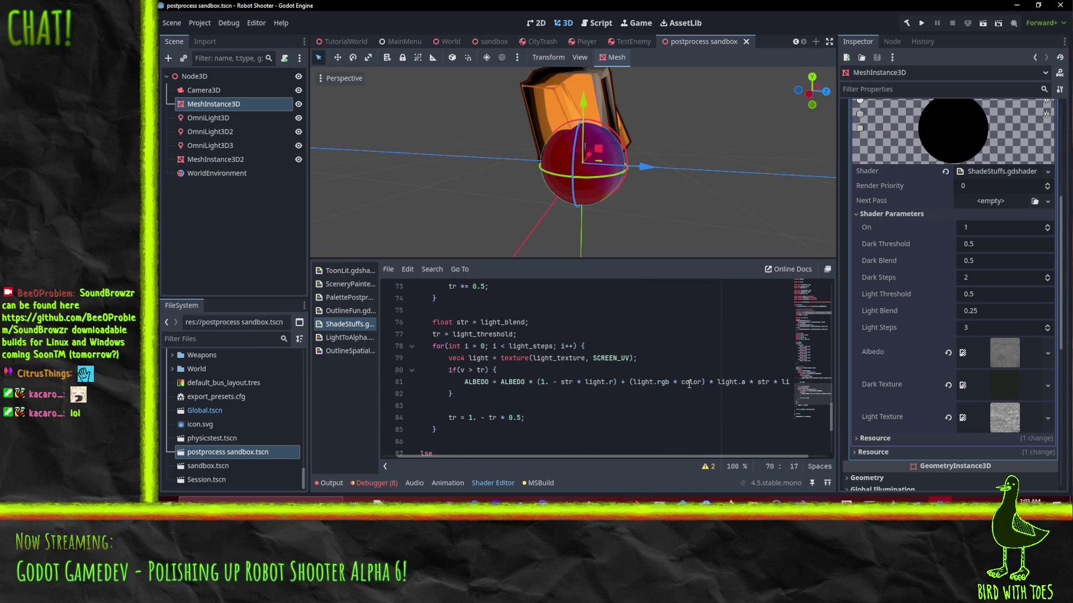
{"action": "scroll", "coordinate": [688, 383], "scroll_direction": "up", "scroll_amount": 14}
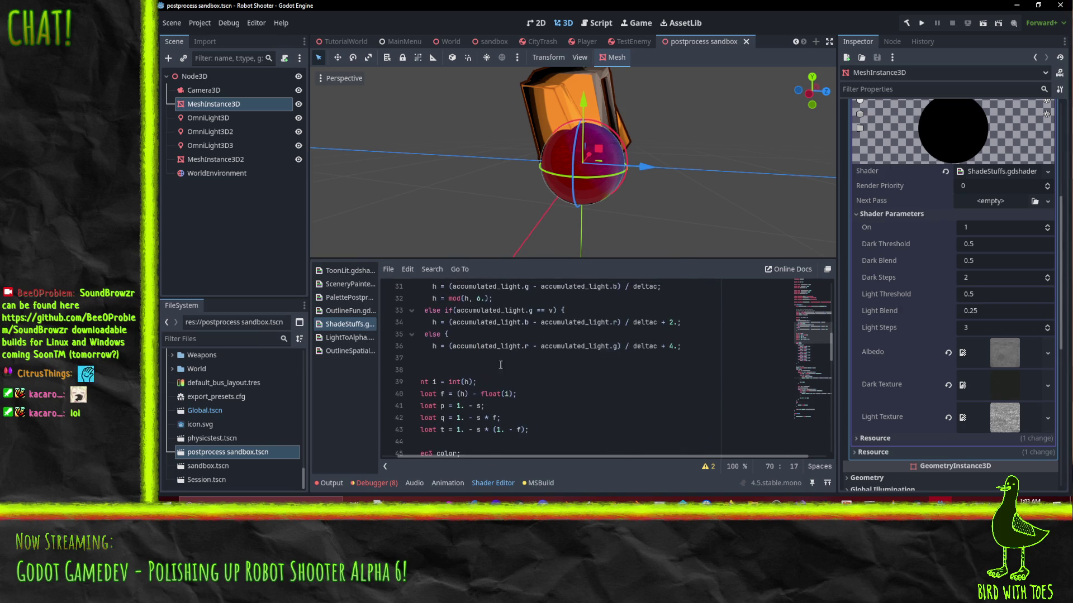
{"action": "double_click", "coordinate": [487, 346]}
{"action": "scroll", "coordinate": [581, 381], "scroll_direction": "down", "scroll_amount": 12}
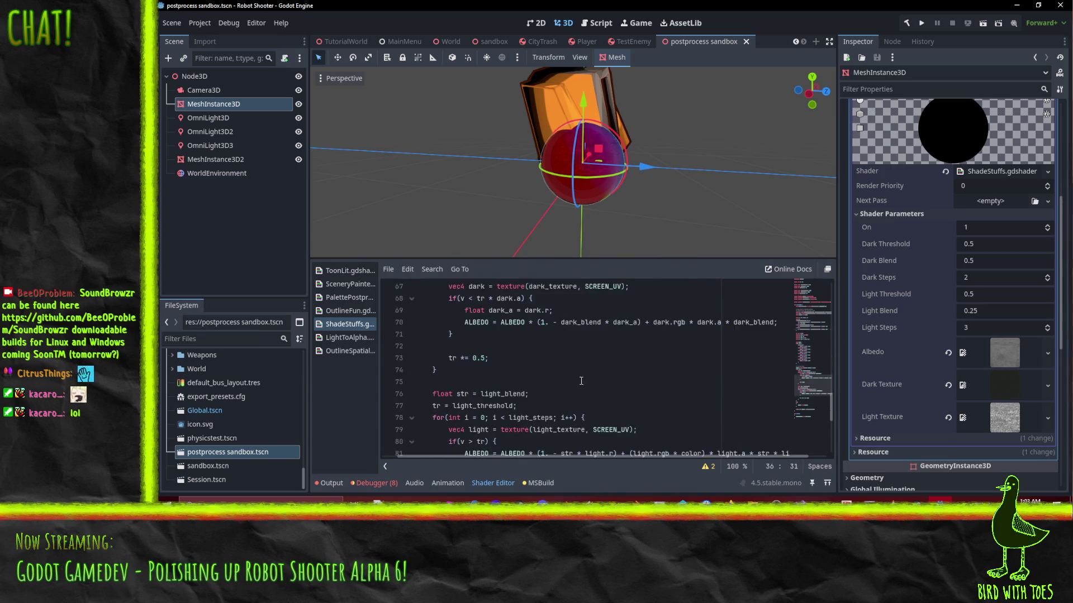
{"action": "scroll", "coordinate": [581, 381], "scroll_direction": "up", "scroll_amount": 2}
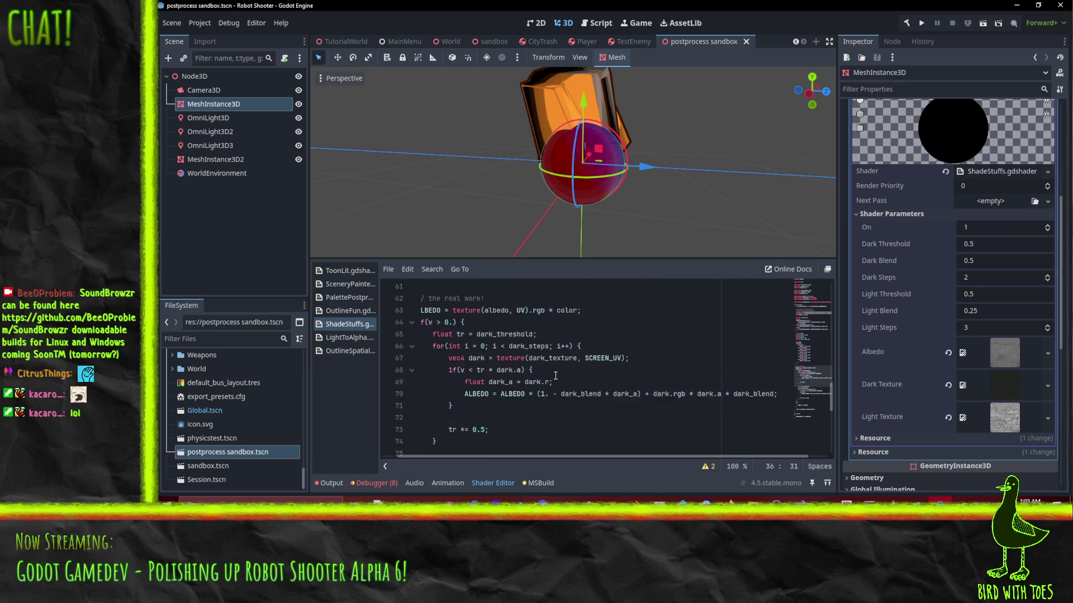
{"action": "scroll", "coordinate": [555, 376], "scroll_direction": "up", "scroll_amount": 1}
{"action": "left_click", "coordinate": [537, 336]}
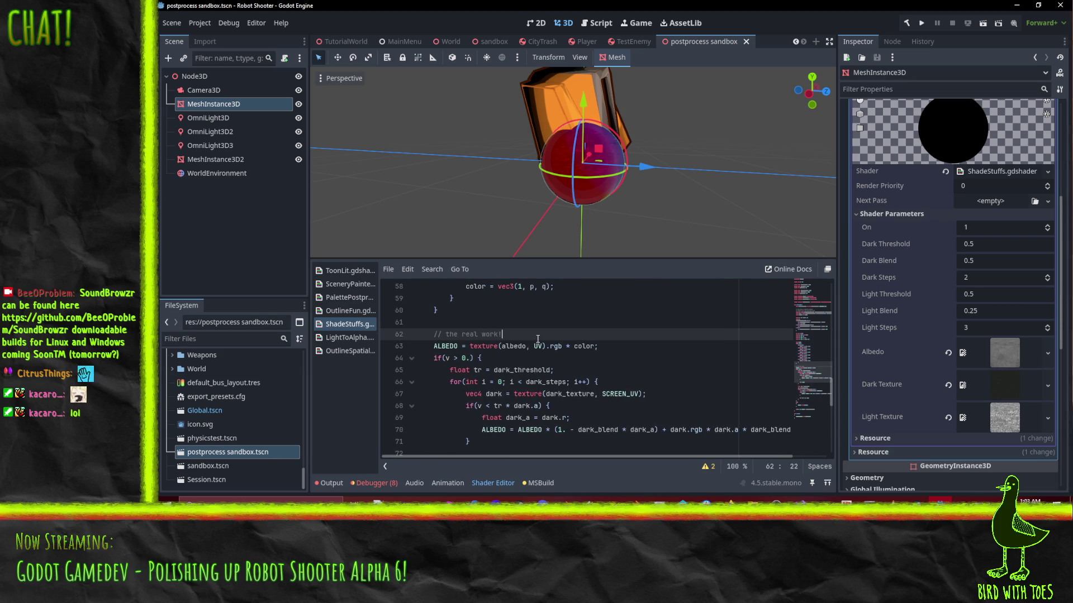
{"action": "key", "text": "Return"}
{"action": "type", "text": "color = accumulated_light;"}
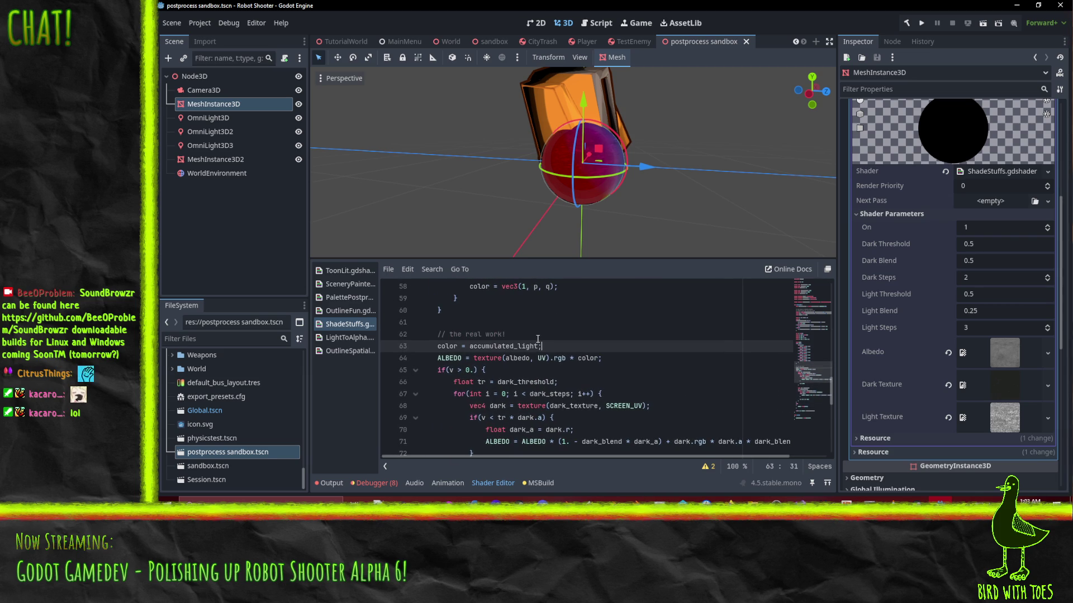
{"action": "scroll", "coordinate": [622, 178], "scroll_direction": "up", "scroll_amount": 3}
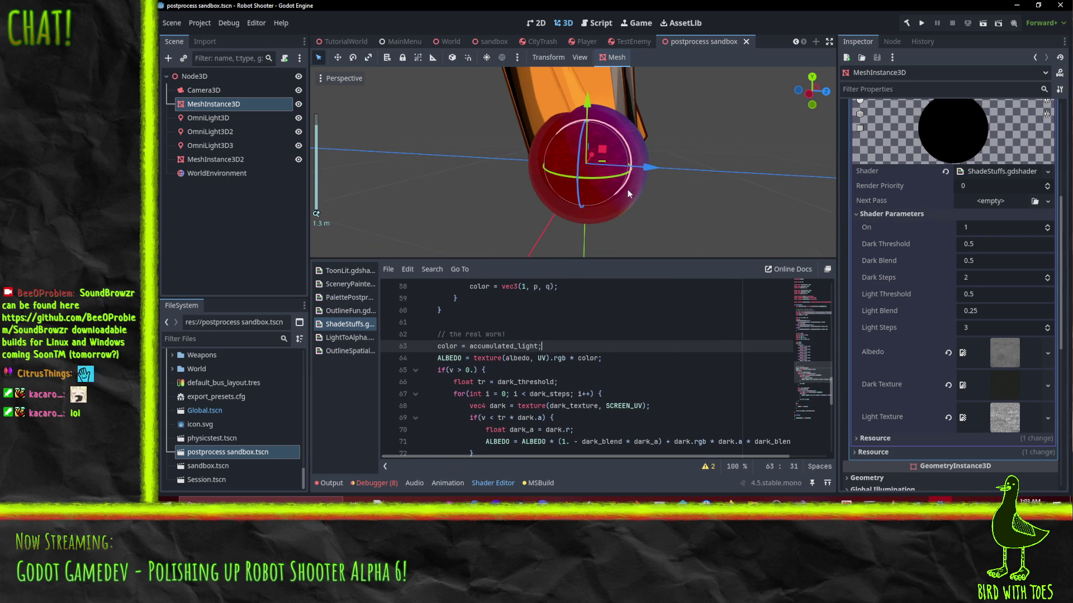
{"action": "mouse_move", "coordinate": [628, 190]}
{"action": "left_mouse_down"}
{"action": "mouse_move", "coordinate": [667, 203]}
{"action": "mouse_move", "coordinate": [515, 140]}
{"action": "mouse_move", "coordinate": [657, 224]}
{"action": "mouse_move", "coordinate": [678, 137]}
{"action": "mouse_move", "coordinate": [756, 133]}
{"action": "mouse_move", "coordinate": [743, 172]}
{"action": "mouse_move", "coordinate": [727, 130]}
{"action": "mouse_move", "coordinate": [706, 131]}
{"action": "mouse_move", "coordinate": [583, 250]}
{"action": "left_mouse_up"}
{"action": "scroll", "coordinate": [656, 222], "scroll_direction": "up", "scroll_amount": 2}
{"action": "scroll", "coordinate": [742, 172], "scroll_direction": "up", "scroll_amount": 2}
{"action": "left_click", "coordinate": [551, 336]}
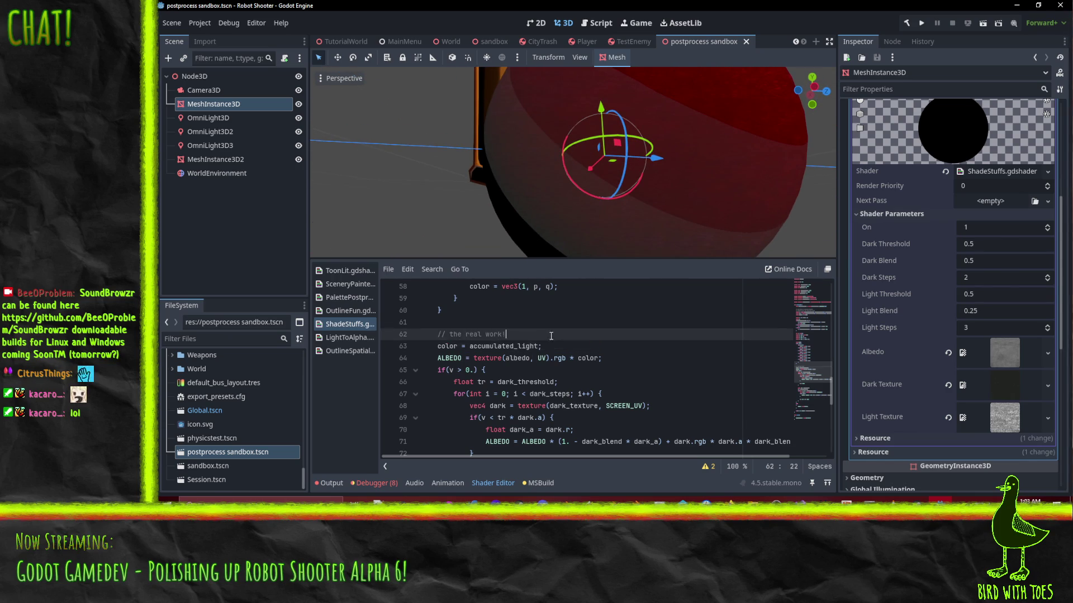
{"action": "left_click", "coordinate": [573, 348]}
{"action": "key", "text": "ctrl+BackSpace"}
{"action": "key", "text": "ctrl+BackSpace"}
{"action": "key", "text": "ctrl+BackSpace"}
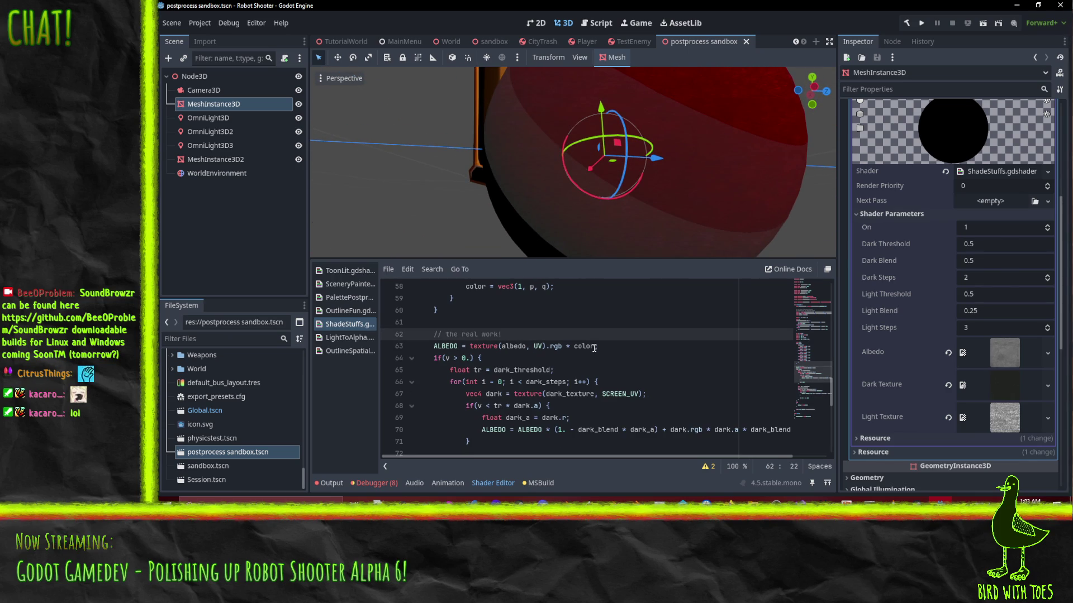
{"action": "mouse_move", "coordinate": [690, 222]}
{"action": "left_mouse_down"}
{"action": "mouse_move", "coordinate": [729, 172]}
{"action": "mouse_move", "coordinate": [635, 239]}
{"action": "mouse_move", "coordinate": [692, 251]}
{"action": "mouse_move", "coordinate": [710, 71]}
{"action": "mouse_move", "coordinate": [737, 224]}
{"action": "left_mouse_up"}
{"action": "scroll", "coordinate": [678, 185], "scroll_direction": "down", "scroll_amount": 4}
{"action": "scroll", "coordinate": [721, 225], "scroll_direction": "up", "scroll_amount": 4}
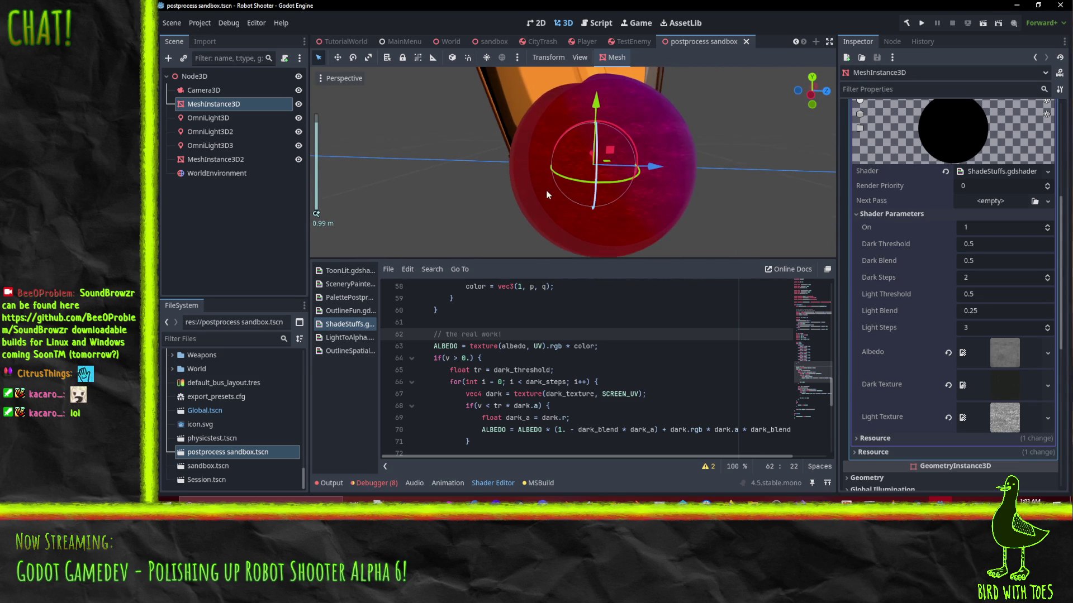
{"action": "mouse_move", "coordinate": [546, 193]}
{"action": "left_mouse_down"}
{"action": "mouse_move", "coordinate": [661, 186]}
{"action": "mouse_move", "coordinate": [707, 220]}
{"action": "left_mouse_up"}
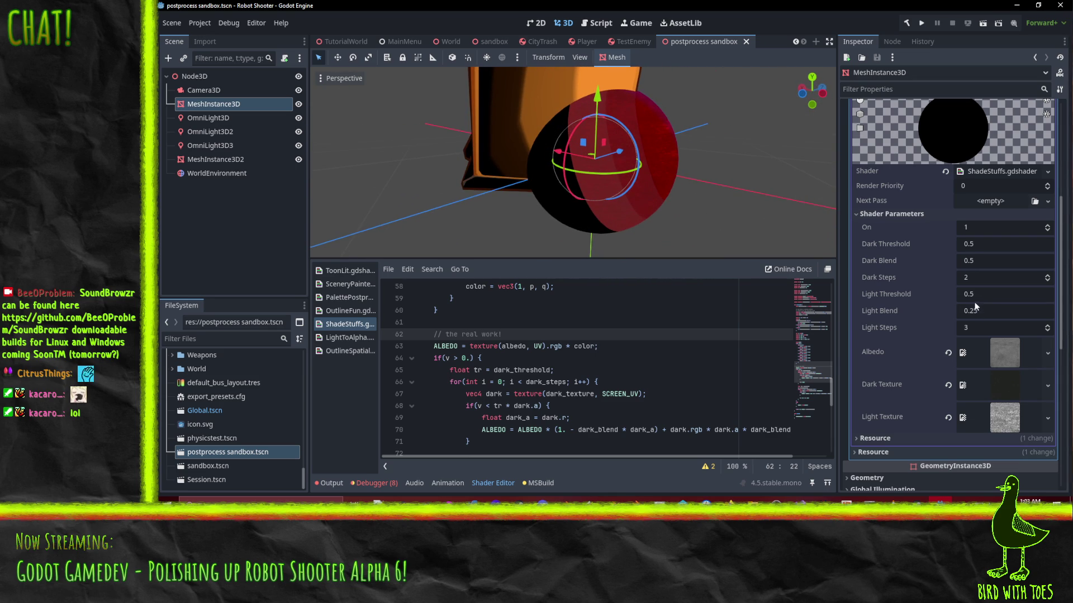
Step: Enter 1 for Dark Blend and 0.25 for Dark Threshold in the Shader Parameters
{"action": "left_click", "coordinate": [1048, 278]}
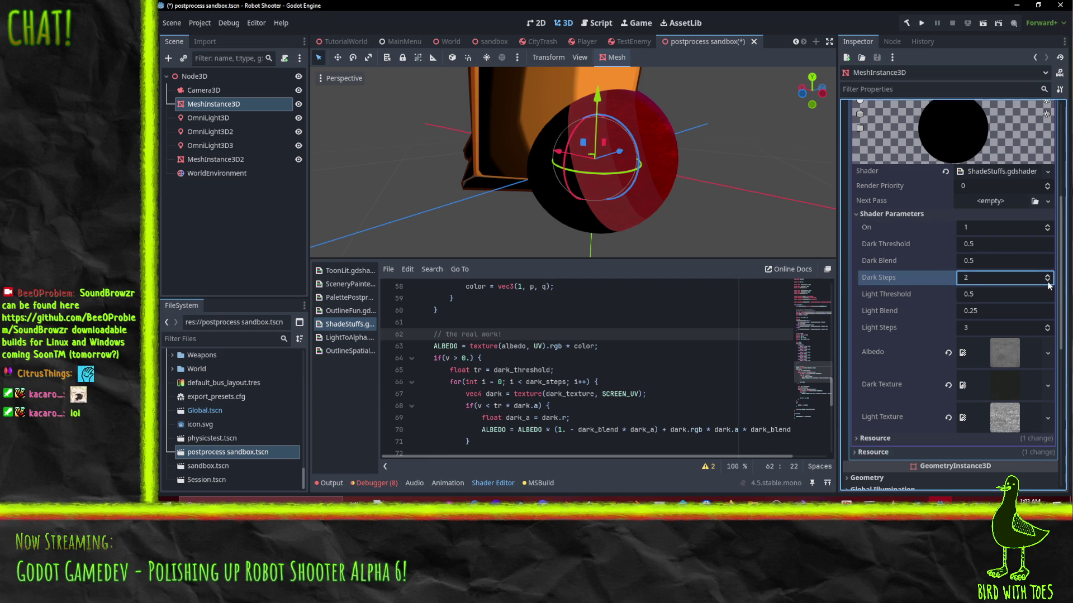
{"action": "left_click", "coordinate": [987, 262]}
{"action": "left_click", "coordinate": [968, 246]}
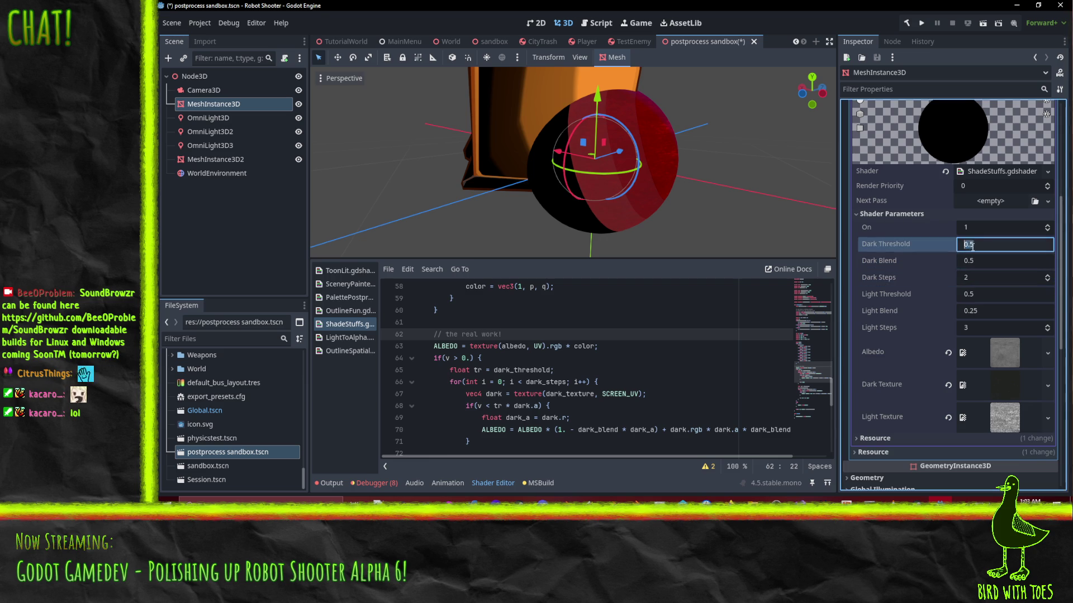
{"action": "key", "text": "Tab"}
{"action": "type", "text": "1"}
{"action": "left_click", "coordinate": [975, 244]}
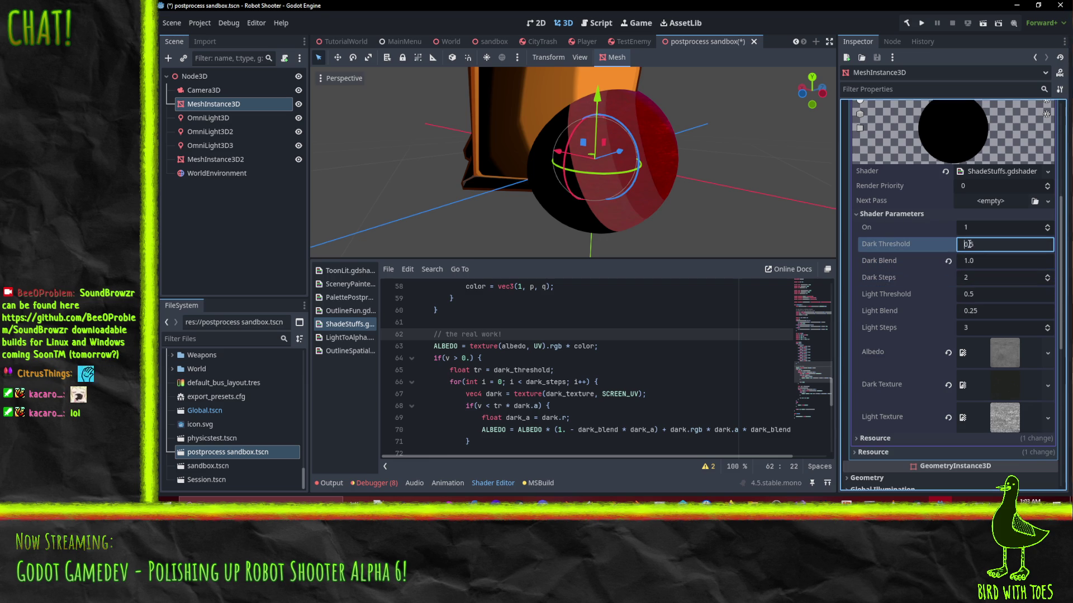
{"action": "type", "text": "0.25"}
{"action": "key", "text": "Tab"}
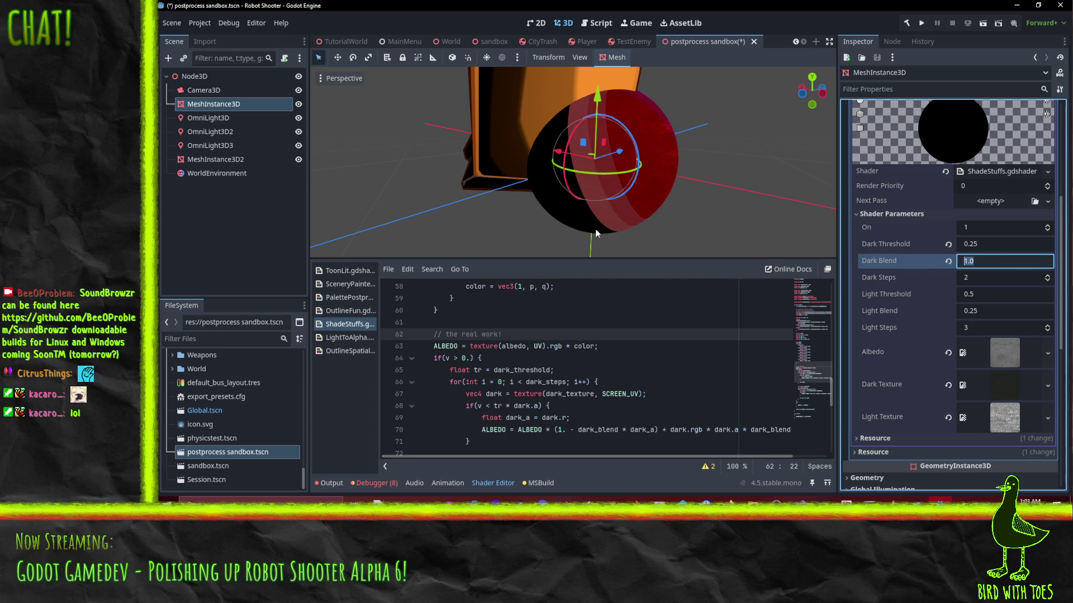
{"action": "left_click_drag", "start_coordinate": [680, 228], "coordinate": [625, 168]}
{"action": "scroll", "coordinate": [594, 337], "scroll_direction": "down", "scroll_amount": 6}
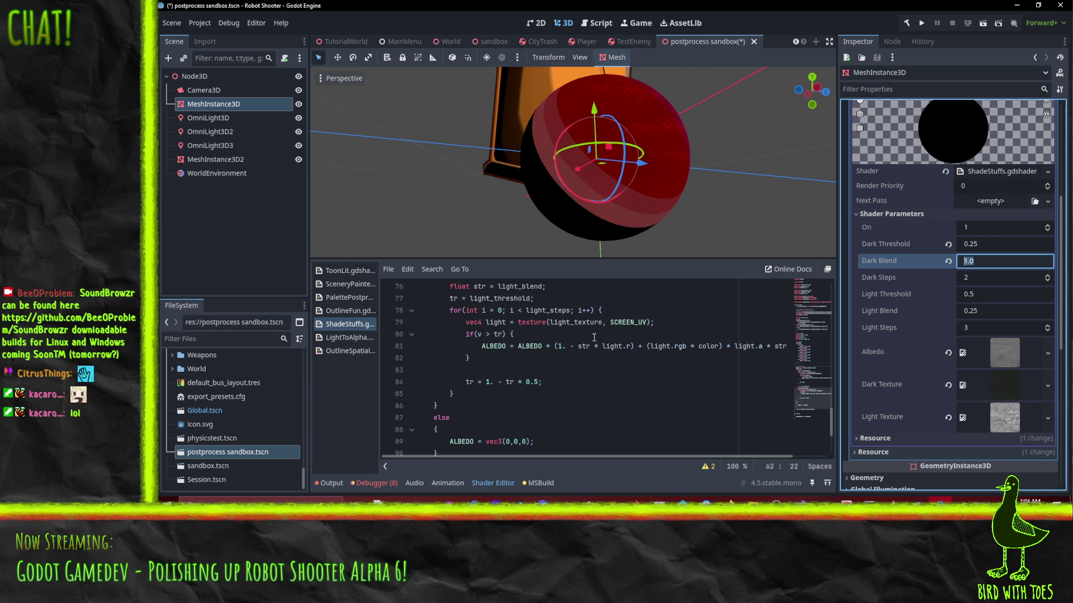
Step: Move the vec4 dark = texture(dark_texture, SCREEN_UV); line into the else branch
{"action": "scroll", "coordinate": [594, 337], "scroll_direction": "up", "scroll_amount": 7}
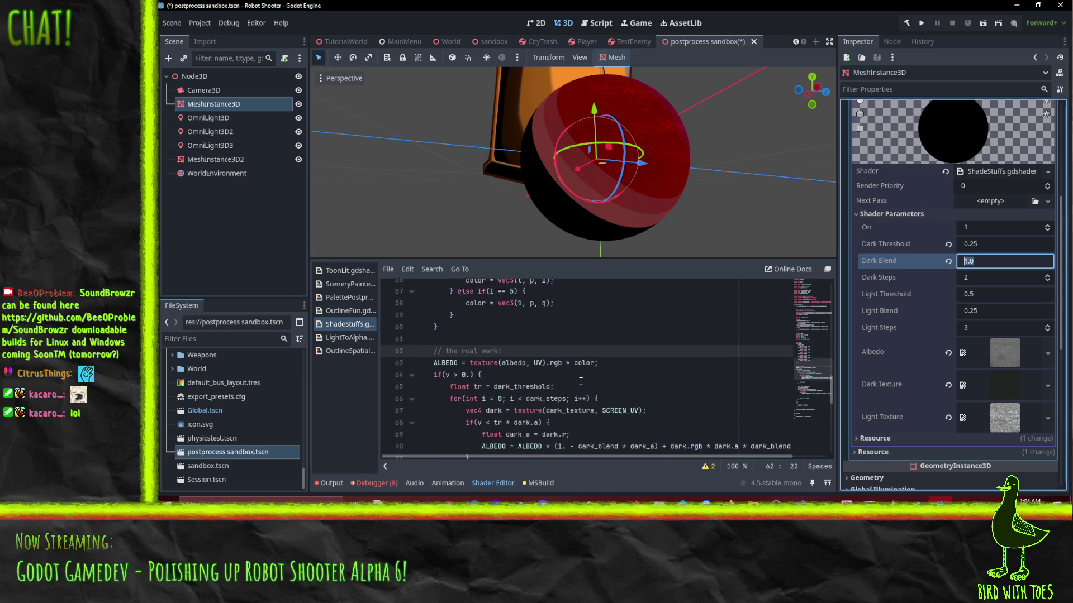
{"action": "scroll", "coordinate": [494, 388], "scroll_direction": "down", "scroll_amount": 1}
{"action": "left_click", "coordinate": [453, 359]}
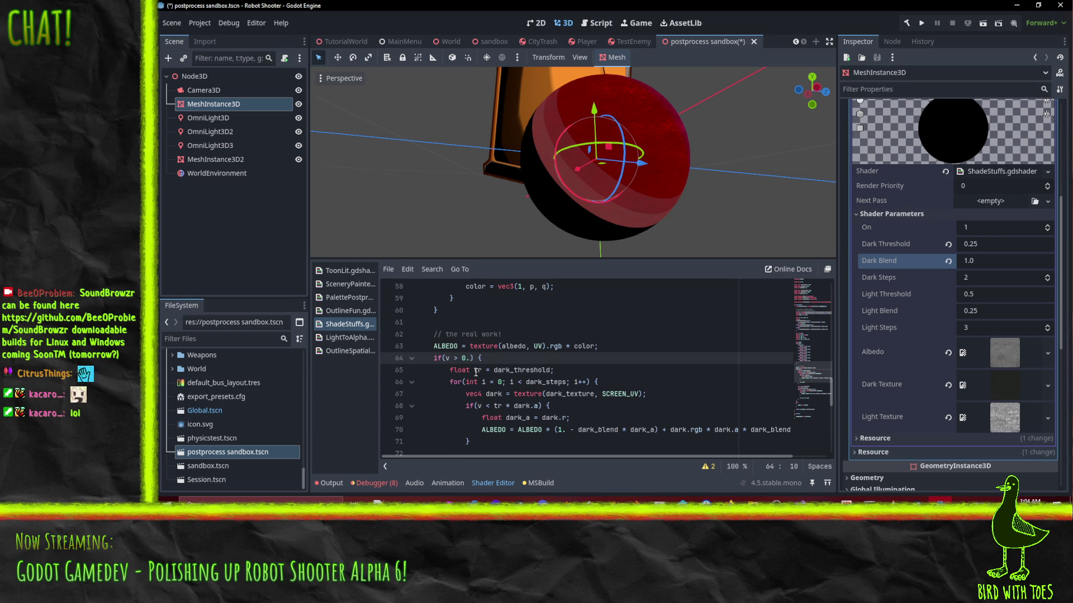
{"action": "scroll", "coordinate": [476, 372], "scroll_direction": "down", "scroll_amount": 7}
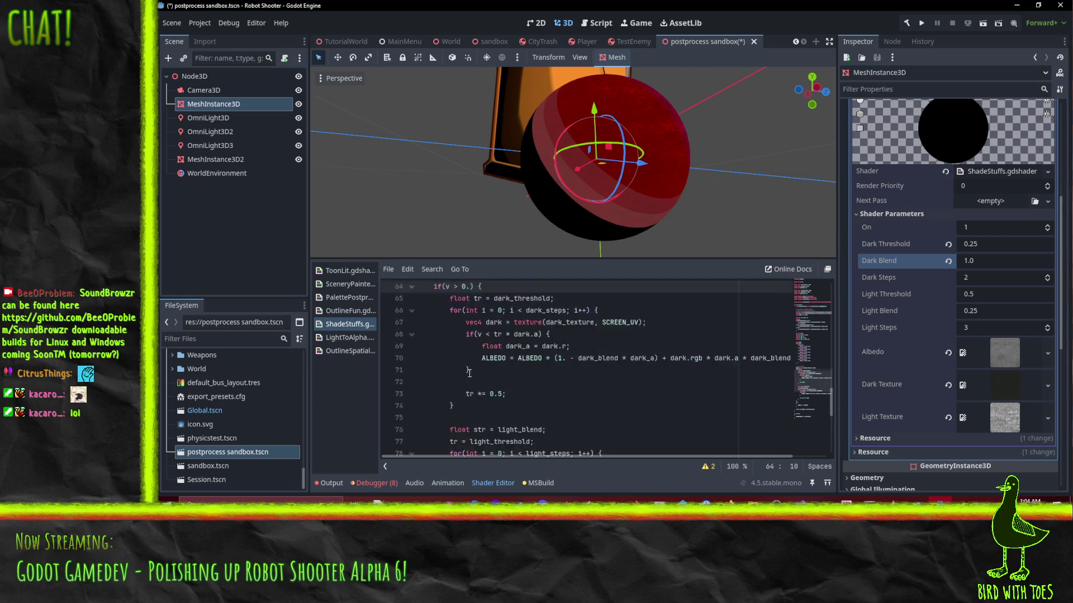
{"action": "scroll", "coordinate": [463, 393], "scroll_direction": "up", "scroll_amount": 7}
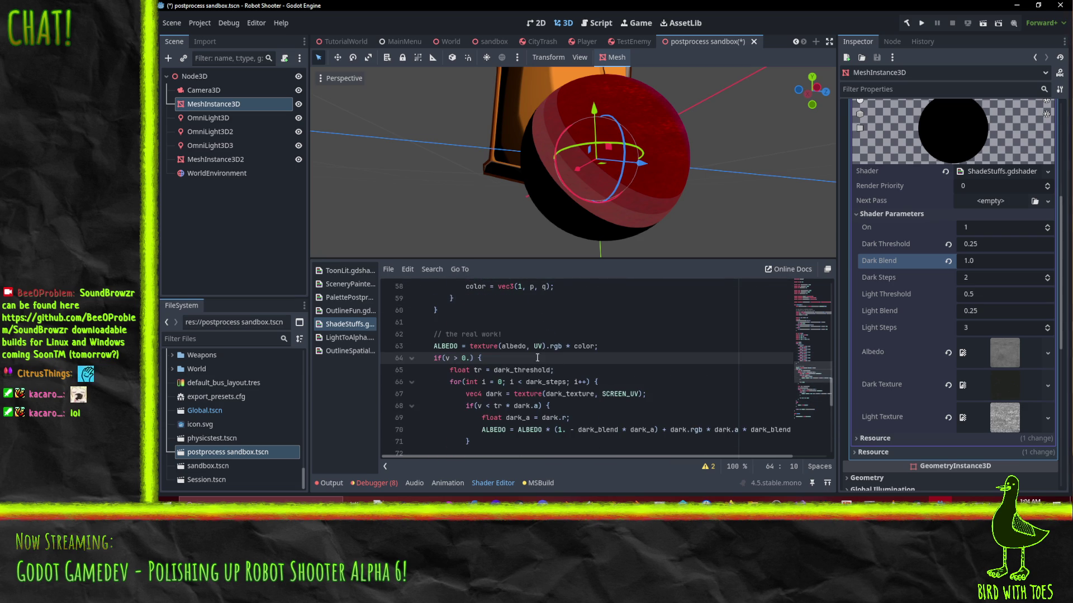
{"action": "scroll", "coordinate": [589, 358], "scroll_direction": "down", "scroll_amount": 2}
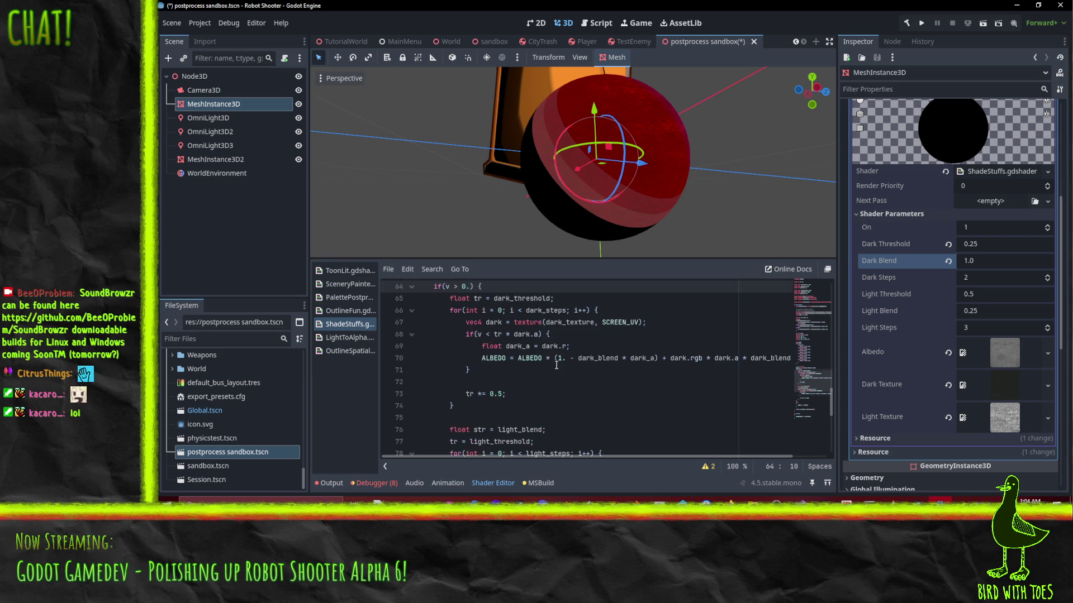
{"action": "left_click", "coordinate": [547, 334]}
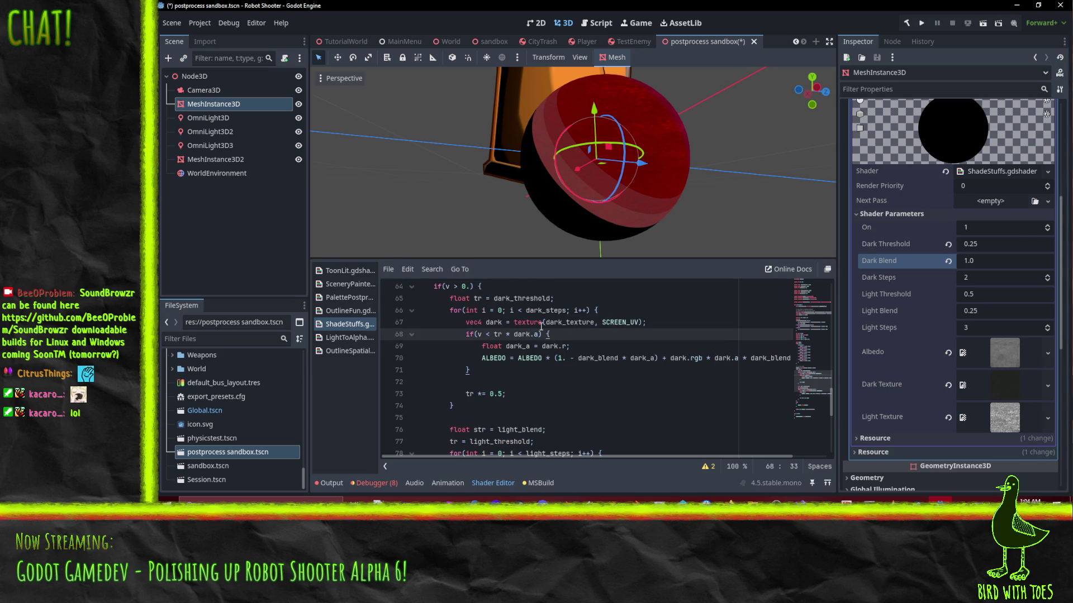
{"action": "scroll", "coordinate": [542, 327], "scroll_direction": "down", "scroll_amount": 3}
{"action": "scroll", "coordinate": [531, 327], "scroll_direction": "up", "scroll_amount": 3}
{"action": "left_click", "coordinate": [513, 324]}
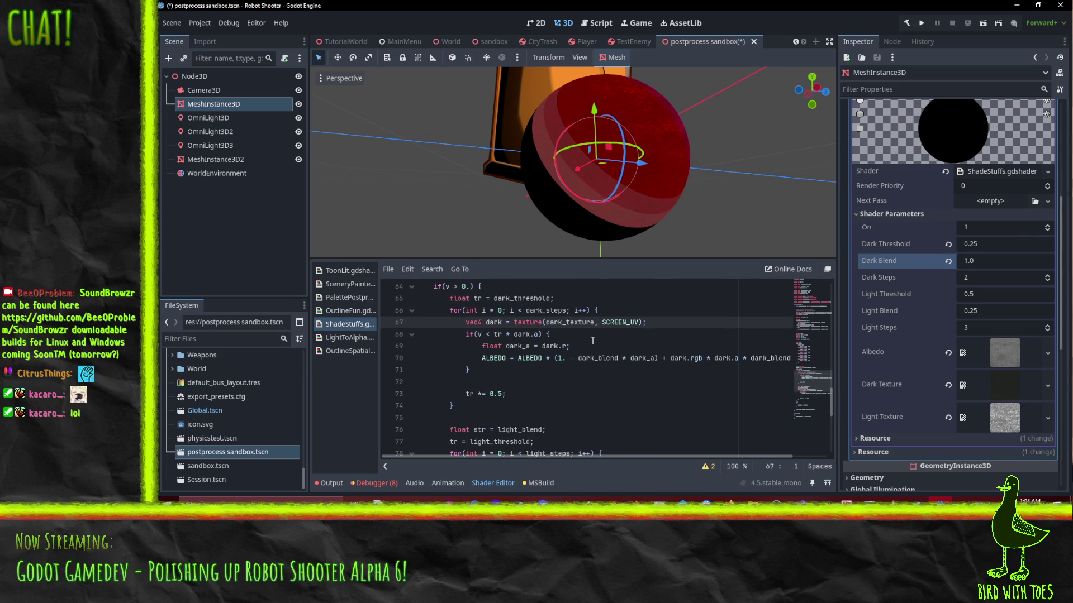
{"action": "key", "text": "shift+Down"}
{"action": "key", "text": "ctrl+c"}
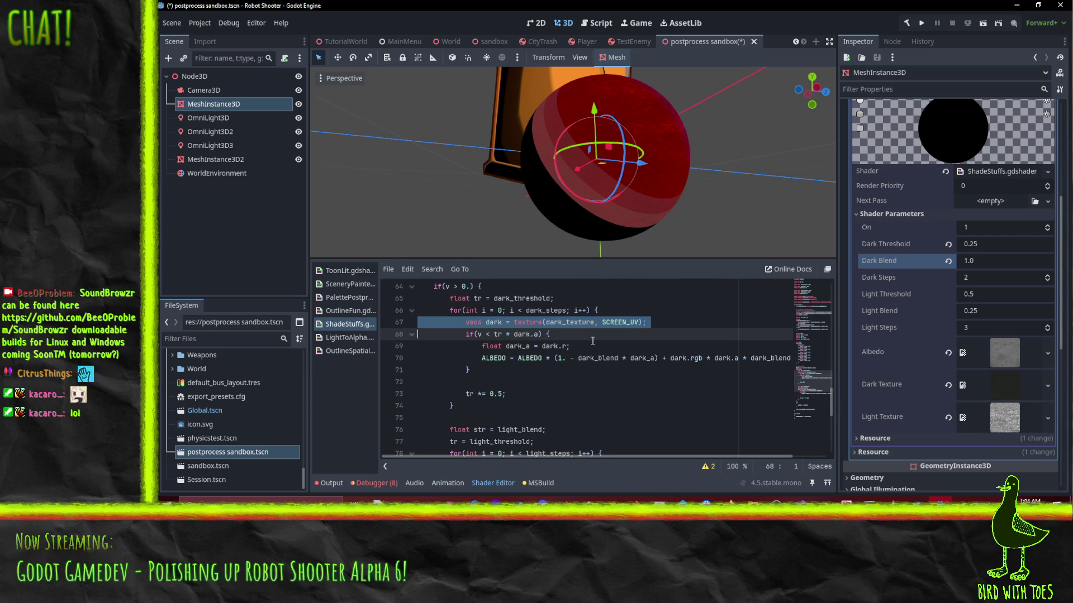
{"action": "scroll", "coordinate": [593, 340], "scroll_direction": "down", "scroll_amount": 5}
{"action": "scroll", "coordinate": [439, 378], "scroll_direction": "up", "scroll_amount": 3}
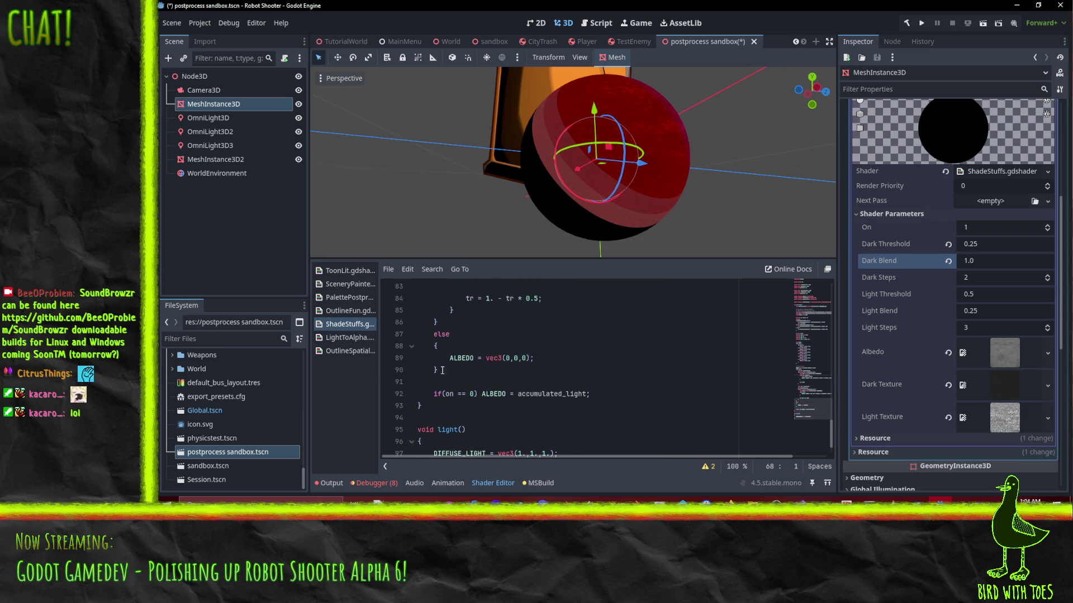
{"action": "left_click", "coordinate": [439, 377]}
{"action": "key", "text": "Up"}
{"action": "key", "text": "ctrl+v"}
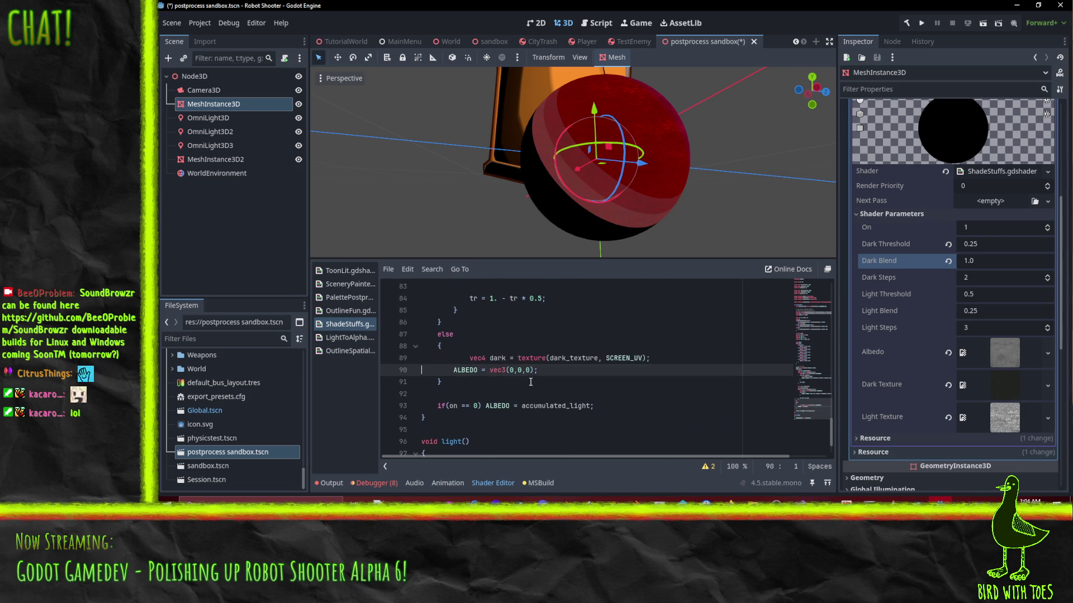
Step: Change the else branch's ALBEDO = vec3(0,0,0); to ALBEDO = dark.rgb;
{"action": "left_click", "coordinate": [565, 360]}
{"action": "double_click", "coordinate": [465, 370]}
{"action": "left_click", "coordinate": [491, 370]}
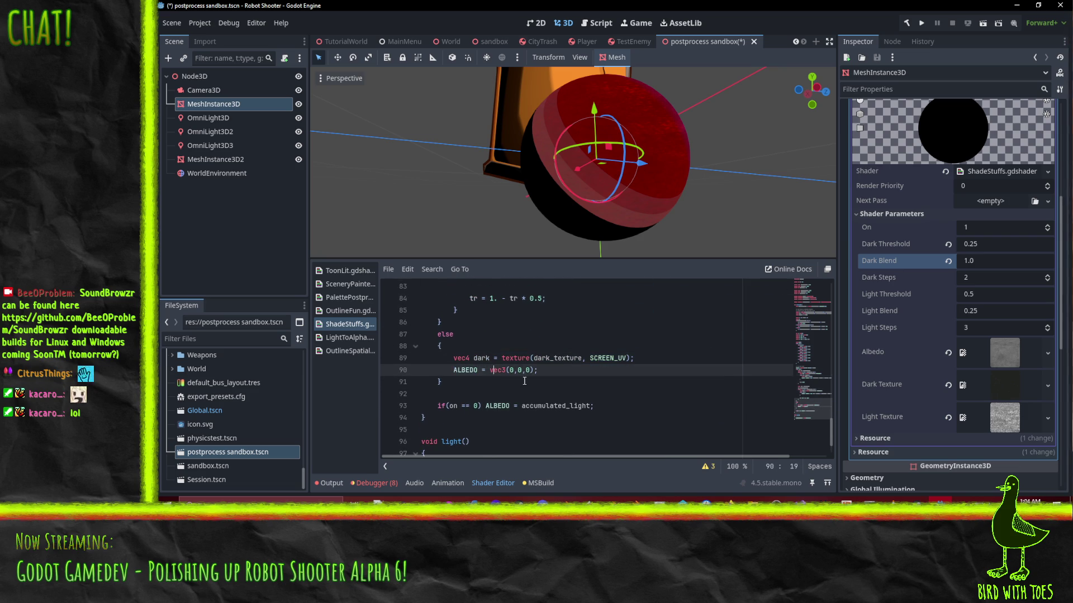
{"action": "key", "text": "shift+End"}
{"action": "key", "text": "shift+Left"}
{"action": "type", "text": "da"}
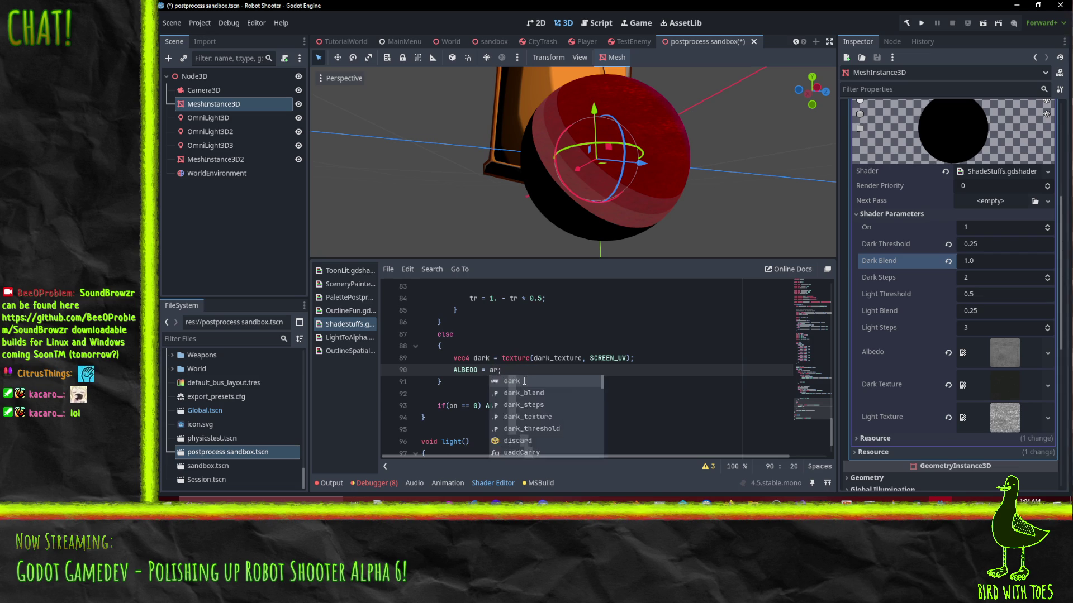
{"action": "type", "text": "rk"}
{"action": "left_click", "coordinate": [558, 347]}
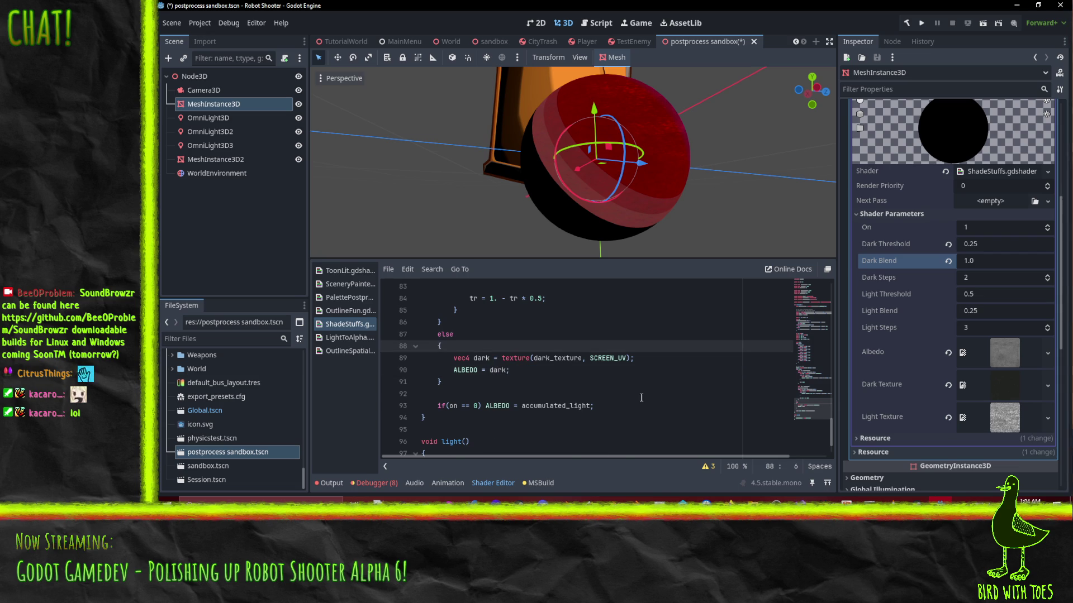
{"action": "left_click", "coordinate": [537, 373]}
{"action": "type", "text": ".rgb"}
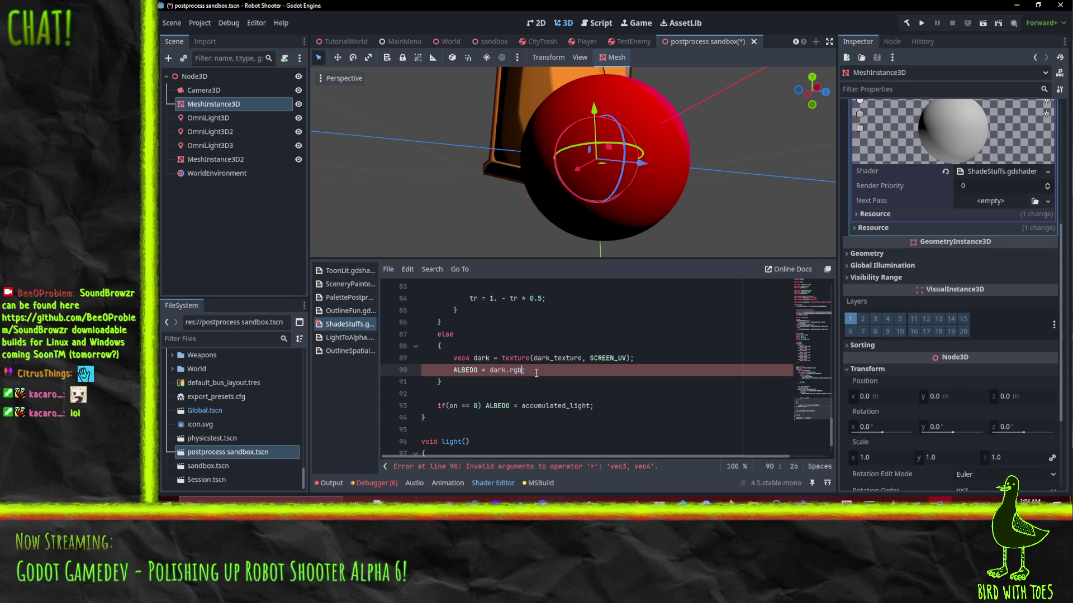
{"action": "left_click", "coordinate": [652, 311]}
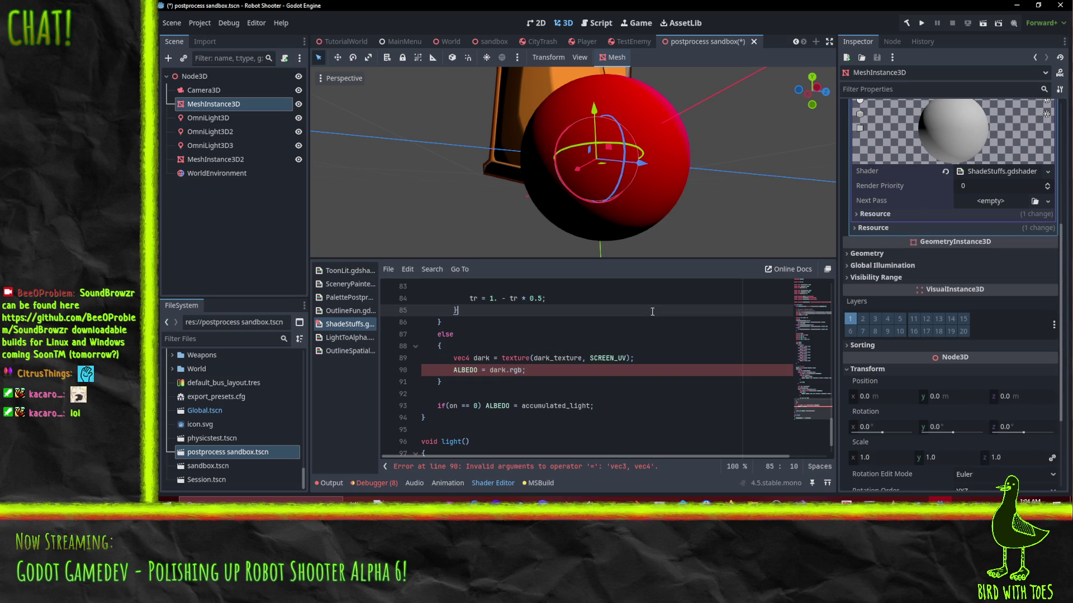
{"action": "left_click", "coordinate": [564, 369]}
{"action": "scroll", "coordinate": [662, 167], "scroll_direction": "up", "scroll_amount": 5}
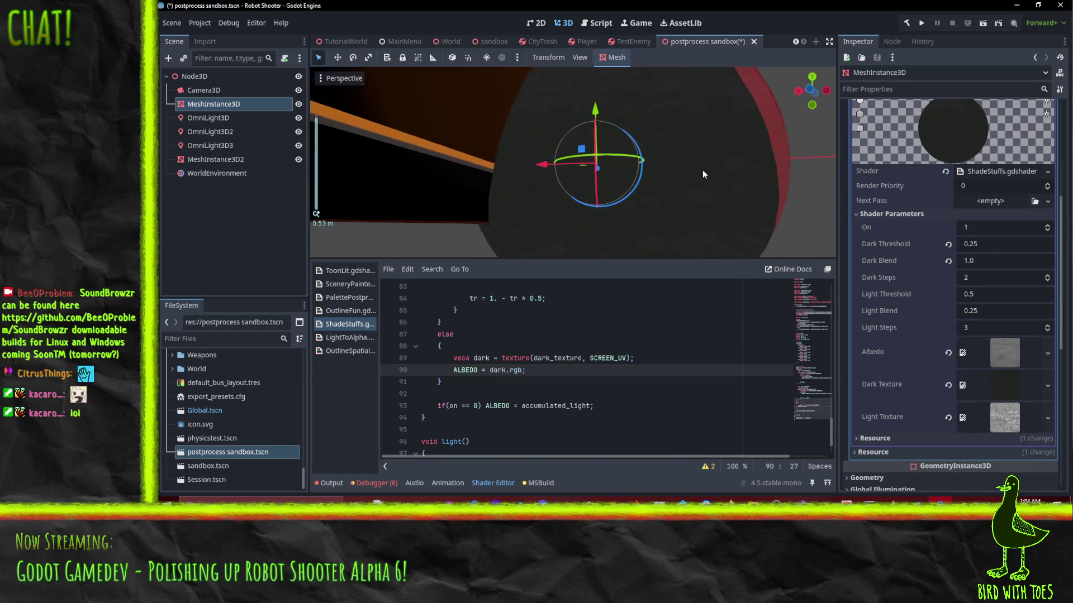
{"action": "scroll", "coordinate": [687, 172], "scroll_direction": "down", "scroll_amount": 5}
Step: Quick Load a lavender texture as the sphere's Albedo shader parameter
{"action": "mouse_move", "coordinate": [675, 172]}
{"action": "left_mouse_down"}
{"action": "mouse_move", "coordinate": [517, 126]}
{"action": "mouse_move", "coordinate": [495, 142]}
{"action": "mouse_move", "coordinate": [524, 168]}
{"action": "mouse_move", "coordinate": [509, 153]}
{"action": "mouse_move", "coordinate": [481, 153]}
{"action": "mouse_move", "coordinate": [518, 186]}
{"action": "mouse_move", "coordinate": [500, 183]}
{"action": "mouse_move", "coordinate": [484, 215]}
{"action": "mouse_move", "coordinate": [540, 232]}
{"action": "mouse_move", "coordinate": [533, 184]}
{"action": "mouse_move", "coordinate": [578, 149]}
{"action": "mouse_move", "coordinate": [669, 172]}
{"action": "mouse_move", "coordinate": [618, 155]}
{"action": "mouse_move", "coordinate": [739, 173]}
{"action": "mouse_move", "coordinate": [632, 169]}
{"action": "mouse_move", "coordinate": [721, 174]}
{"action": "left_mouse_up"}
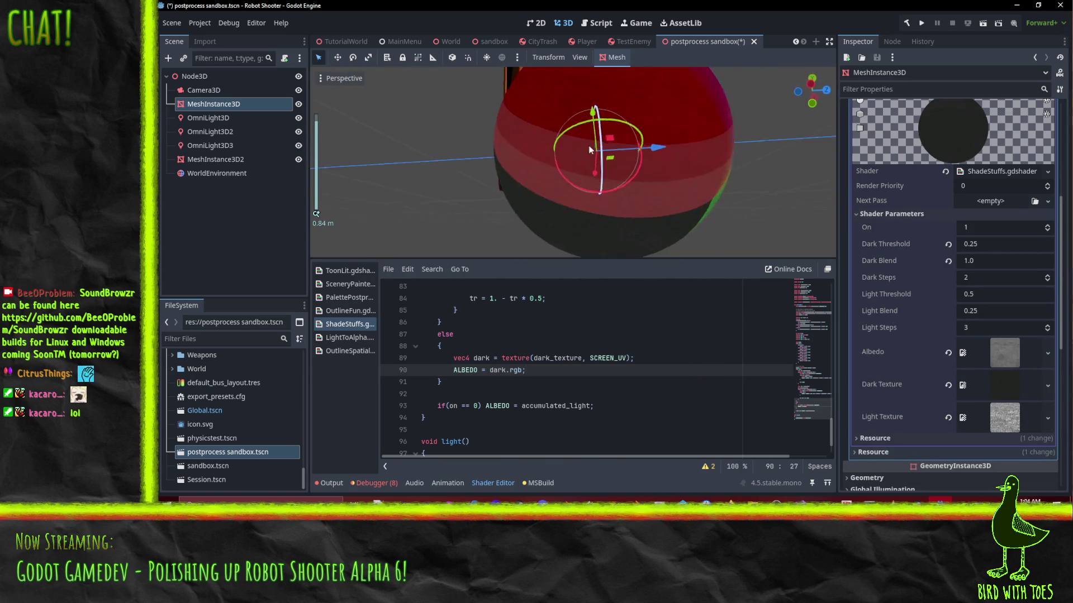
{"action": "scroll", "coordinate": [708, 166], "scroll_direction": "up", "scroll_amount": 2}
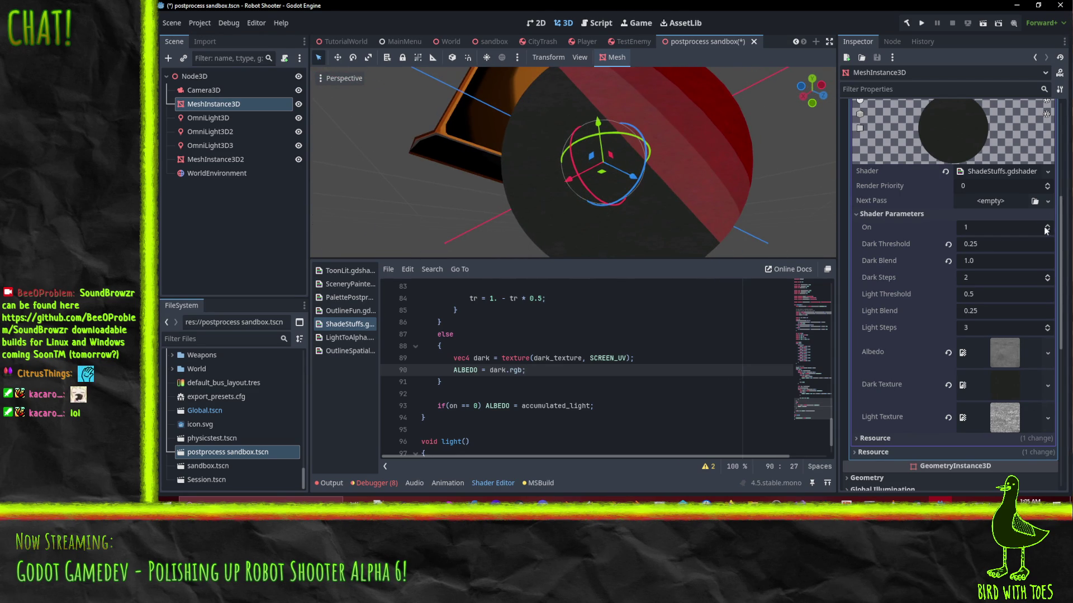
{"action": "scroll", "coordinate": [1001, 261], "scroll_direction": "up", "scroll_amount": 2}
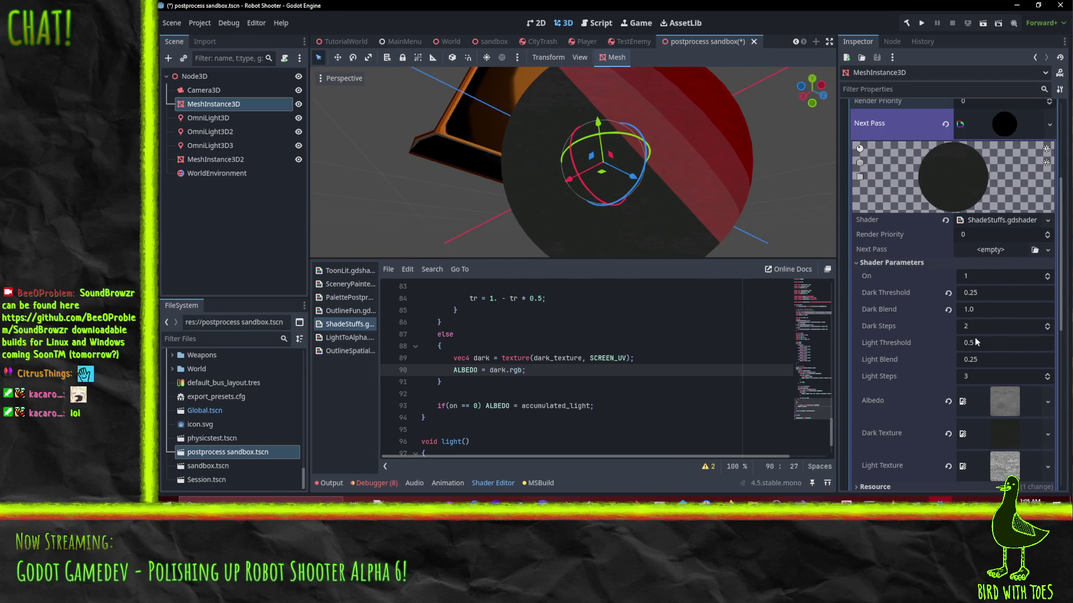
{"action": "scroll", "coordinate": [1000, 313], "scroll_direction": "down", "scroll_amount": 1}
{"action": "left_click", "coordinate": [1005, 346]}
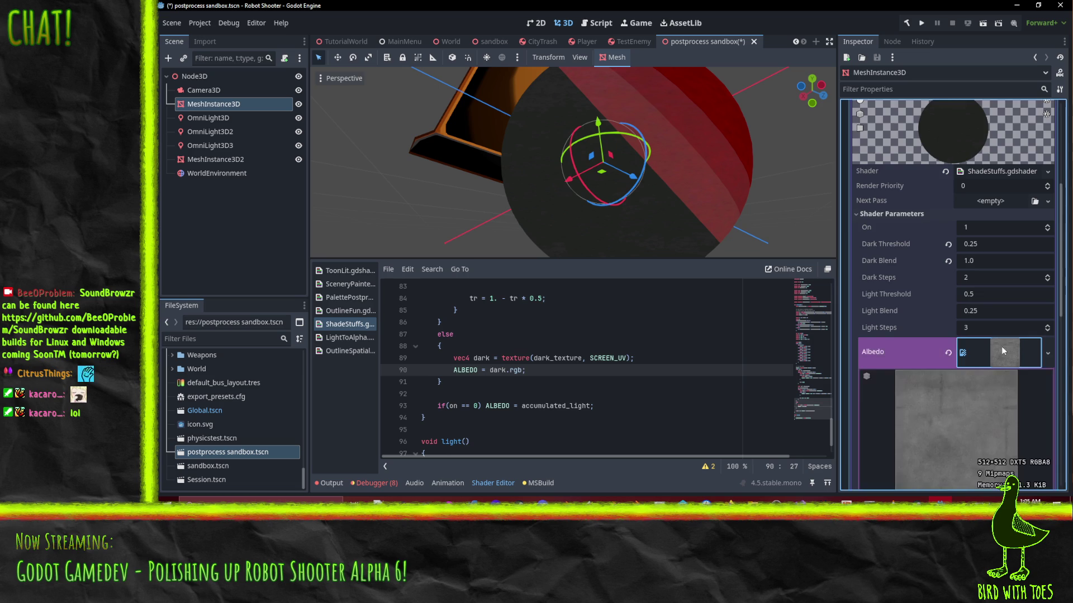
{"action": "scroll", "coordinate": [1006, 369], "scroll_direction": "down", "scroll_amount": 2}
{"action": "left_click", "coordinate": [1010, 268]}
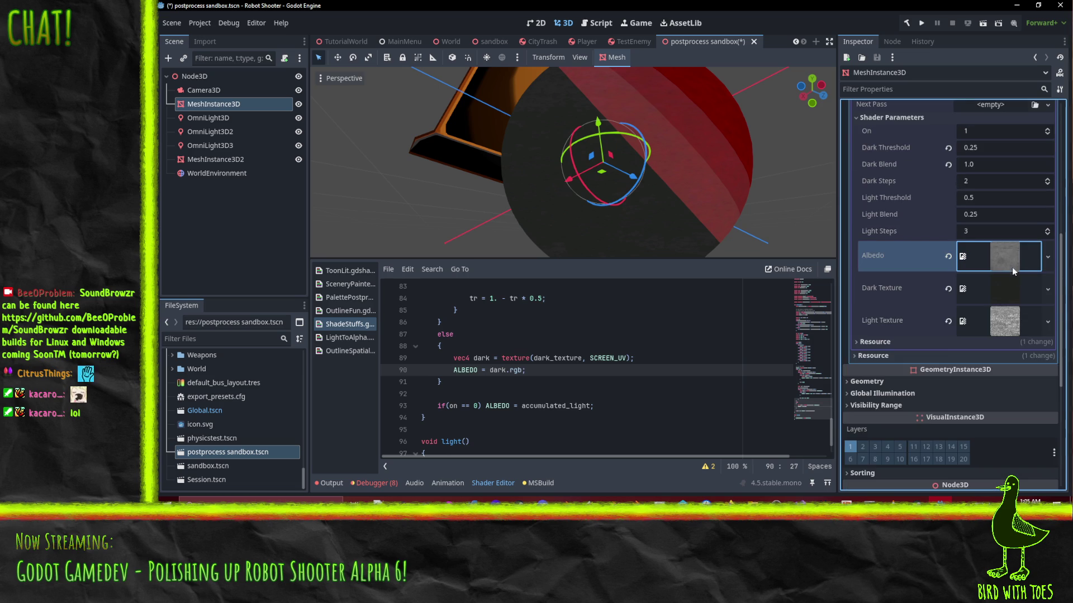
{"action": "left_click", "coordinate": [1048, 258]}
{"action": "left_click", "coordinate": [970, 371]}
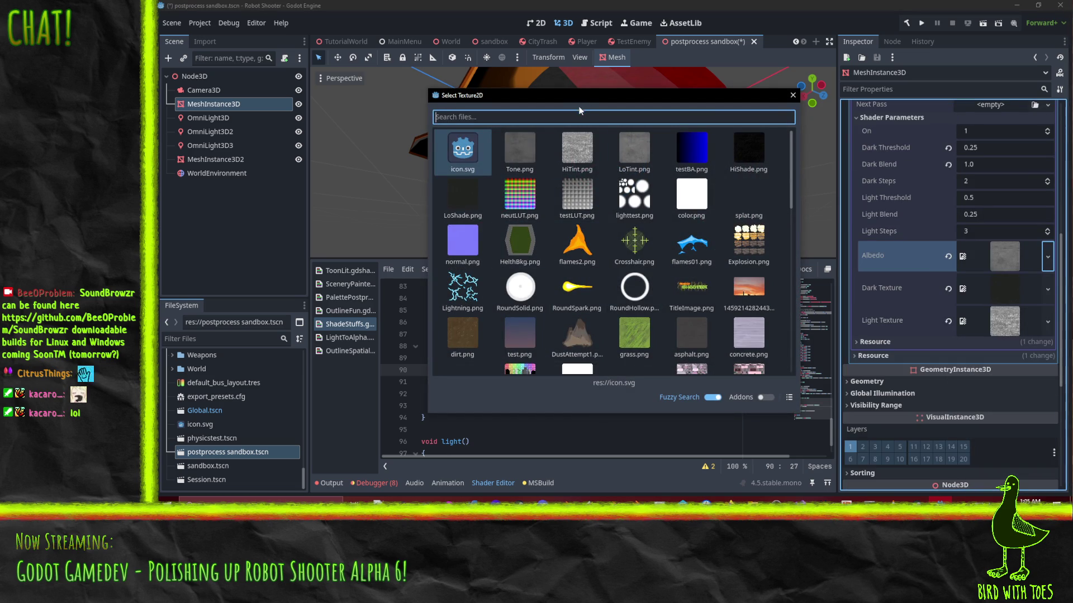
{"action": "left_click_drag", "start_coordinate": [570, 102], "coordinate": [438, 84]}
{"action": "scroll", "coordinate": [482, 235], "scroll_direction": "down", "scroll_amount": 3}
{"action": "left_click", "coordinate": [515, 253]}
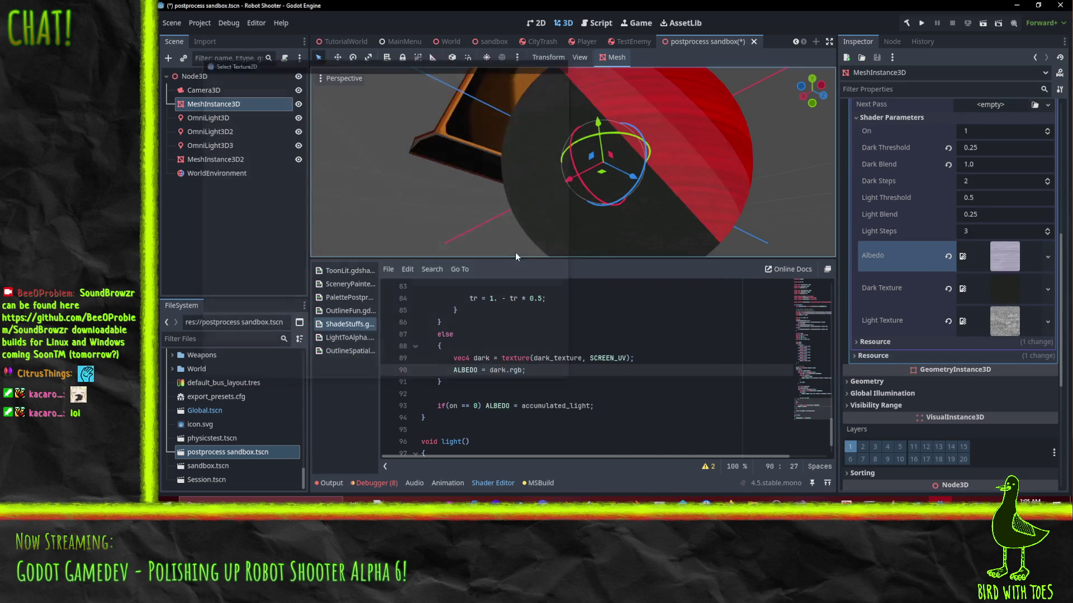
{"action": "scroll", "coordinate": [682, 166], "scroll_direction": "down", "scroll_amount": 5}
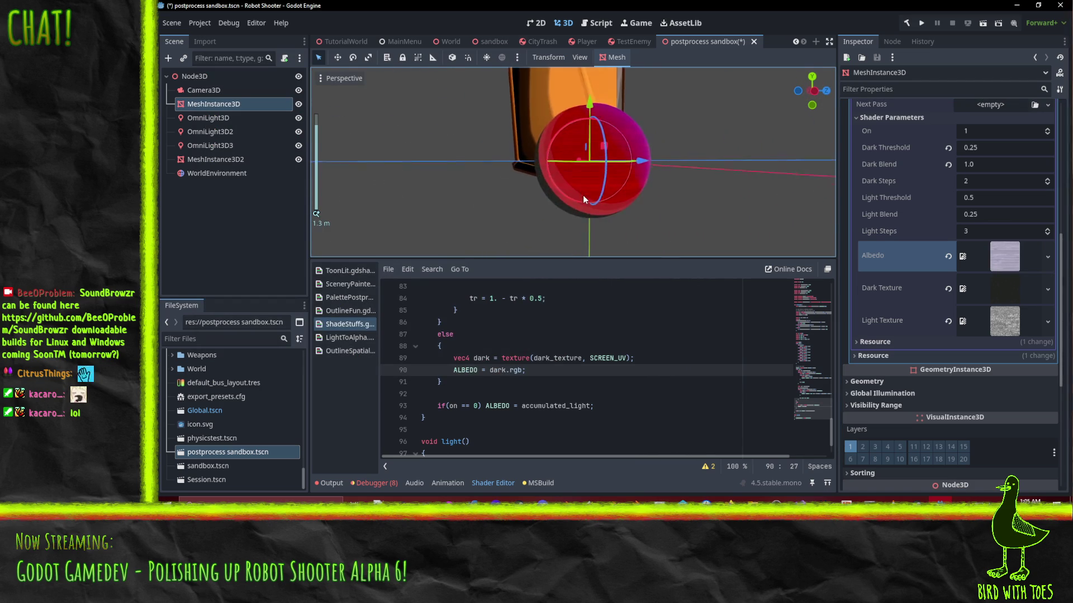
Step: Swap the Albedo texture to grass.png and orbit around the grass-textured sphere
{"action": "mouse_move", "coordinate": [575, 229]}
{"action": "left_mouse_down"}
{"action": "mouse_move", "coordinate": [441, 211]}
{"action": "mouse_move", "coordinate": [396, 186]}
{"action": "mouse_move", "coordinate": [423, 100]}
{"action": "mouse_move", "coordinate": [564, 136]}
{"action": "mouse_move", "coordinate": [591, 202]}
{"action": "mouse_move", "coordinate": [540, 174]}
{"action": "mouse_move", "coordinate": [605, 149]}
{"action": "left_mouse_up"}
{"action": "scroll", "coordinate": [598, 184], "scroll_direction": "up", "scroll_amount": 3}
{"action": "scroll", "coordinate": [540, 174], "scroll_direction": "down", "scroll_amount": 2}
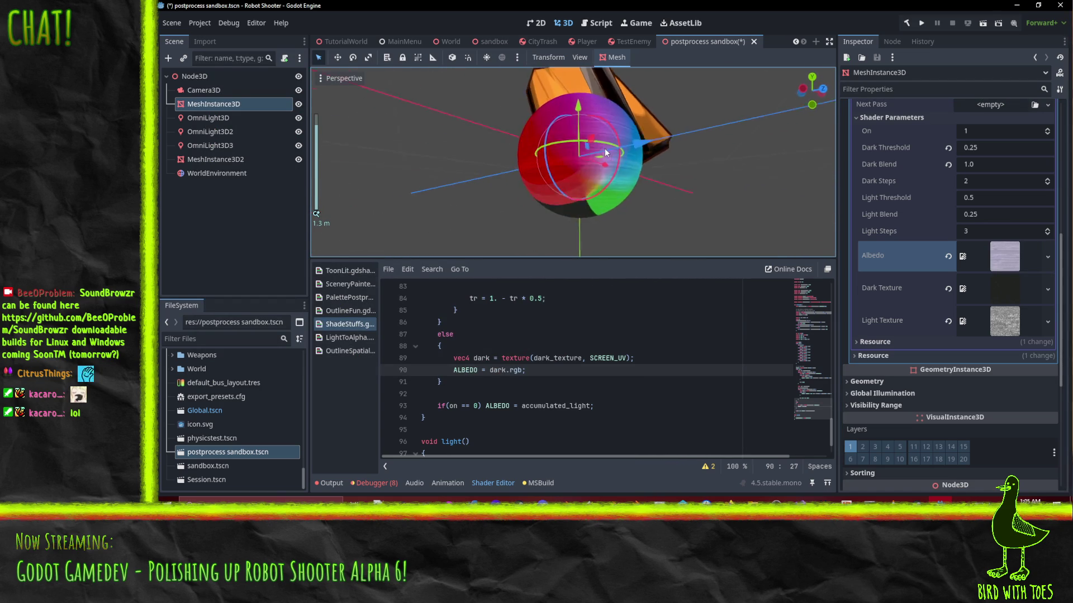
{"action": "left_click", "coordinate": [1044, 319]}
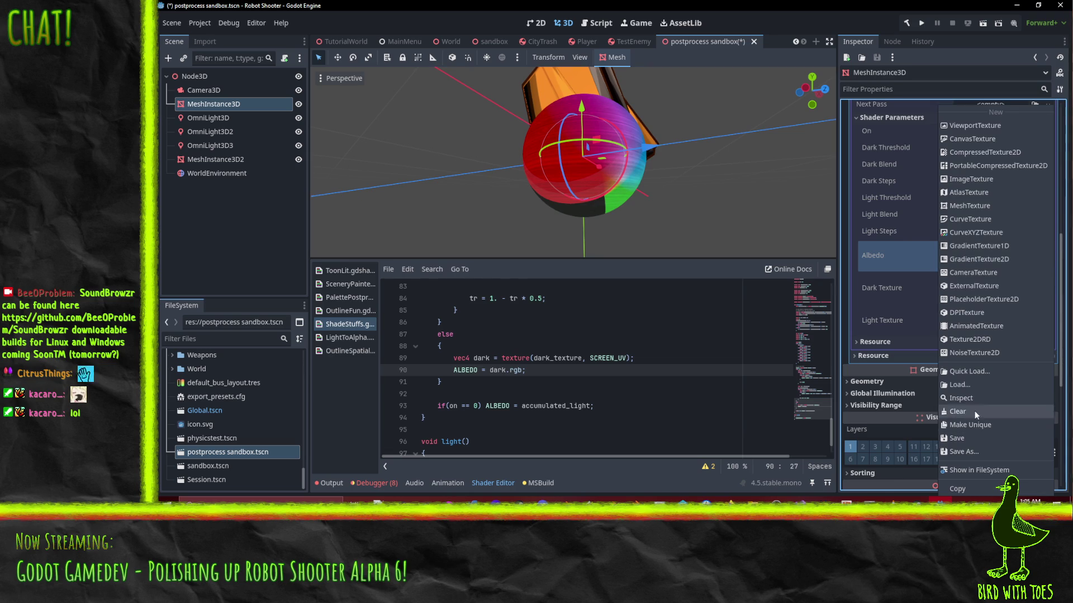
{"action": "left_click", "coordinate": [980, 372]}
{"action": "scroll", "coordinate": [630, 291], "scroll_direction": "down", "scroll_amount": 2}
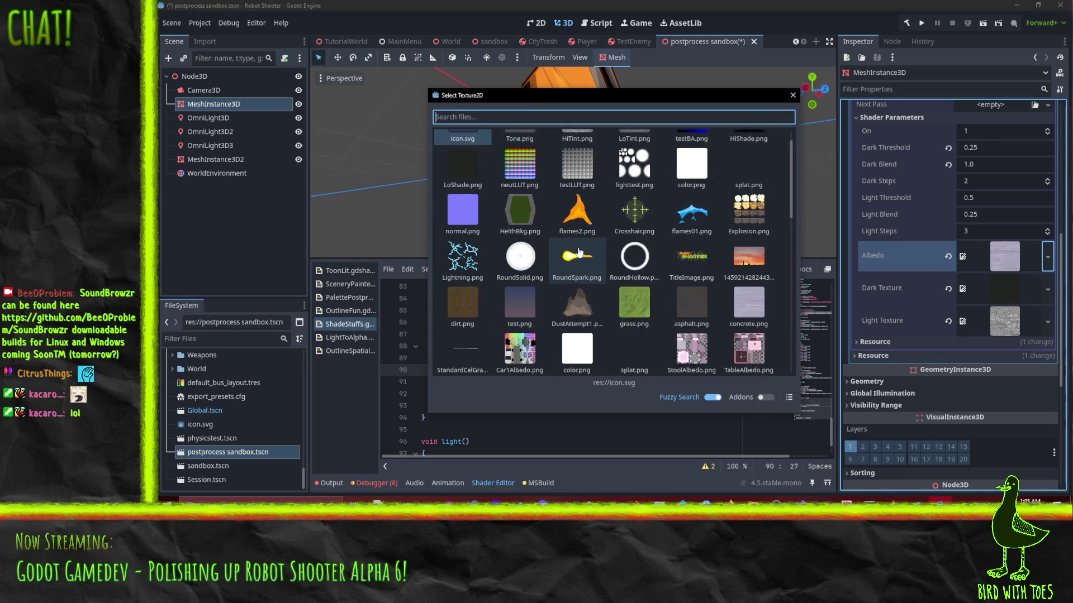
{"action": "left_click", "coordinate": [630, 291]}
{"action": "mouse_move", "coordinate": [638, 166]}
{"action": "left_mouse_down"}
{"action": "mouse_move", "coordinate": [521, 205]}
{"action": "mouse_move", "coordinate": [468, 199]}
{"action": "mouse_move", "coordinate": [625, 194]}
{"action": "mouse_move", "coordinate": [668, 226]}
{"action": "mouse_move", "coordinate": [613, 242]}
{"action": "mouse_move", "coordinate": [590, 234]}
{"action": "left_mouse_up"}
{"action": "scroll", "coordinate": [588, 232], "scroll_direction": "down", "scroll_amount": 3}
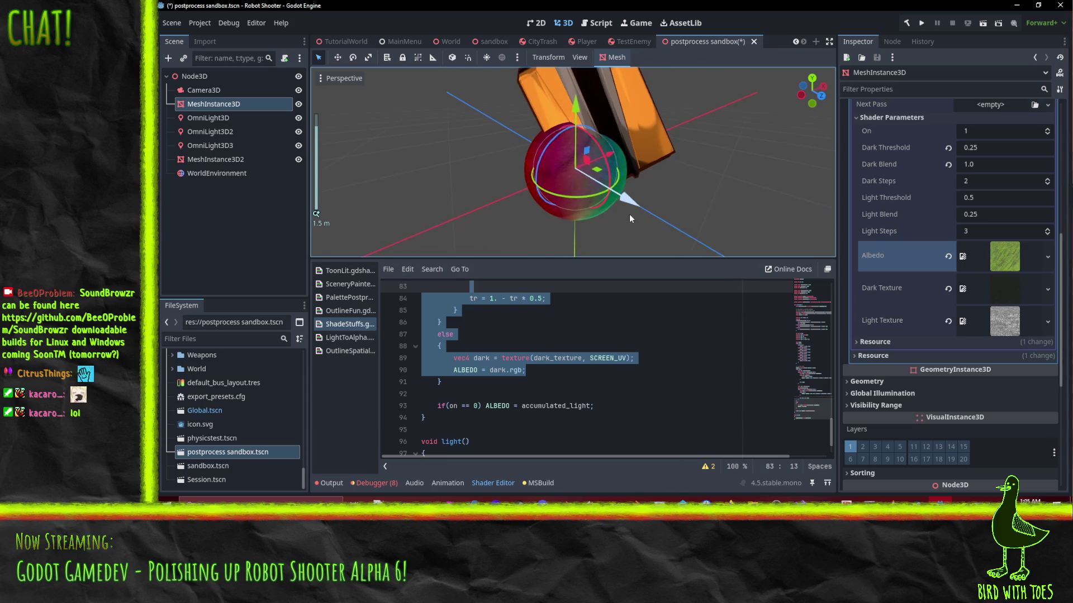
Step: Check the red OmniLight3D's colour, then select the green OmniLight3D2 and orbit out
{"action": "left_click", "coordinate": [237, 120]}
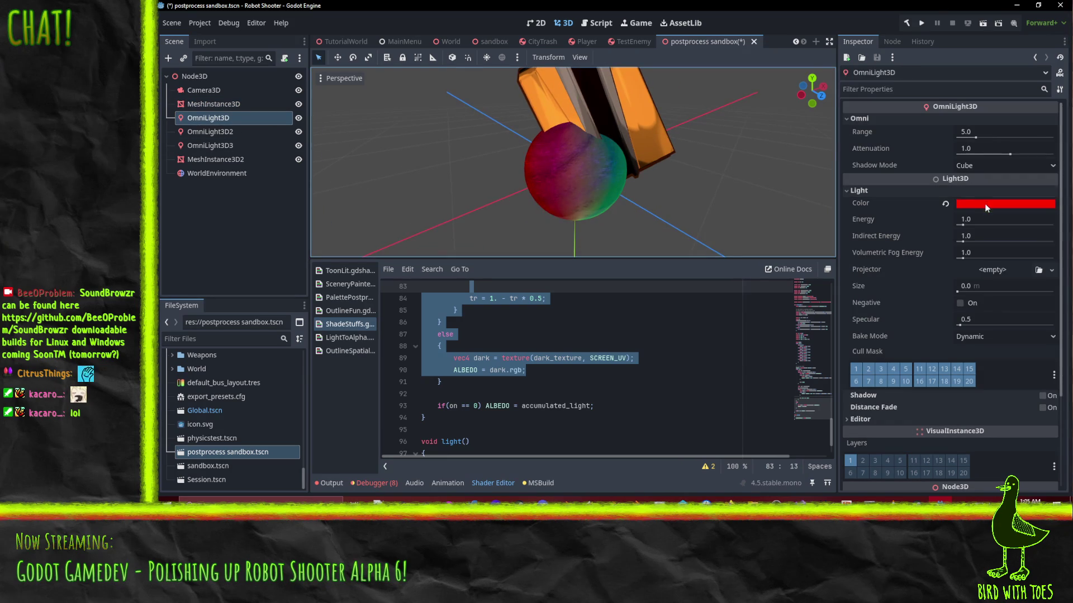
{"action": "left_click", "coordinate": [985, 204]}
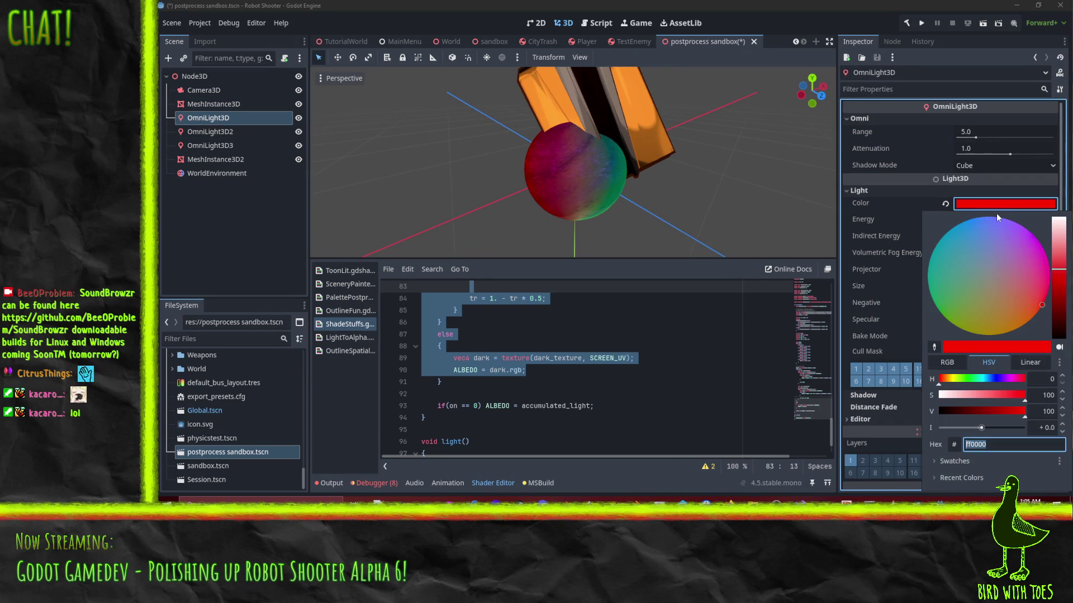
{"action": "left_click", "coordinate": [270, 148]}
{"action": "left_click", "coordinate": [210, 132]}
{"action": "scroll", "coordinate": [375, 166], "scroll_direction": "down", "scroll_amount": 2}
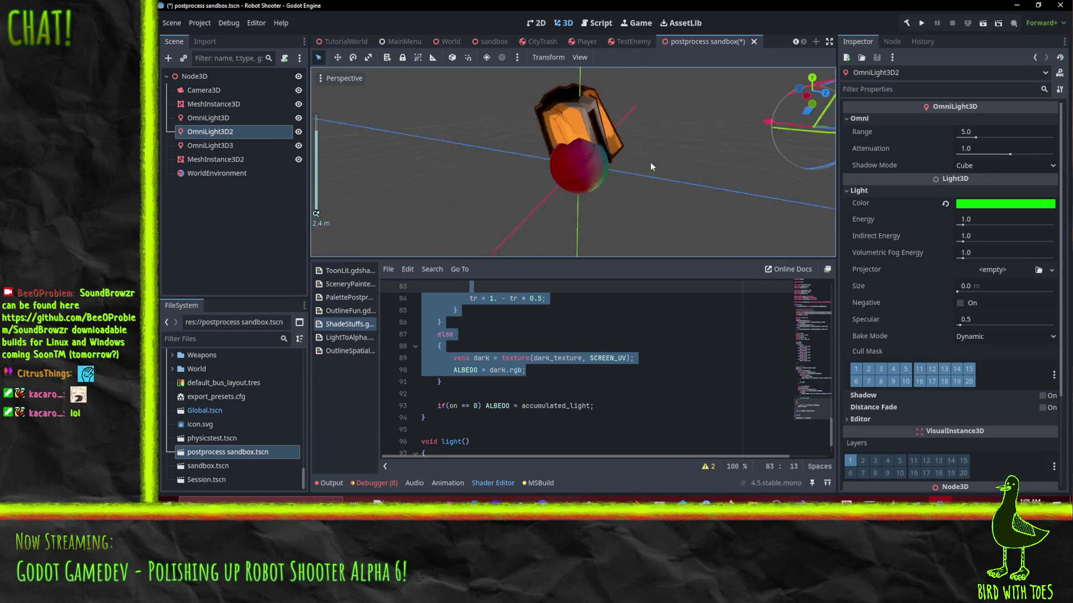
{"action": "mouse_move", "coordinate": [650, 162]}
{"action": "left_mouse_down"}
{"action": "mouse_move", "coordinate": [648, 153]}
{"action": "mouse_move", "coordinate": [563, 173]}
{"action": "mouse_move", "coordinate": [698, 185]}
{"action": "left_mouse_up"}
{"action": "scroll", "coordinate": [699, 186], "scroll_direction": "down", "scroll_amount": 2}
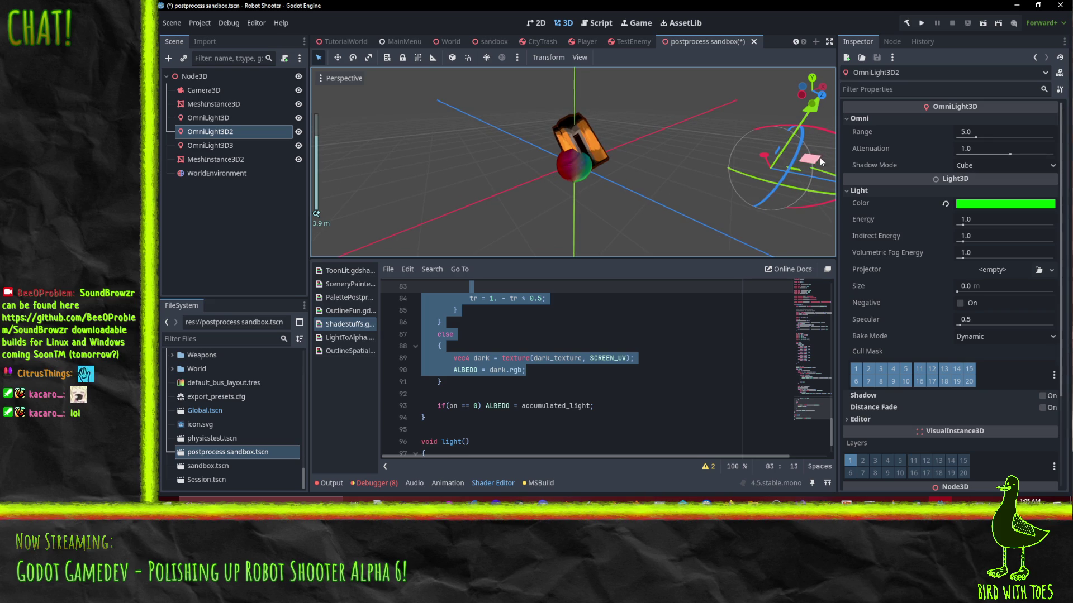